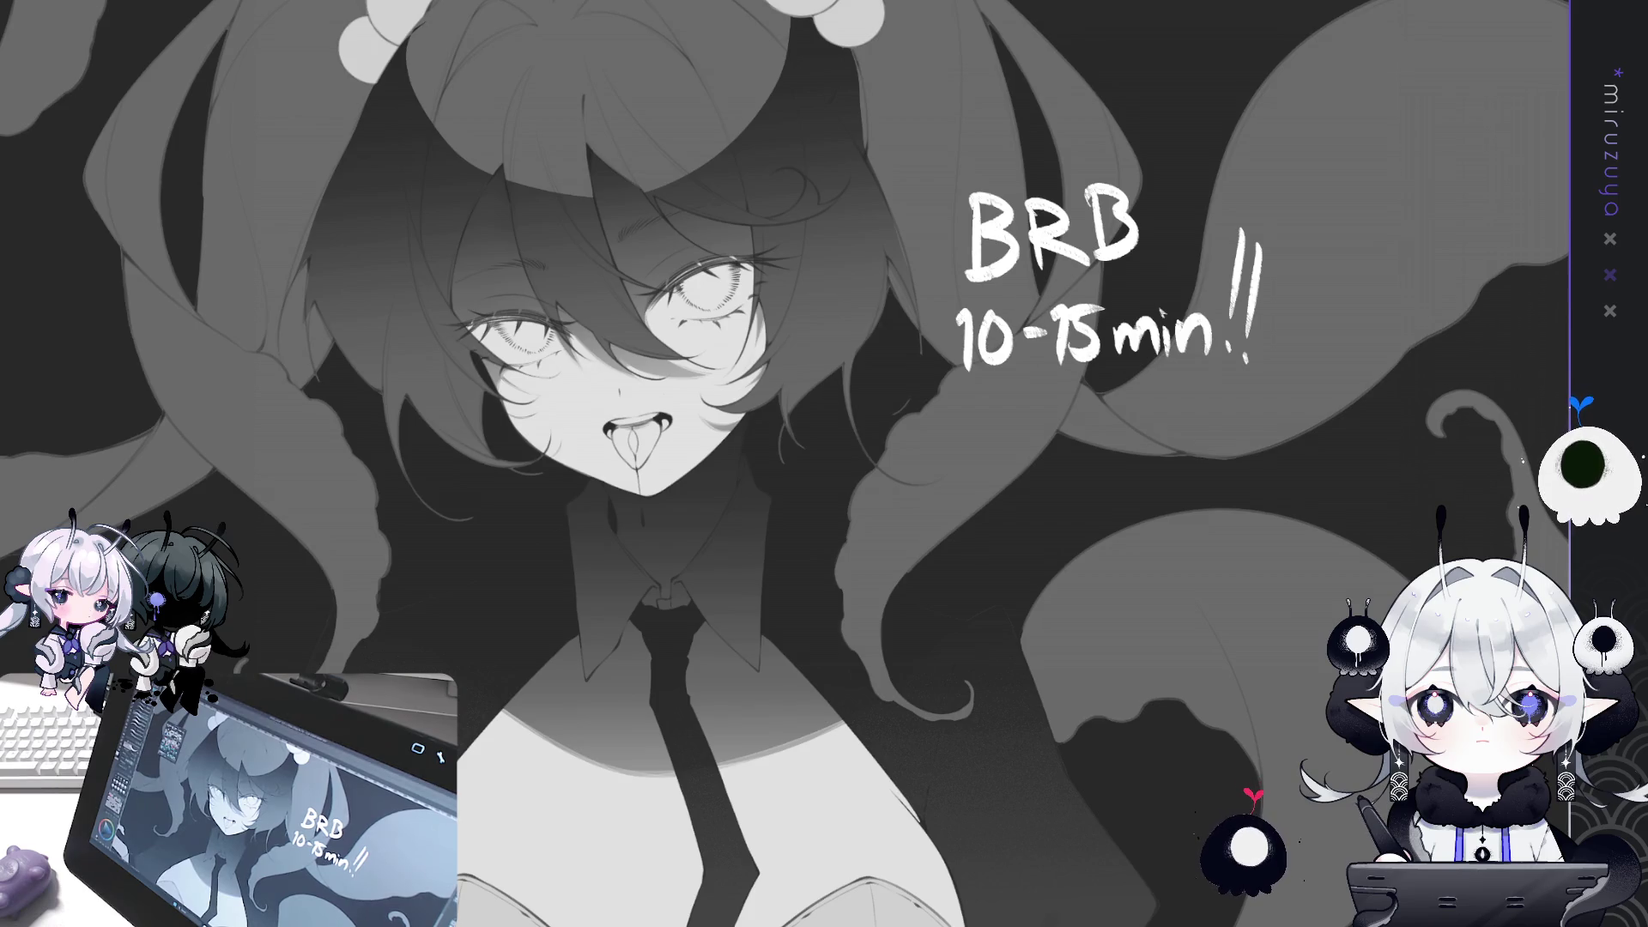
# Hide the 'BRB 10-15 min!!' note and zoom out to show the whole illustration.
pyautogui.press('Delete')
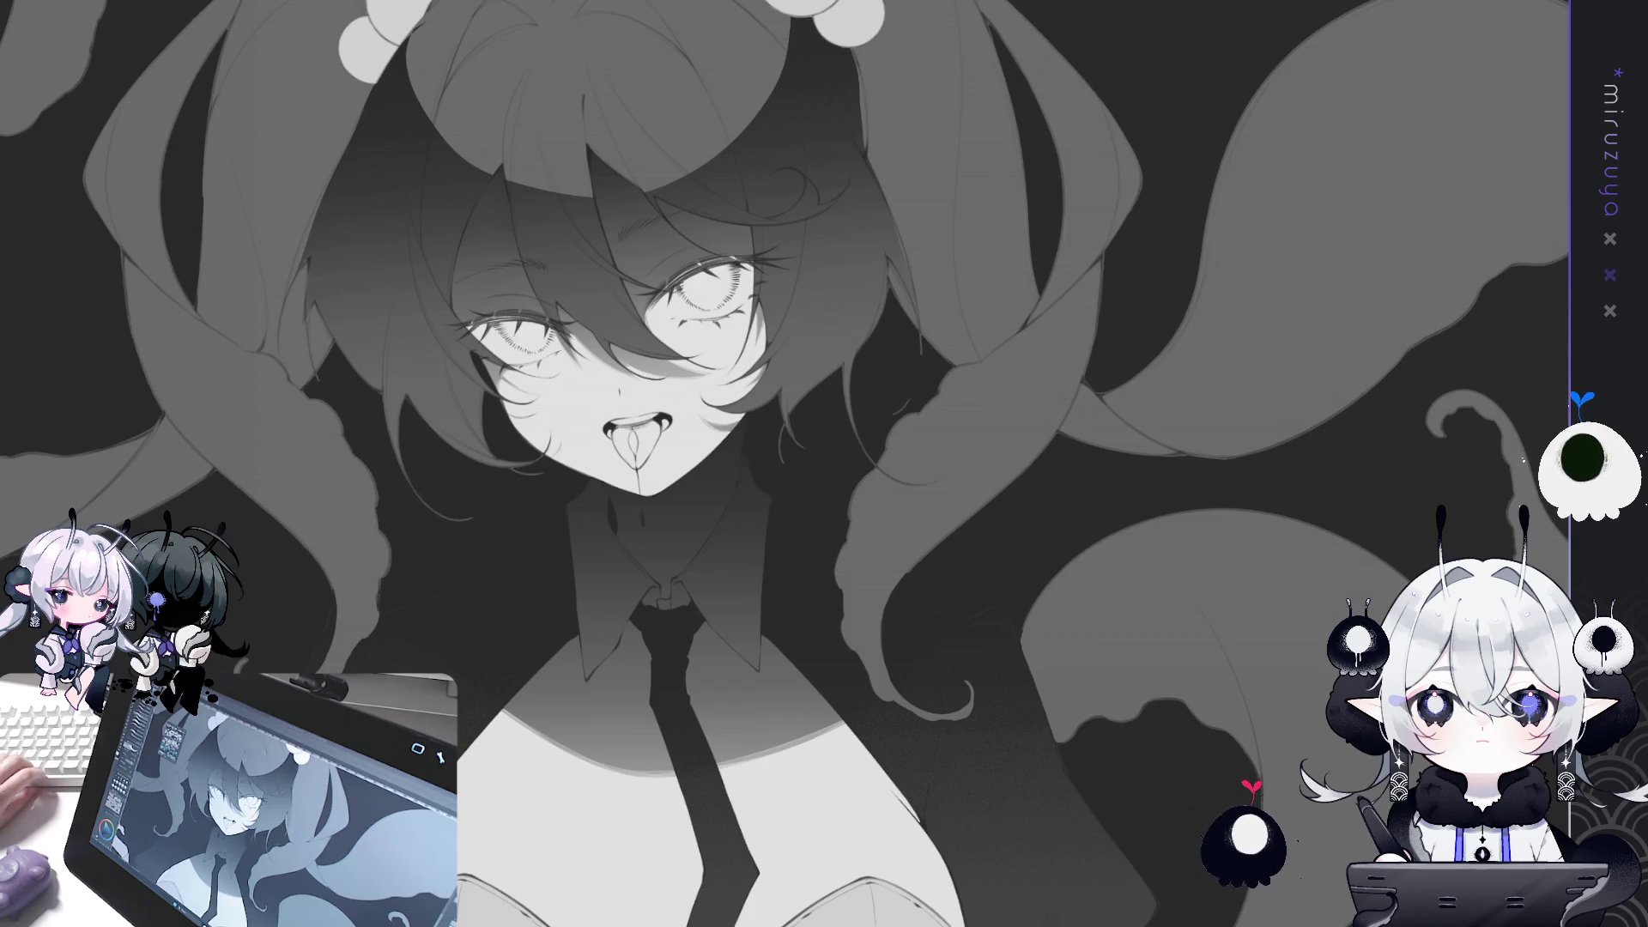
pyautogui.hotkey('ctrl', '-')
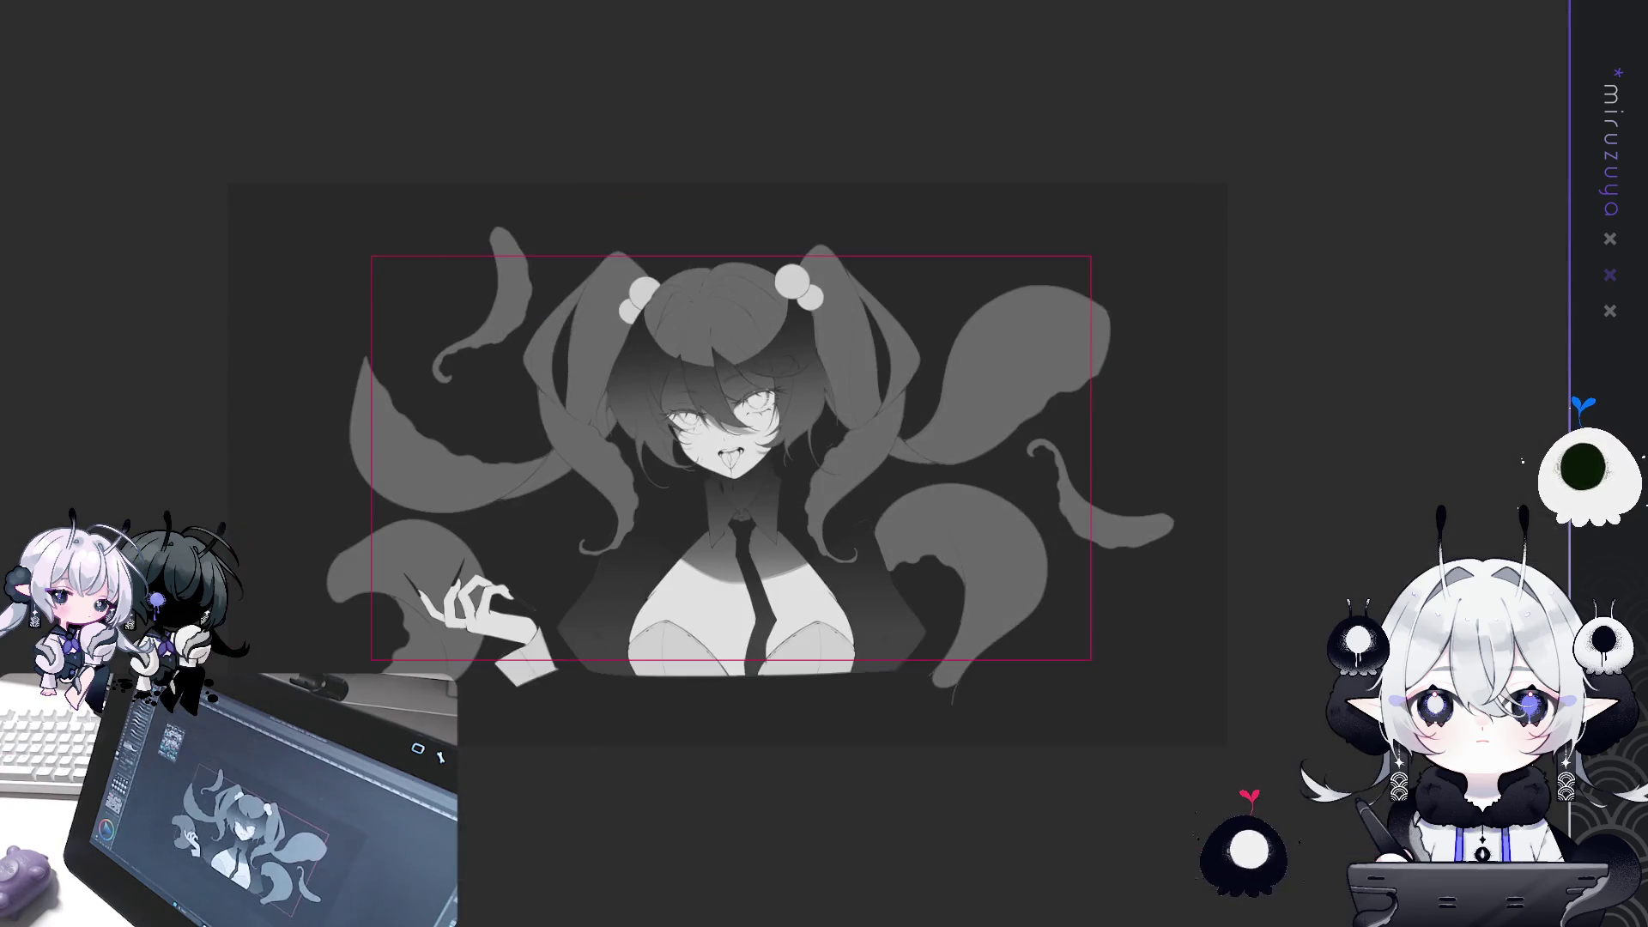
pyautogui.hotkey('ctrl', '+')
pyautogui.moveTo(824, 464)
pyautogui.mouseDown()
pyautogui.moveTo(968, 404)
pyautogui.moveTo(903, 414)
pyautogui.mouseUp()
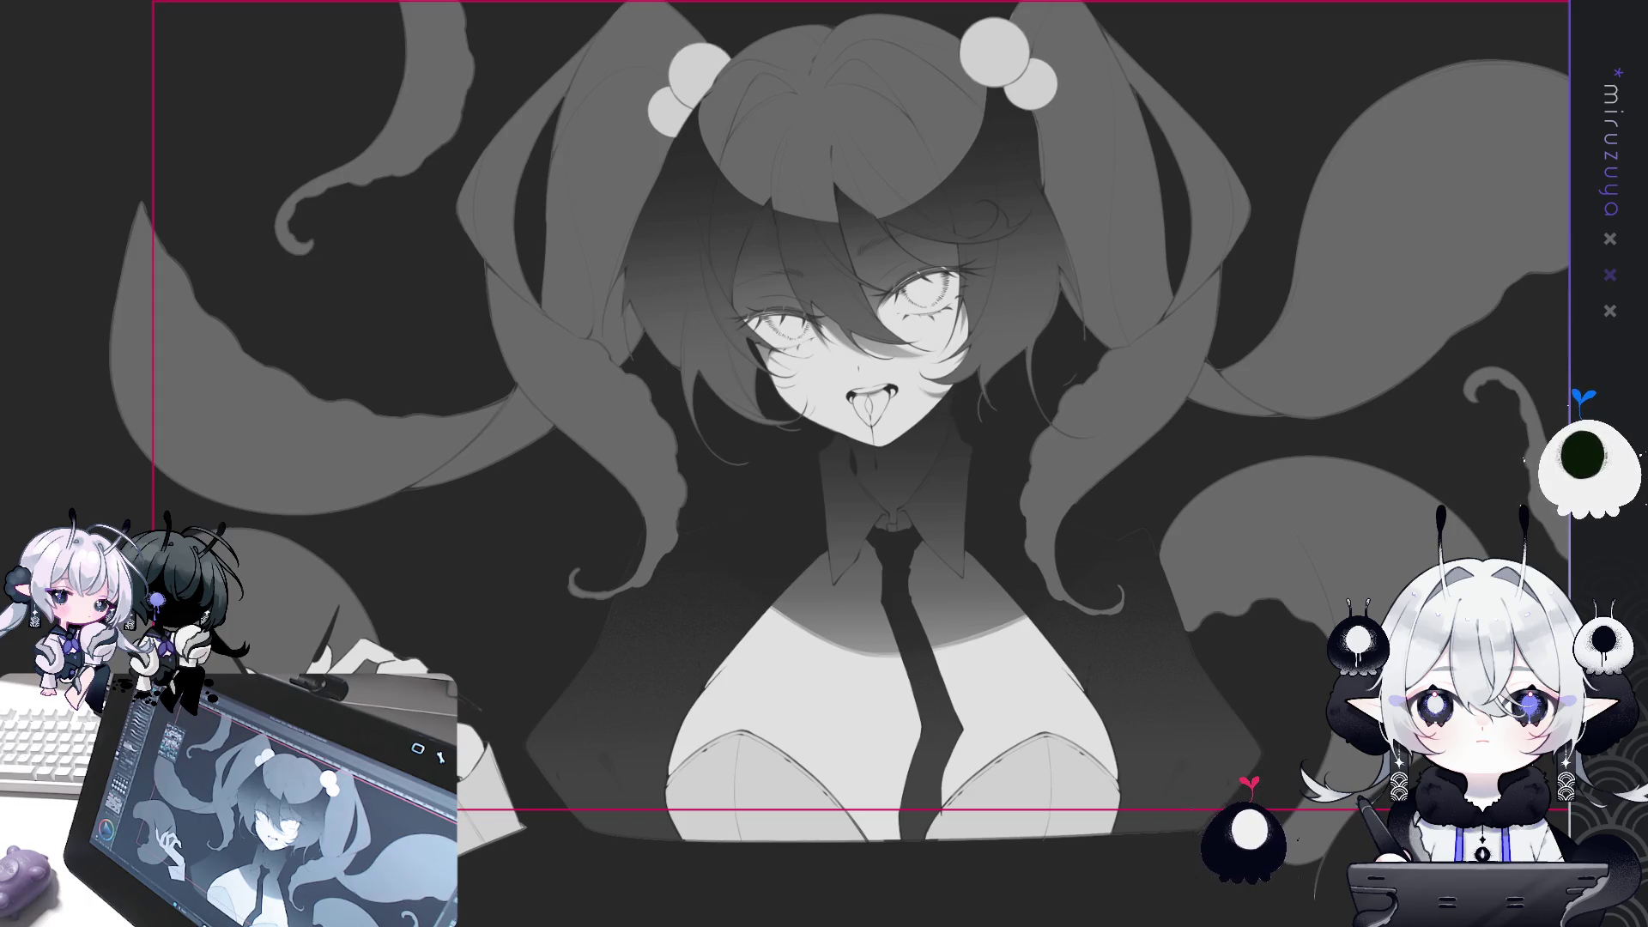
pyautogui.hotkey('ctrl', 'z')
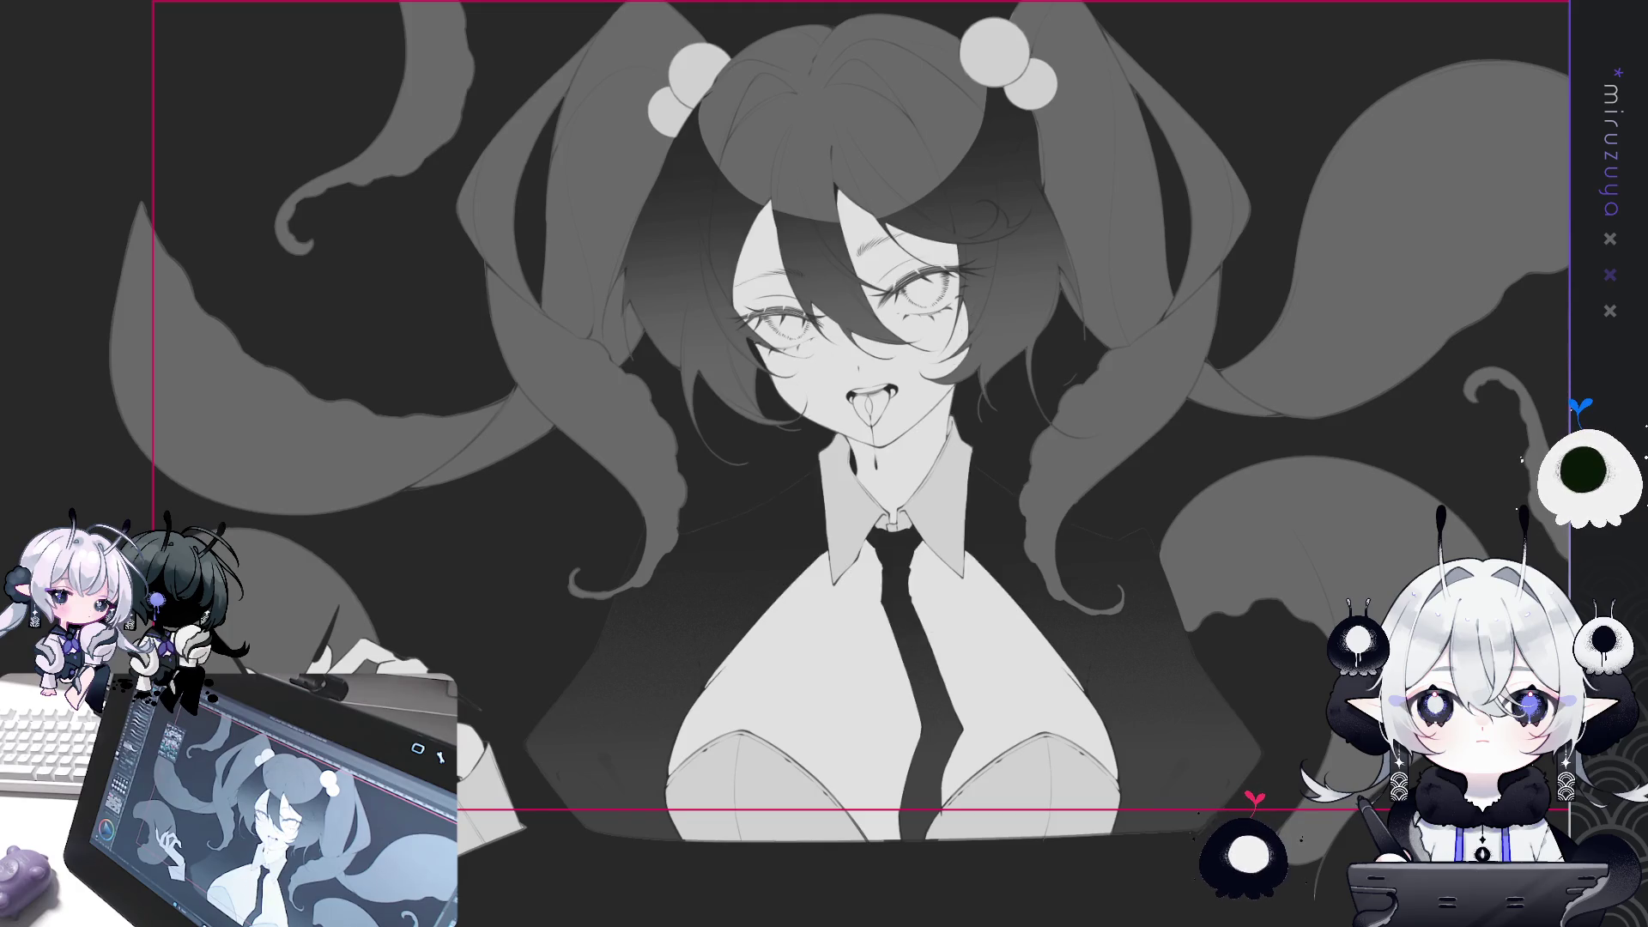
pyautogui.hotkey('ctrl', 'y')
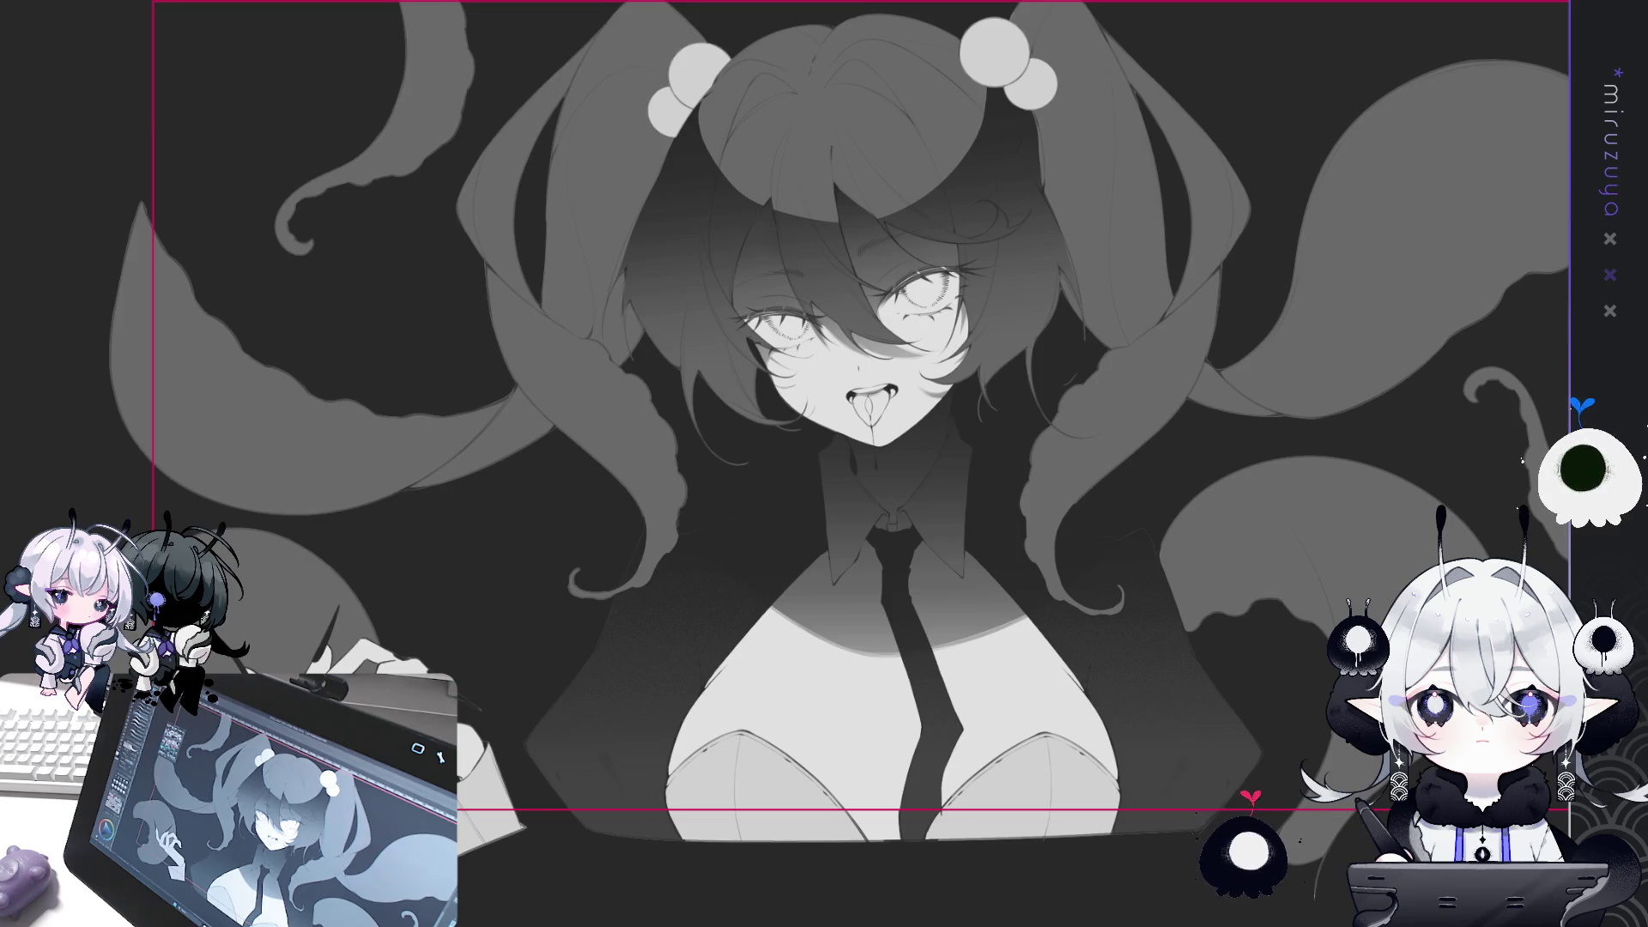
pyautogui.scroll(2, 1030, 678)
pyautogui.scroll(2, 1030, 678)
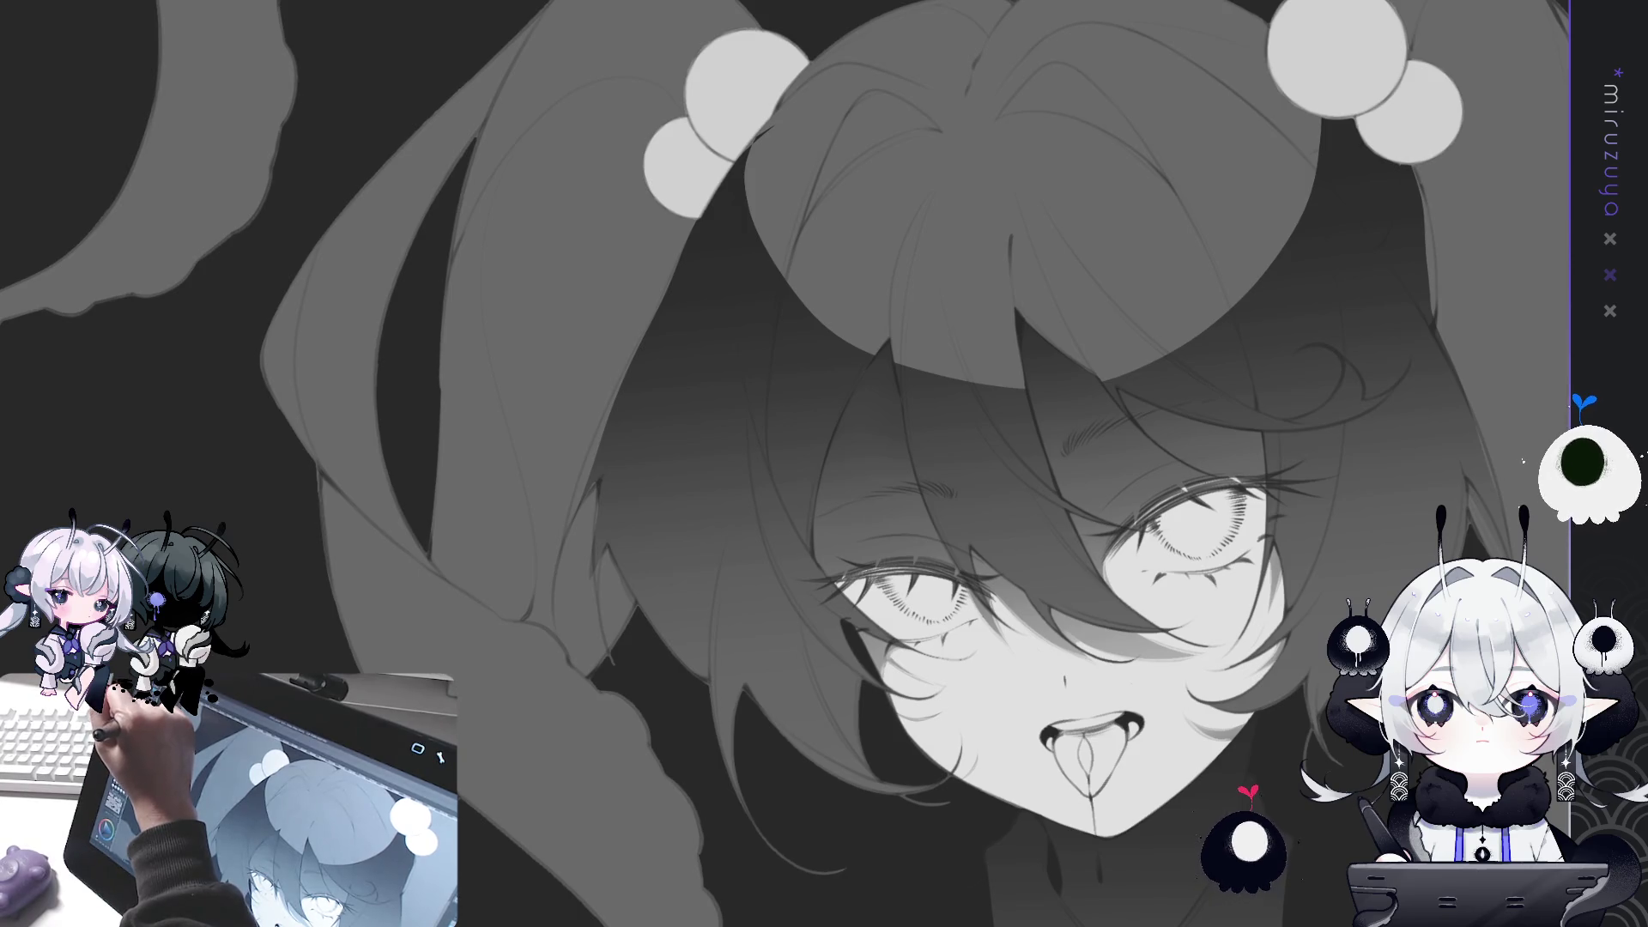
# Shrink the brush for fine hair strands around the face, angling the view for comfortable strokes.
pyautogui.moveTo(907, 516); pyautogui.dragTo(988, 473)
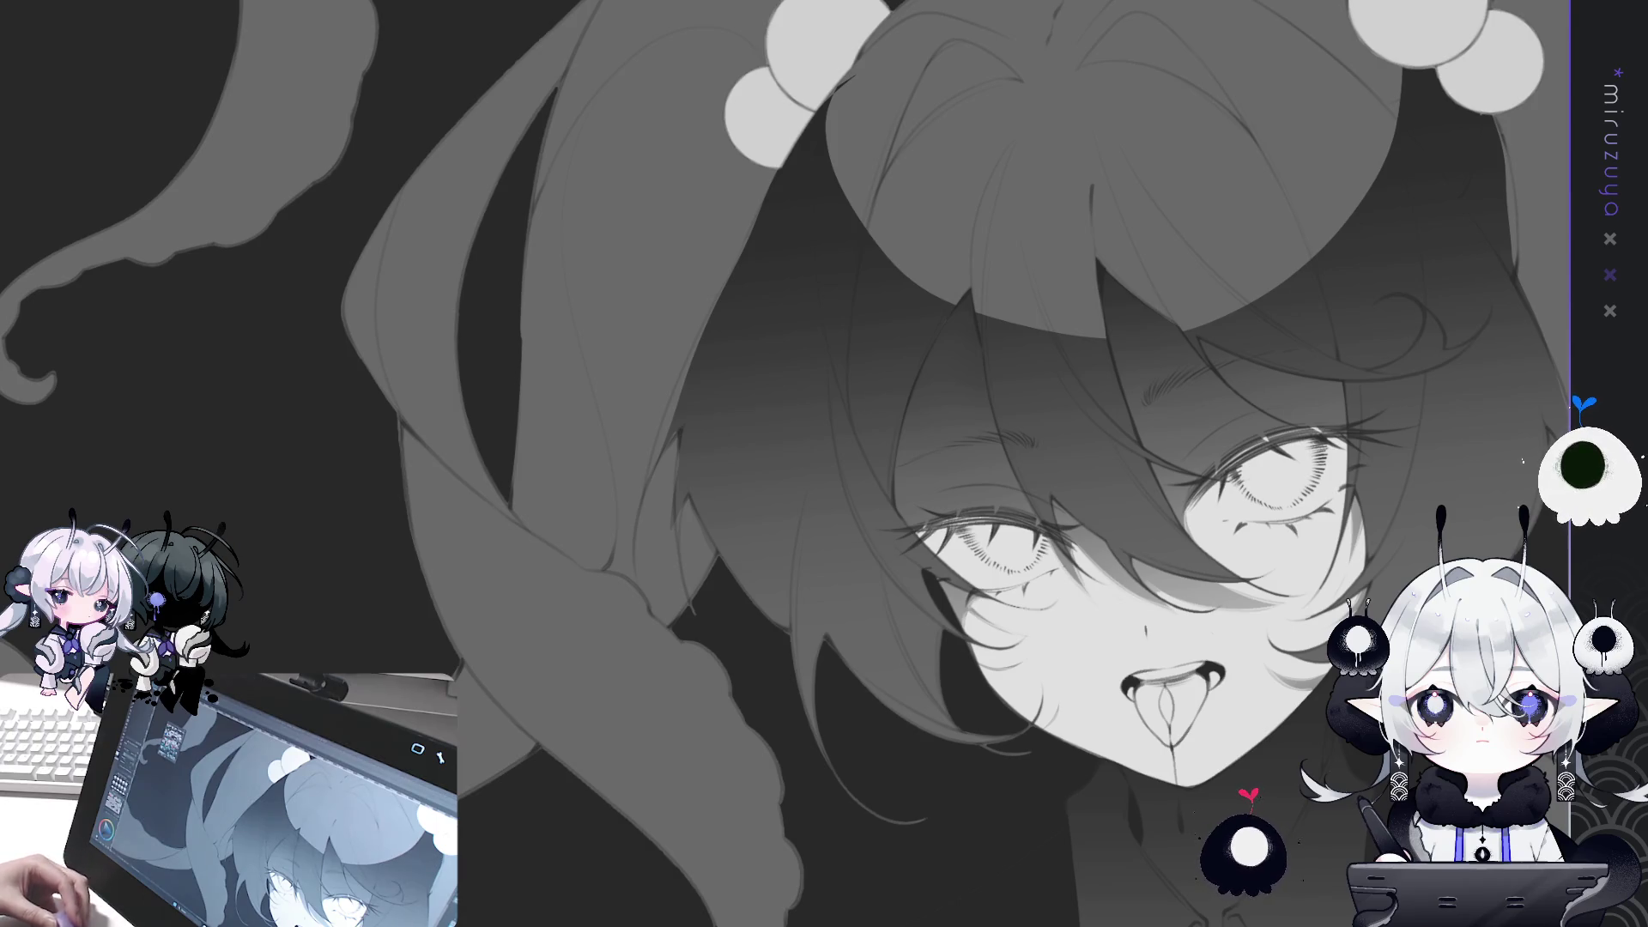
pyautogui.hotkey('ctrl', 'z')
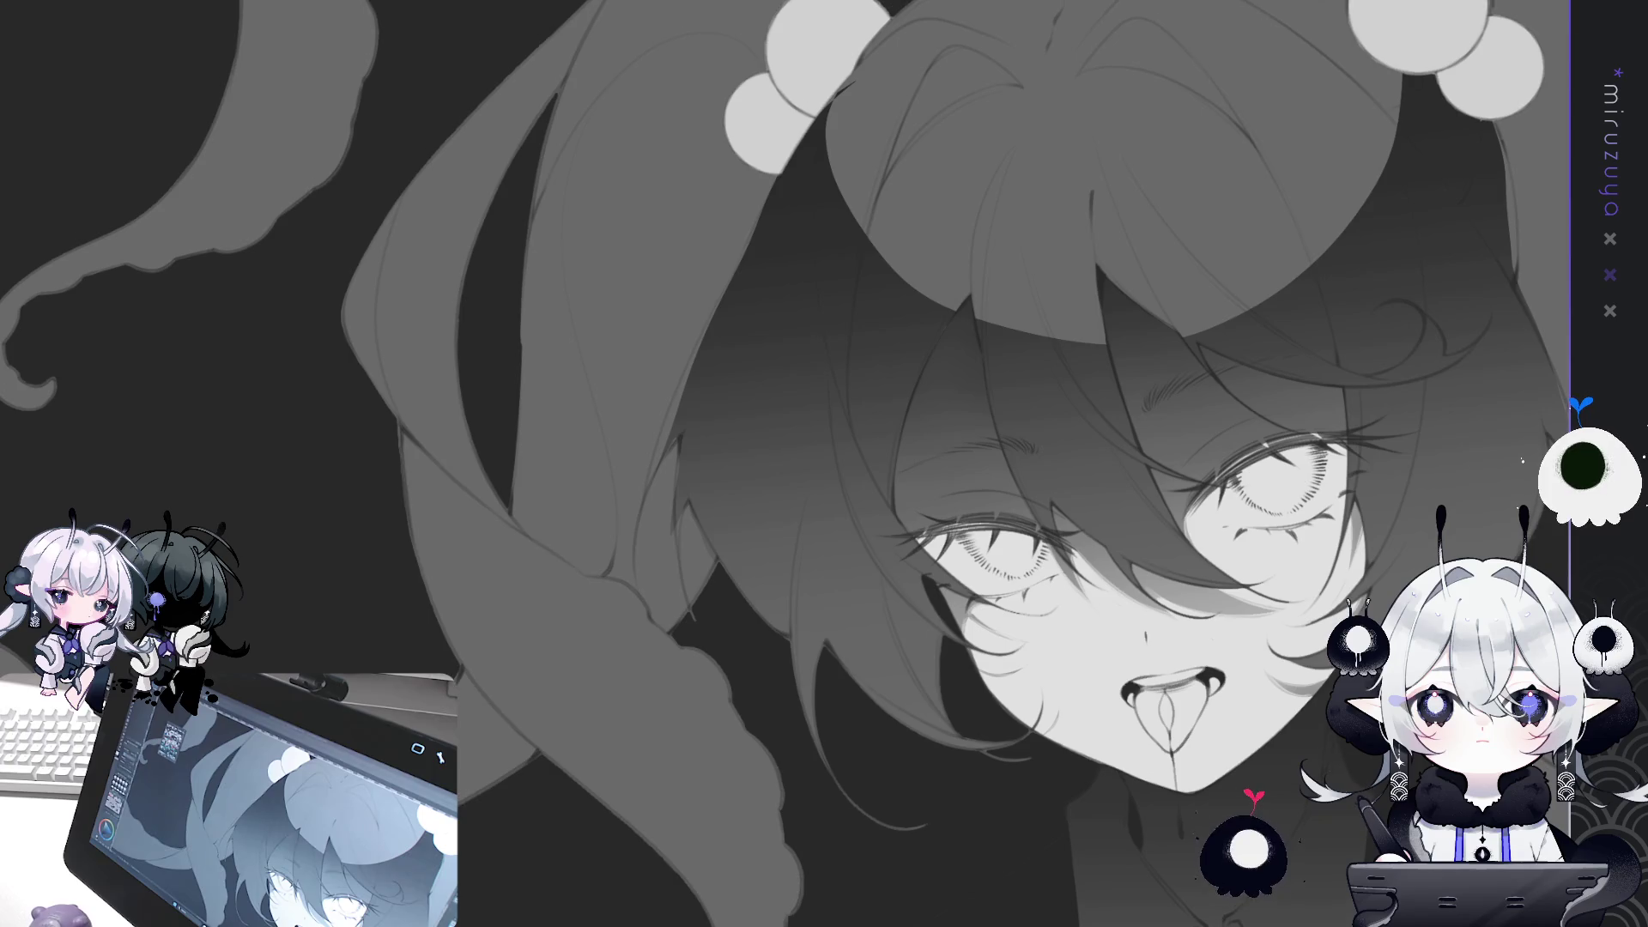
pyautogui.moveTo(709, 536); pyautogui.dragTo(681, 544)
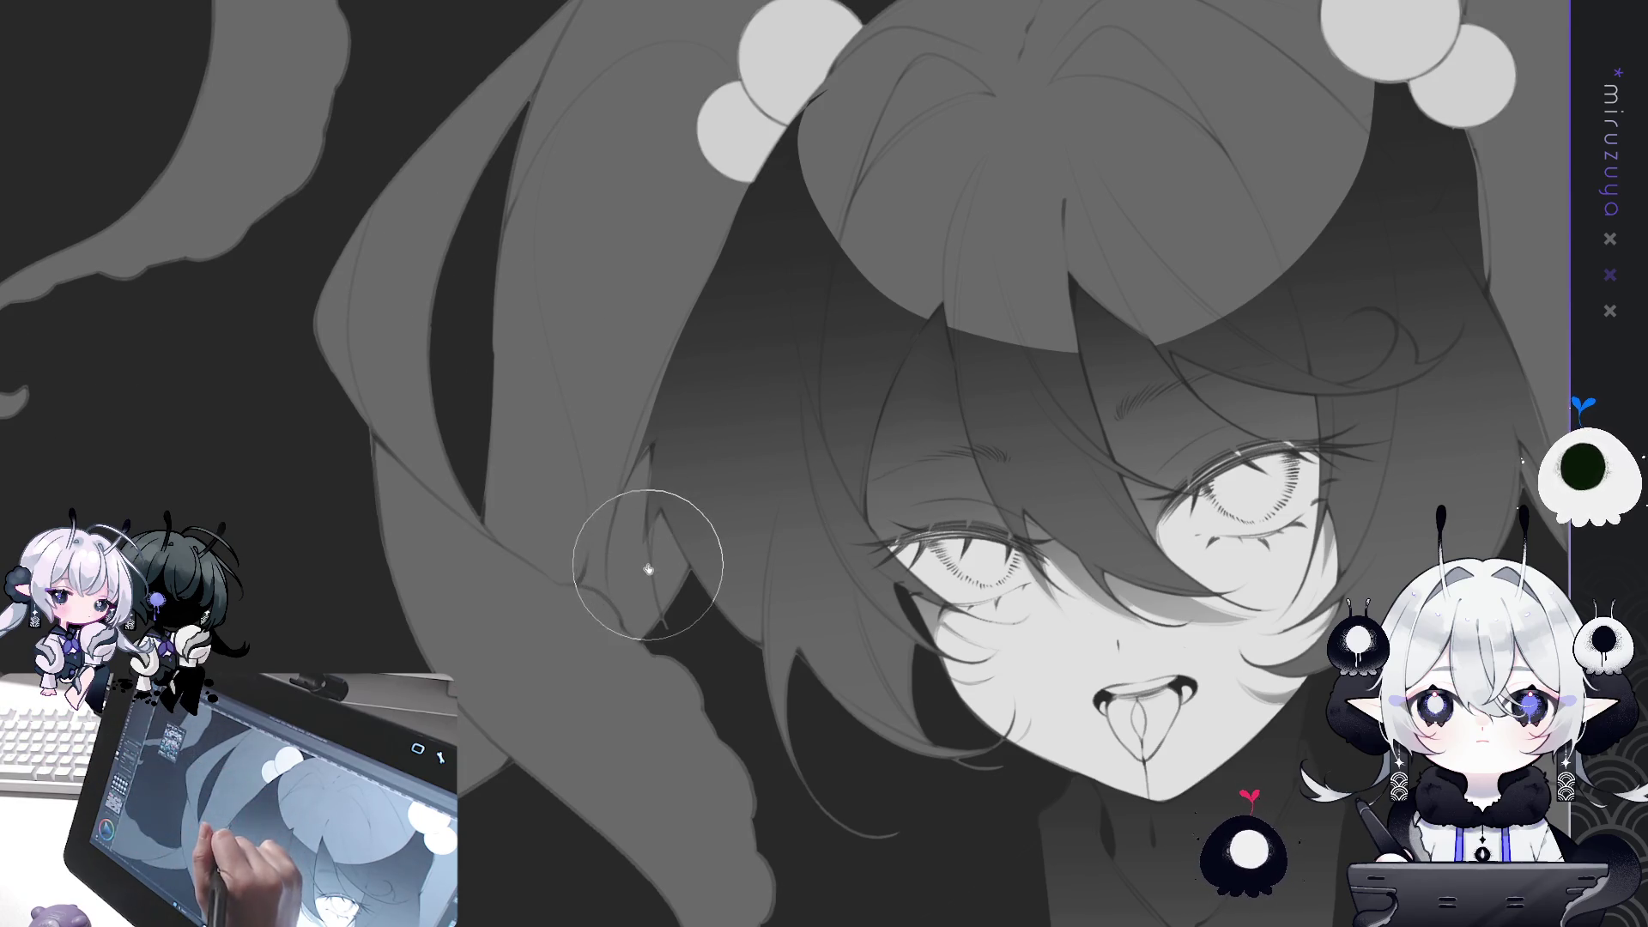
pyautogui.press('[')
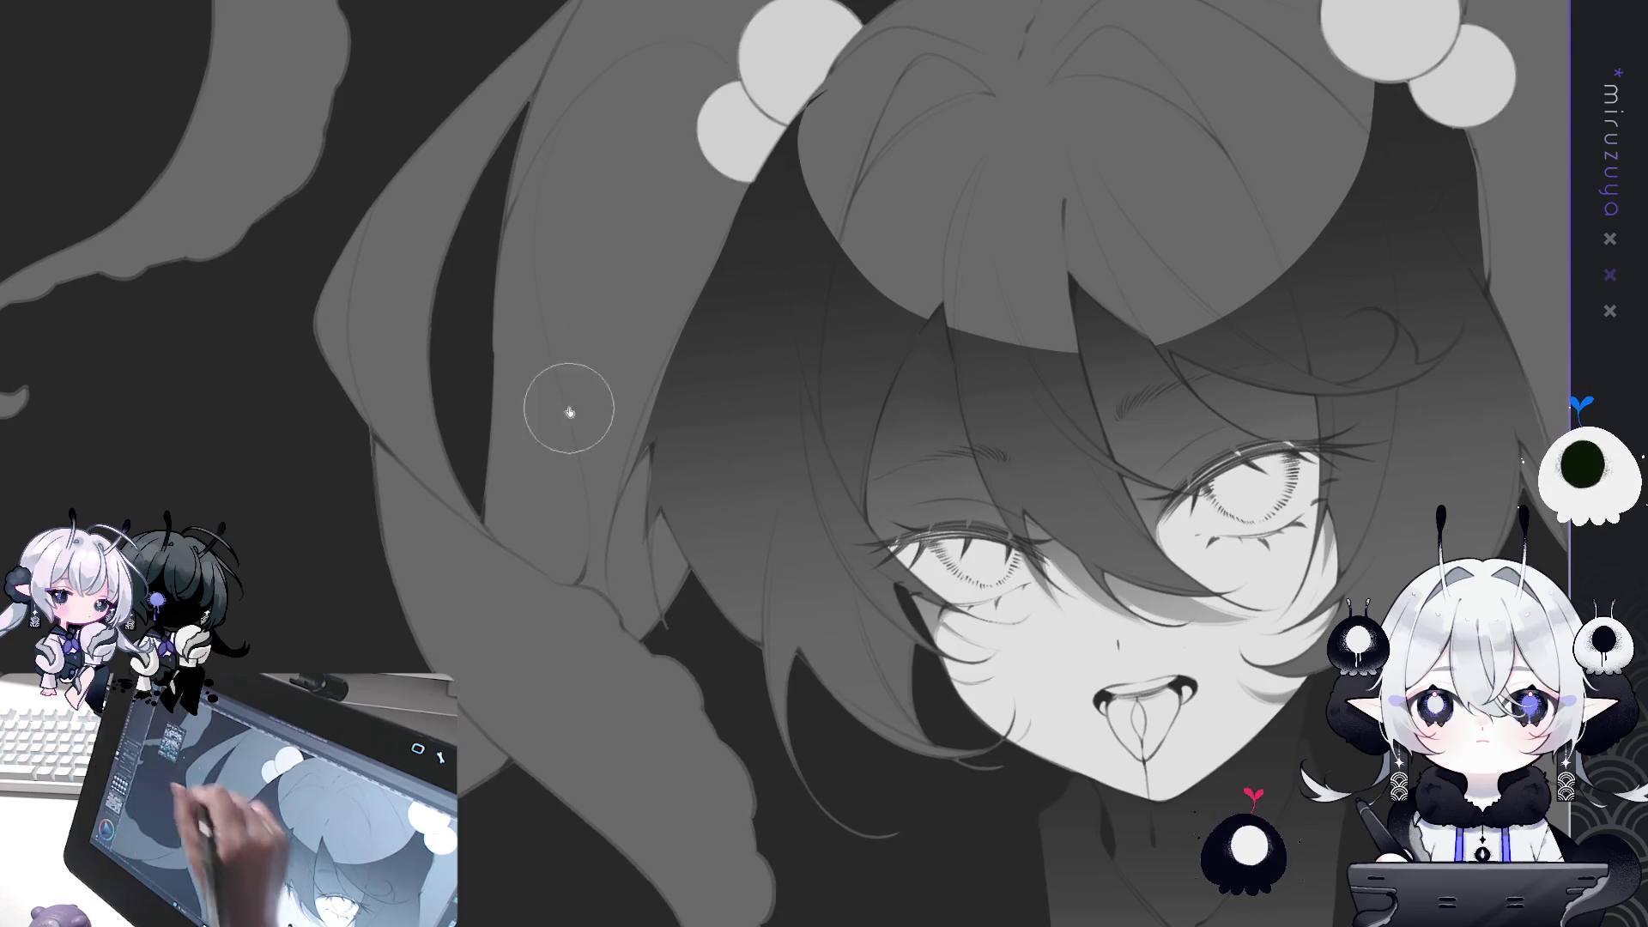
pyautogui.press('[')
pyautogui.press('[')
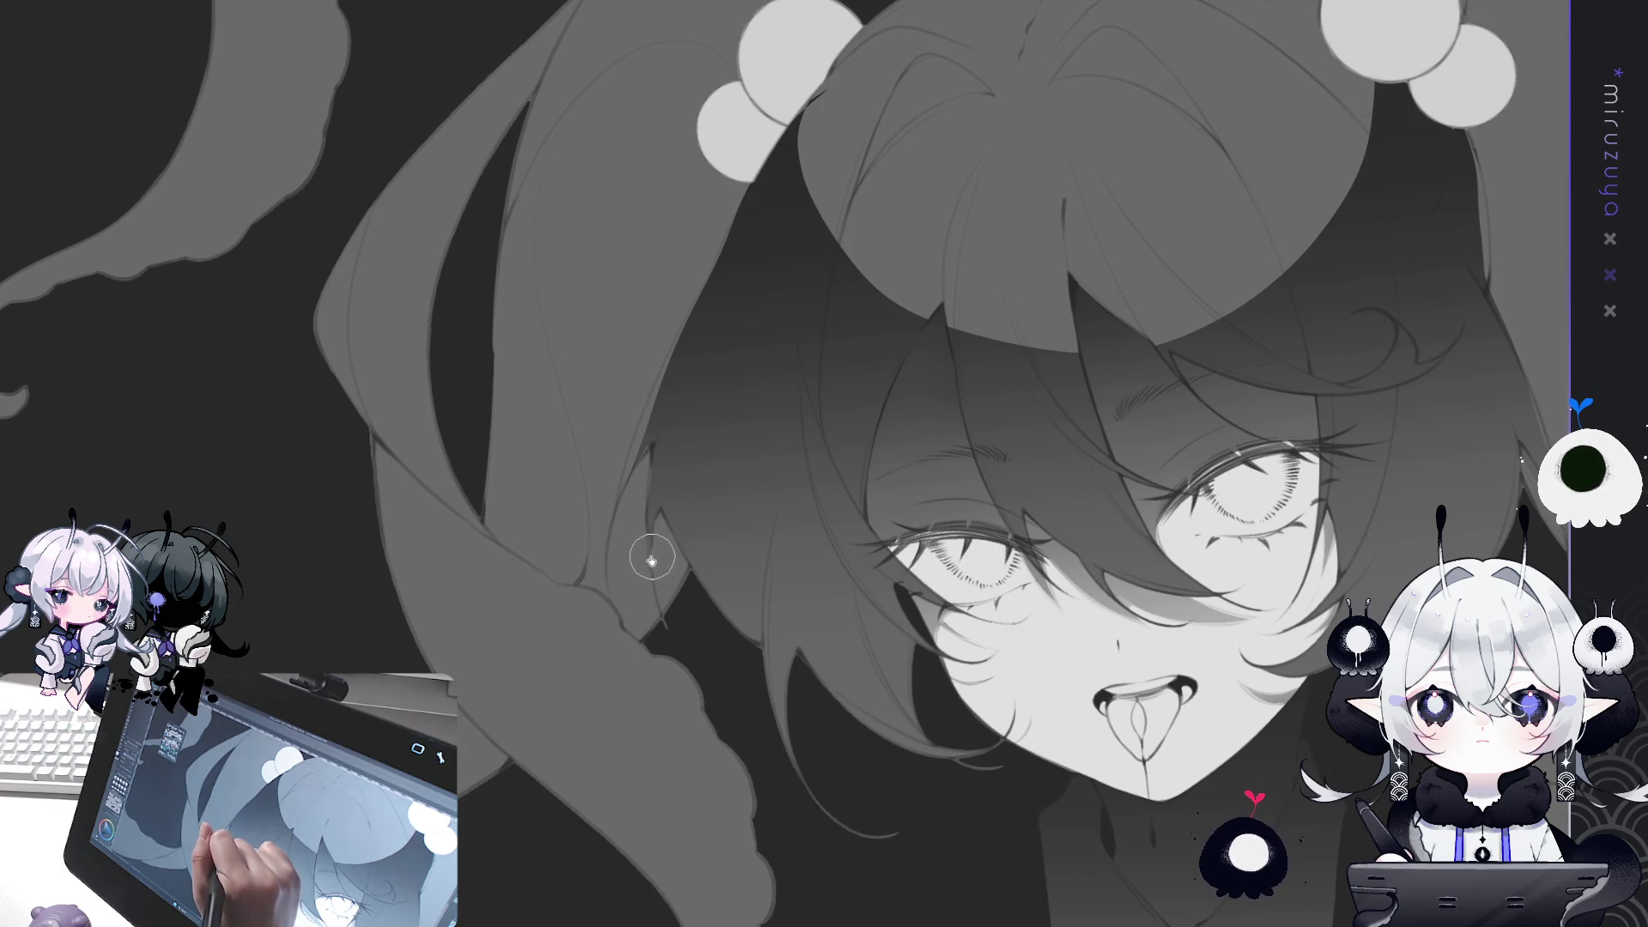
pyautogui.moveTo(688, 359)
pyautogui.mouseDown()
pyautogui.moveTo(870, 818)
pyautogui.moveTo(1038, 710)
pyautogui.moveTo(883, 732)
pyautogui.moveTo(849, 684)
pyautogui.moveTo(1107, 502)
pyautogui.mouseUp()
pyautogui.hotkey('ctrl', '@')
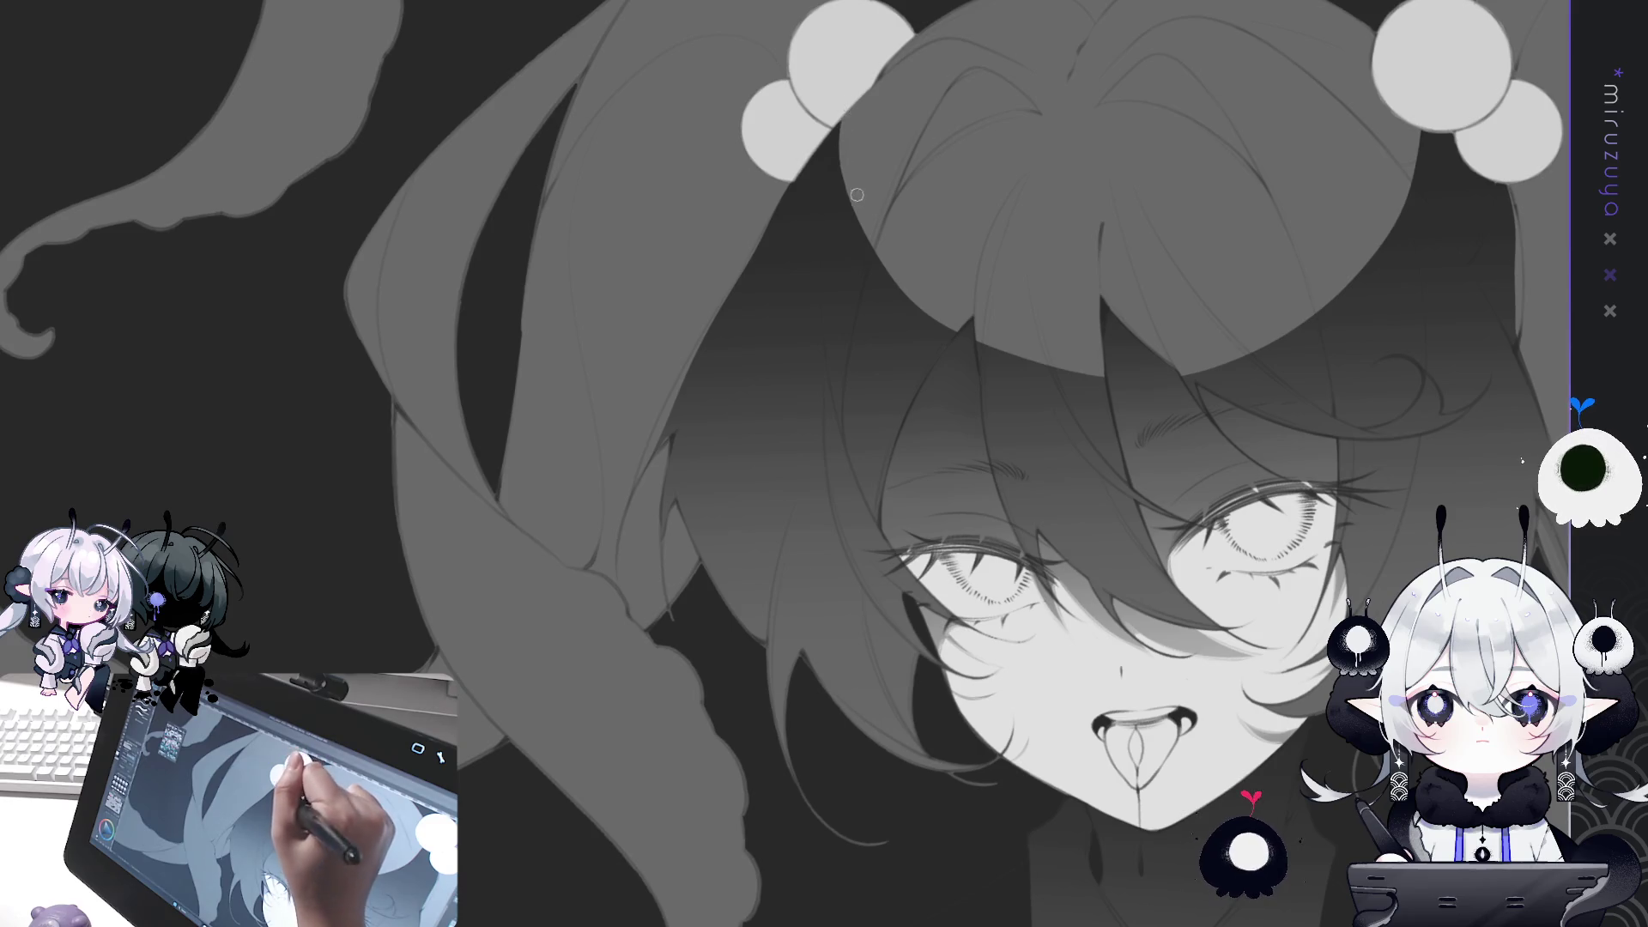
pyautogui.moveTo(870, 231); pyautogui.dragTo(694, 471)
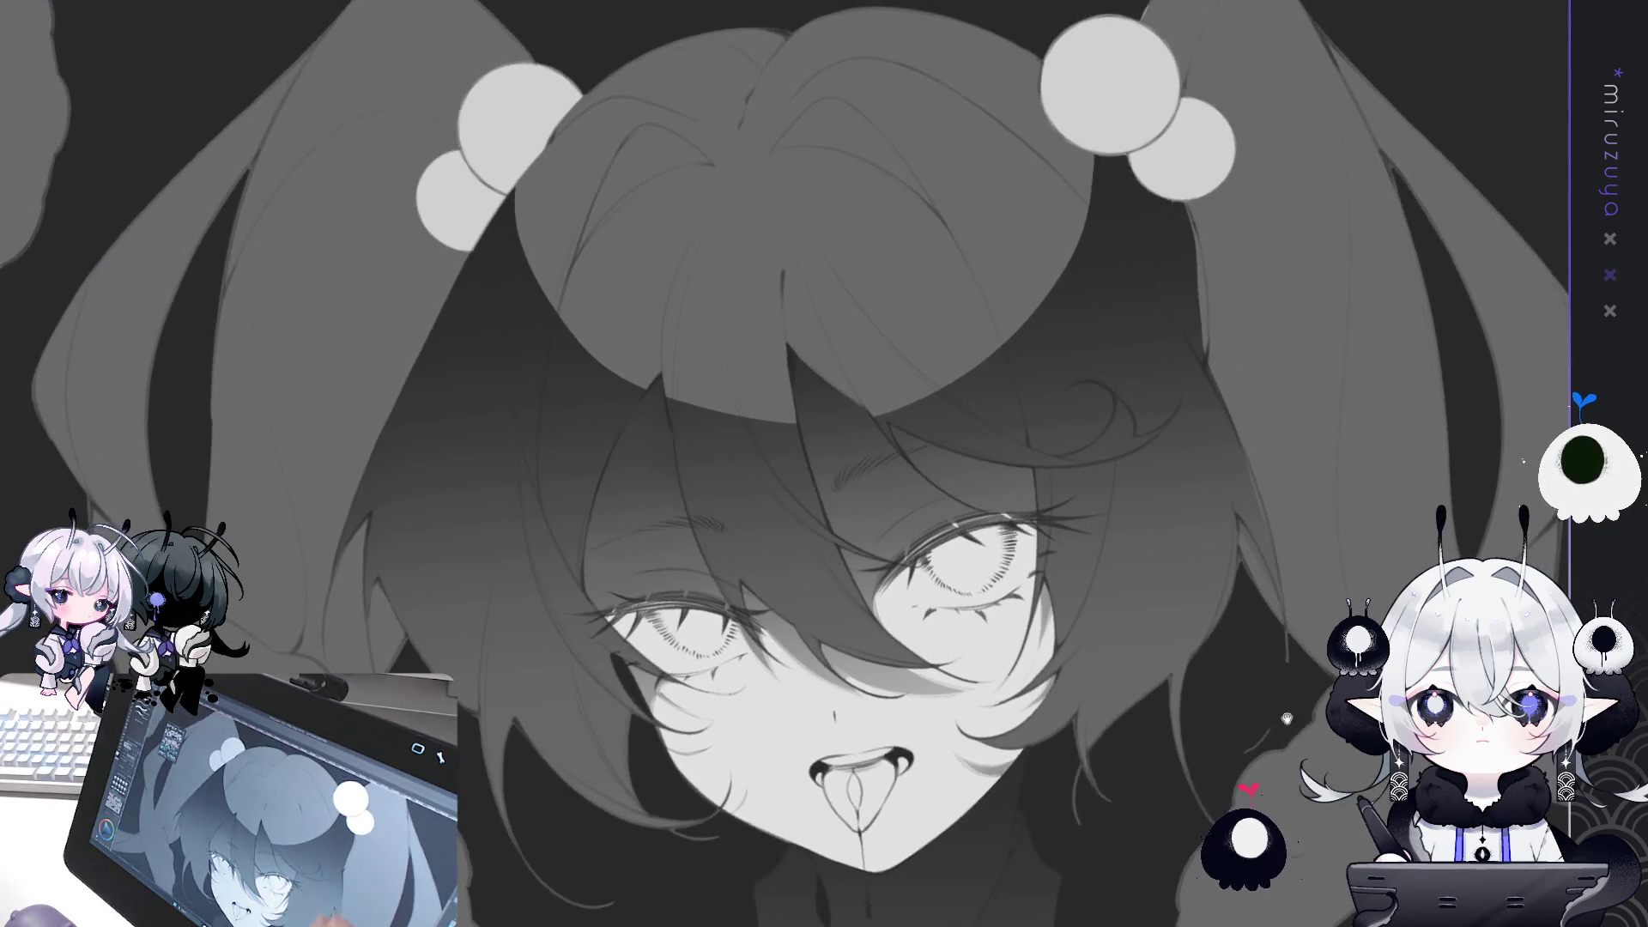
pyautogui.moveTo(1267, 546); pyautogui.dragTo(966, 456)
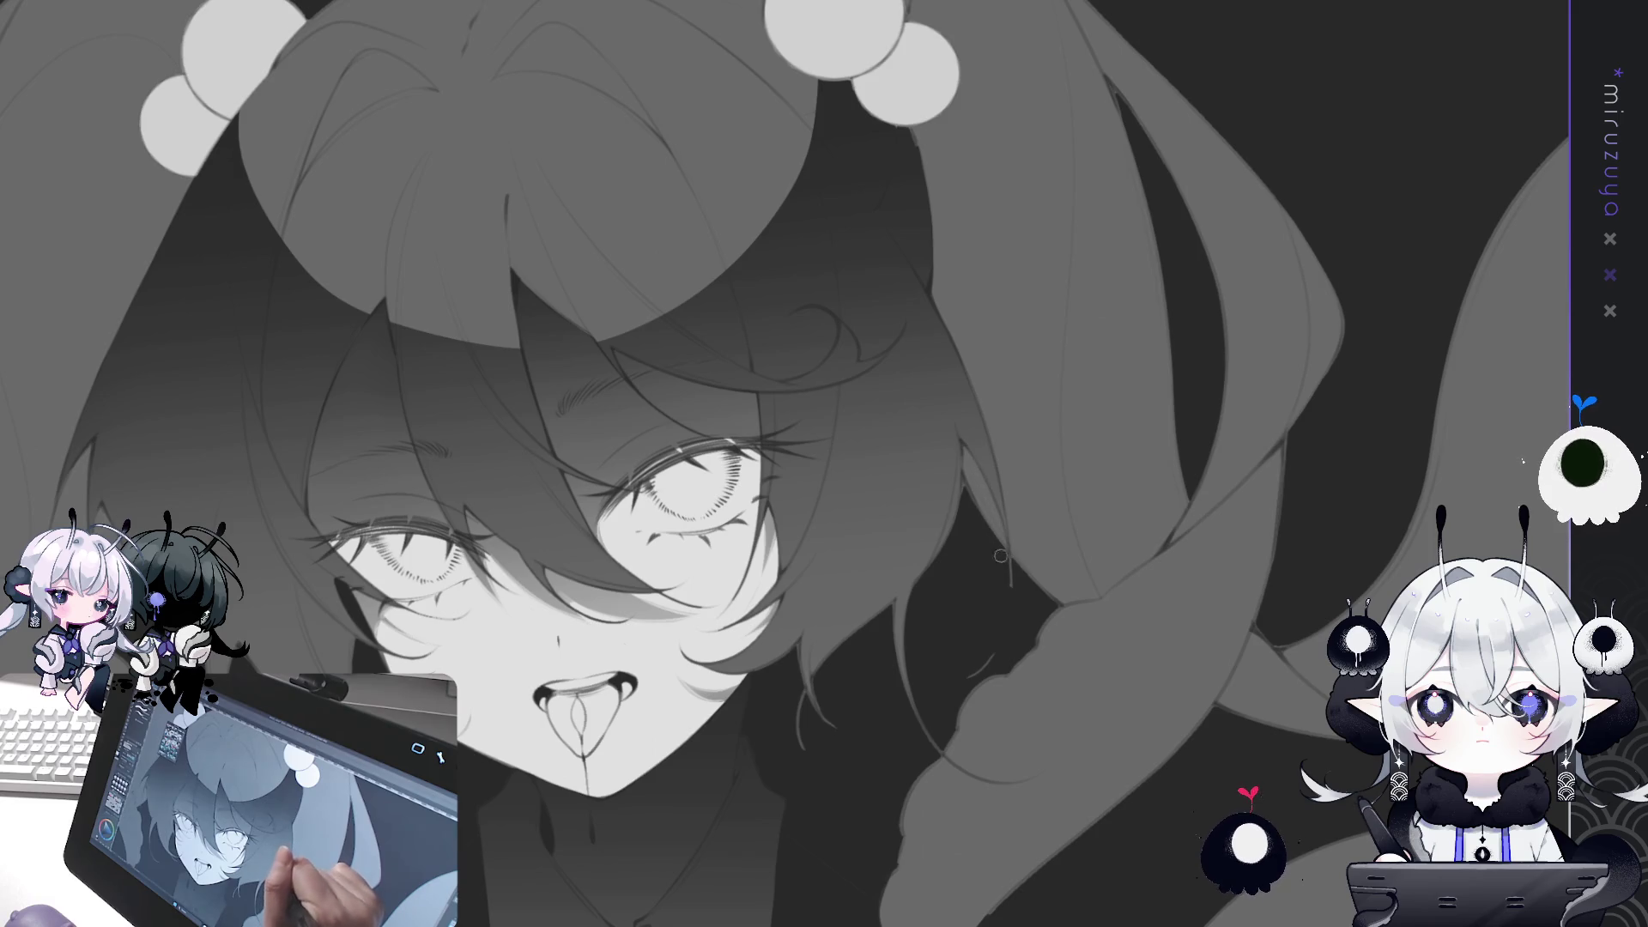
pyautogui.moveTo(1040, 357)
pyautogui.mouseDown()
pyautogui.moveTo(1007, 268)
pyautogui.moveTo(1375, 250)
pyautogui.moveTo(1552, 126)
pyautogui.mouseUp()
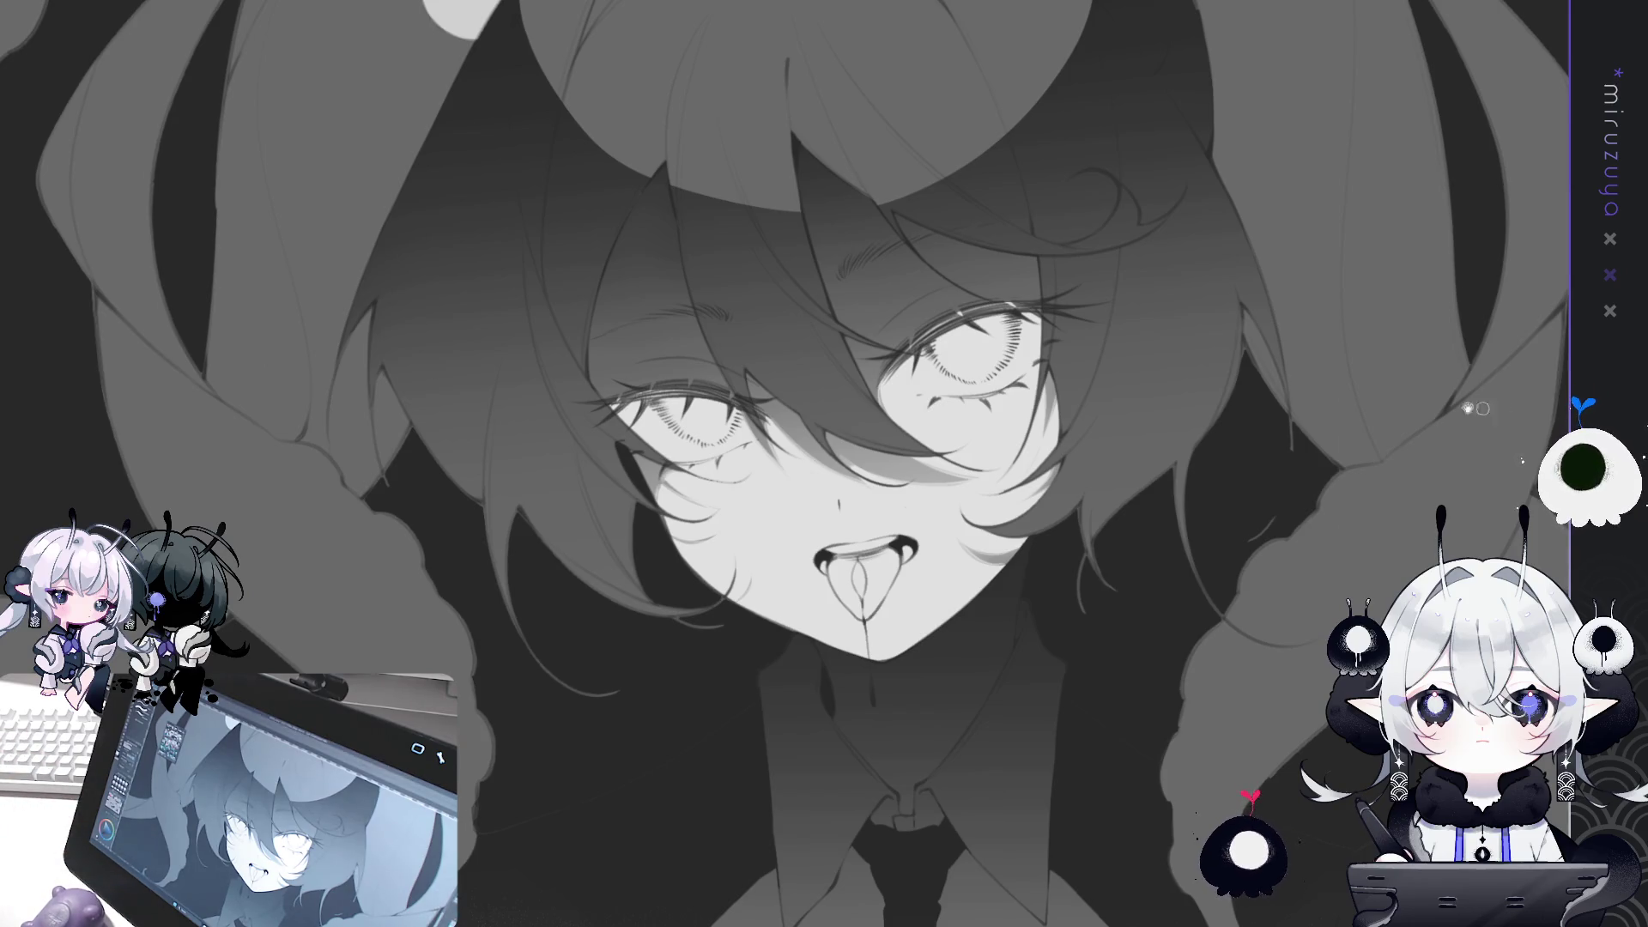
pyautogui.scroll(3, 858, 463)
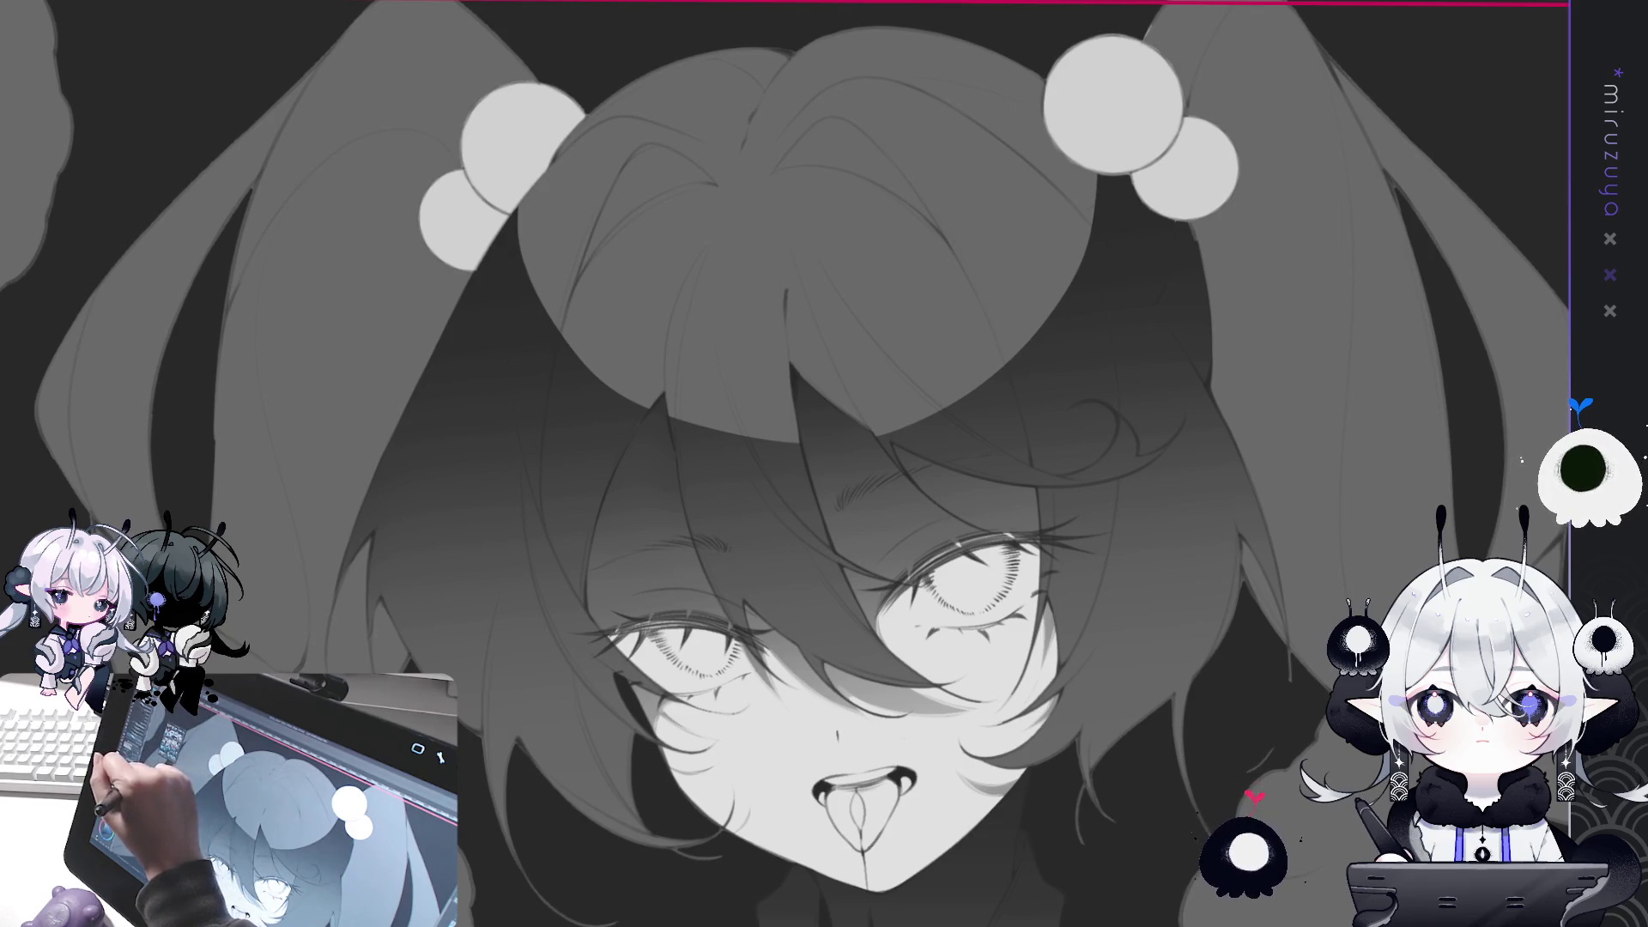
pyautogui.moveTo(549, 198); pyautogui.dragTo(788, 117)
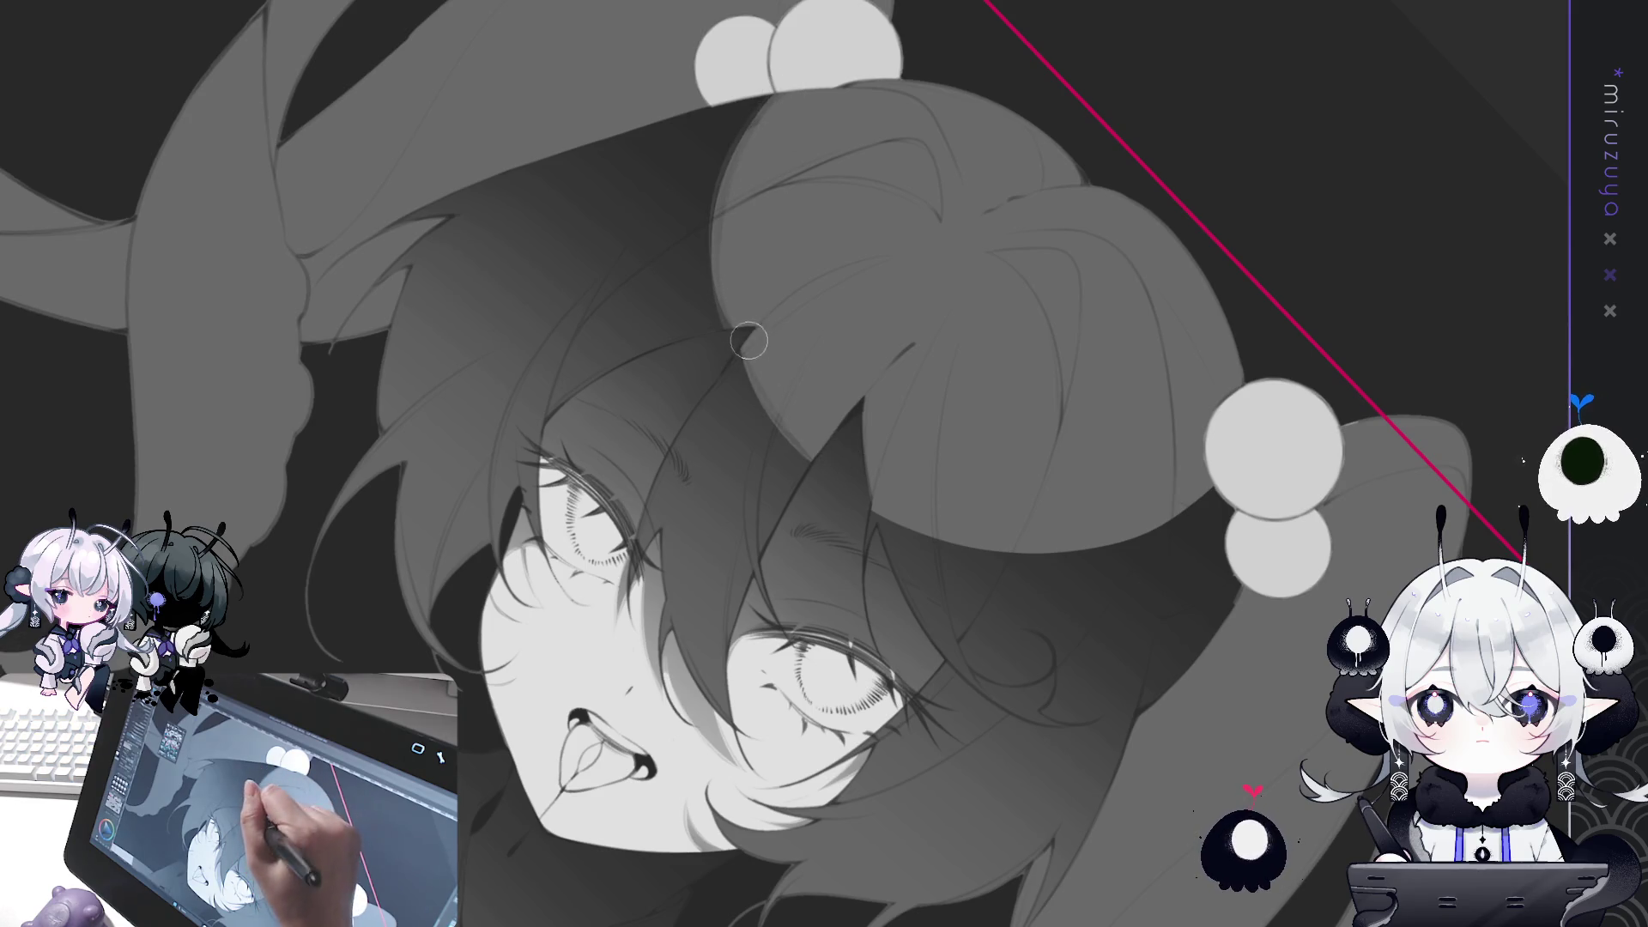
# Paint a light stroke along the hair bun's left edge, rotating the view around it.
pyautogui.press('^')
pyautogui.press('^')
pyautogui.press('^')
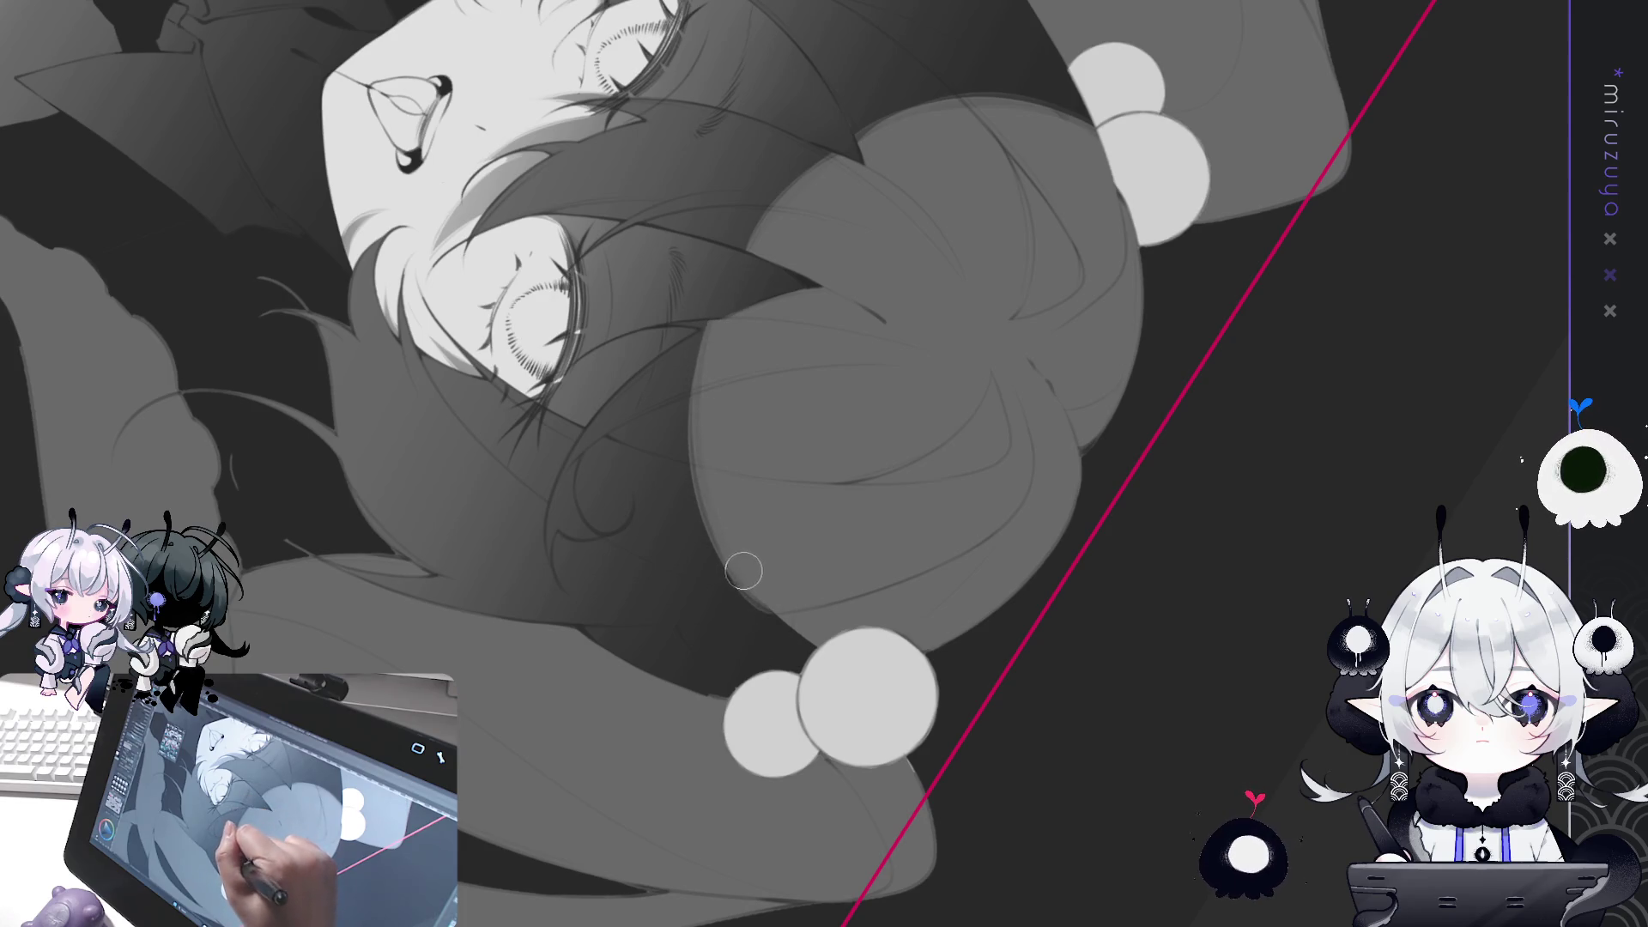
pyautogui.moveTo(866, 682); pyautogui.dragTo(923, 672)
pyautogui.moveTo(876, 611); pyautogui.dragTo(877, 648)
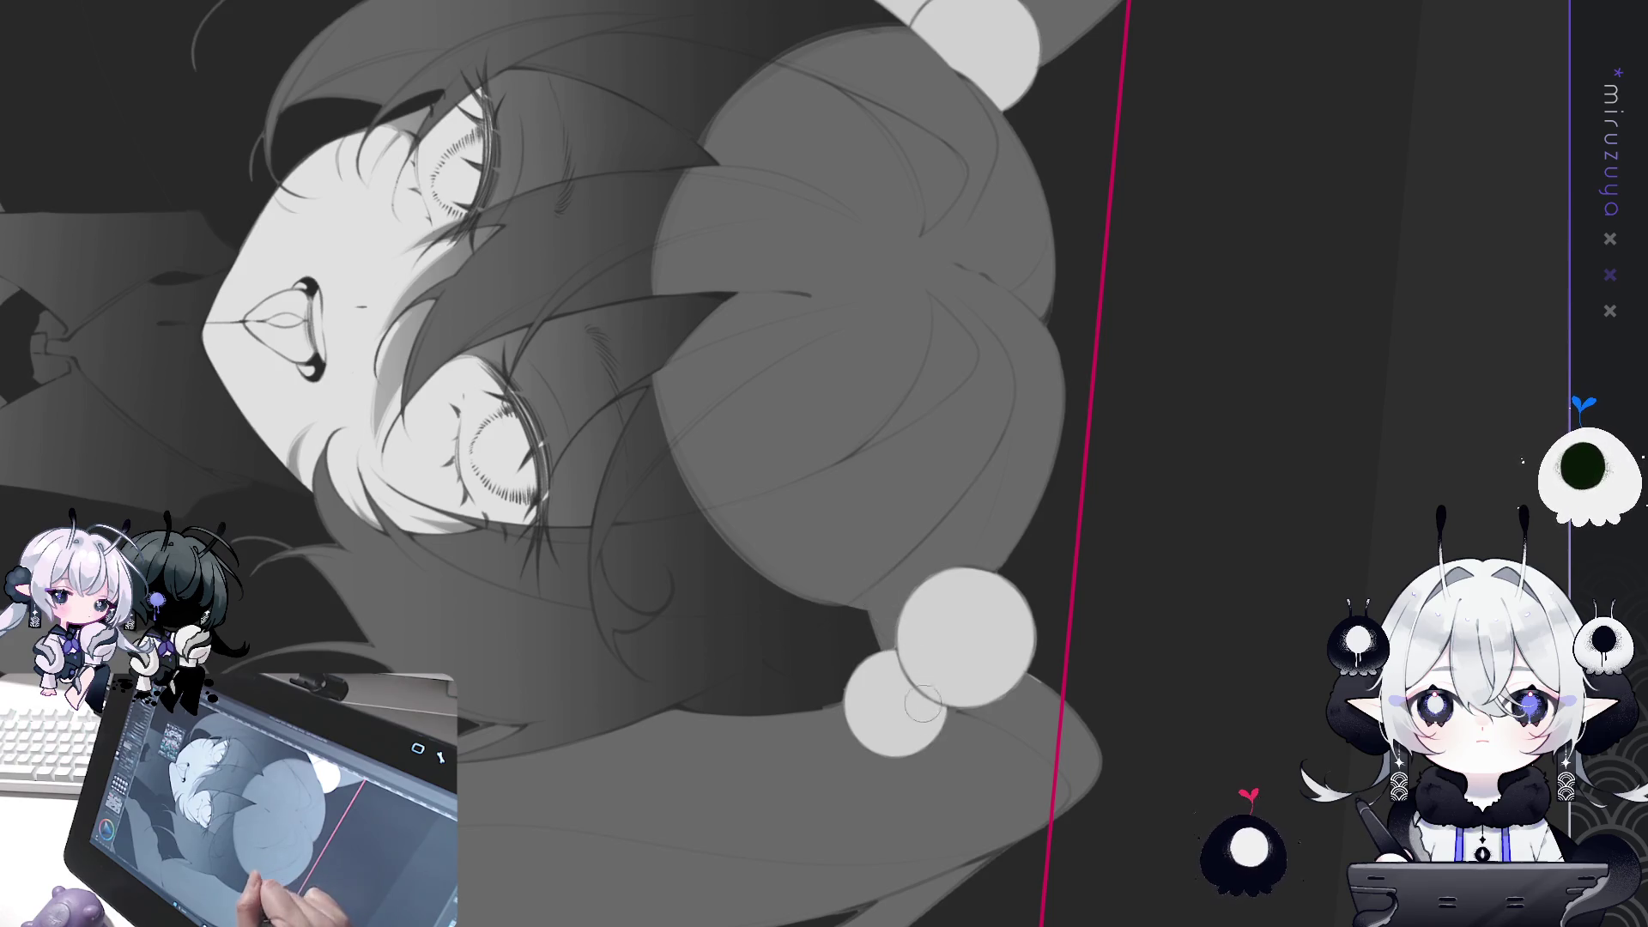
pyautogui.moveTo(758, 602); pyautogui.dragTo(724, 413)
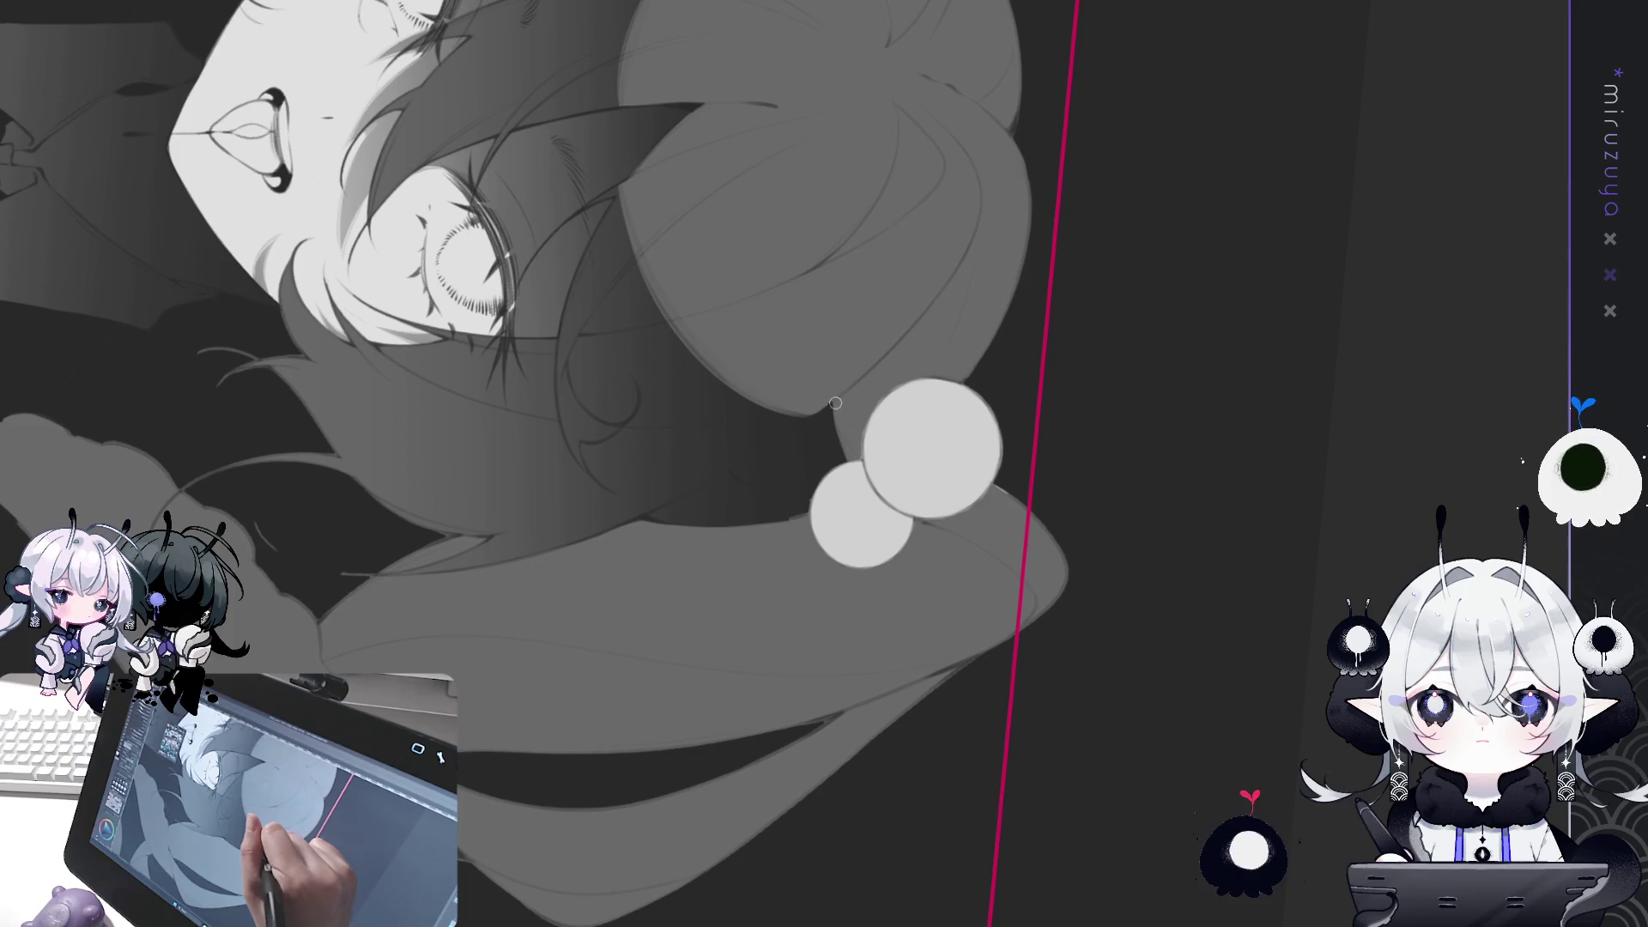
pyautogui.moveTo(869, 485)
pyautogui.mouseDown()
pyautogui.moveTo(1143, 474)
pyautogui.moveTo(1131, 378)
pyautogui.mouseUp()
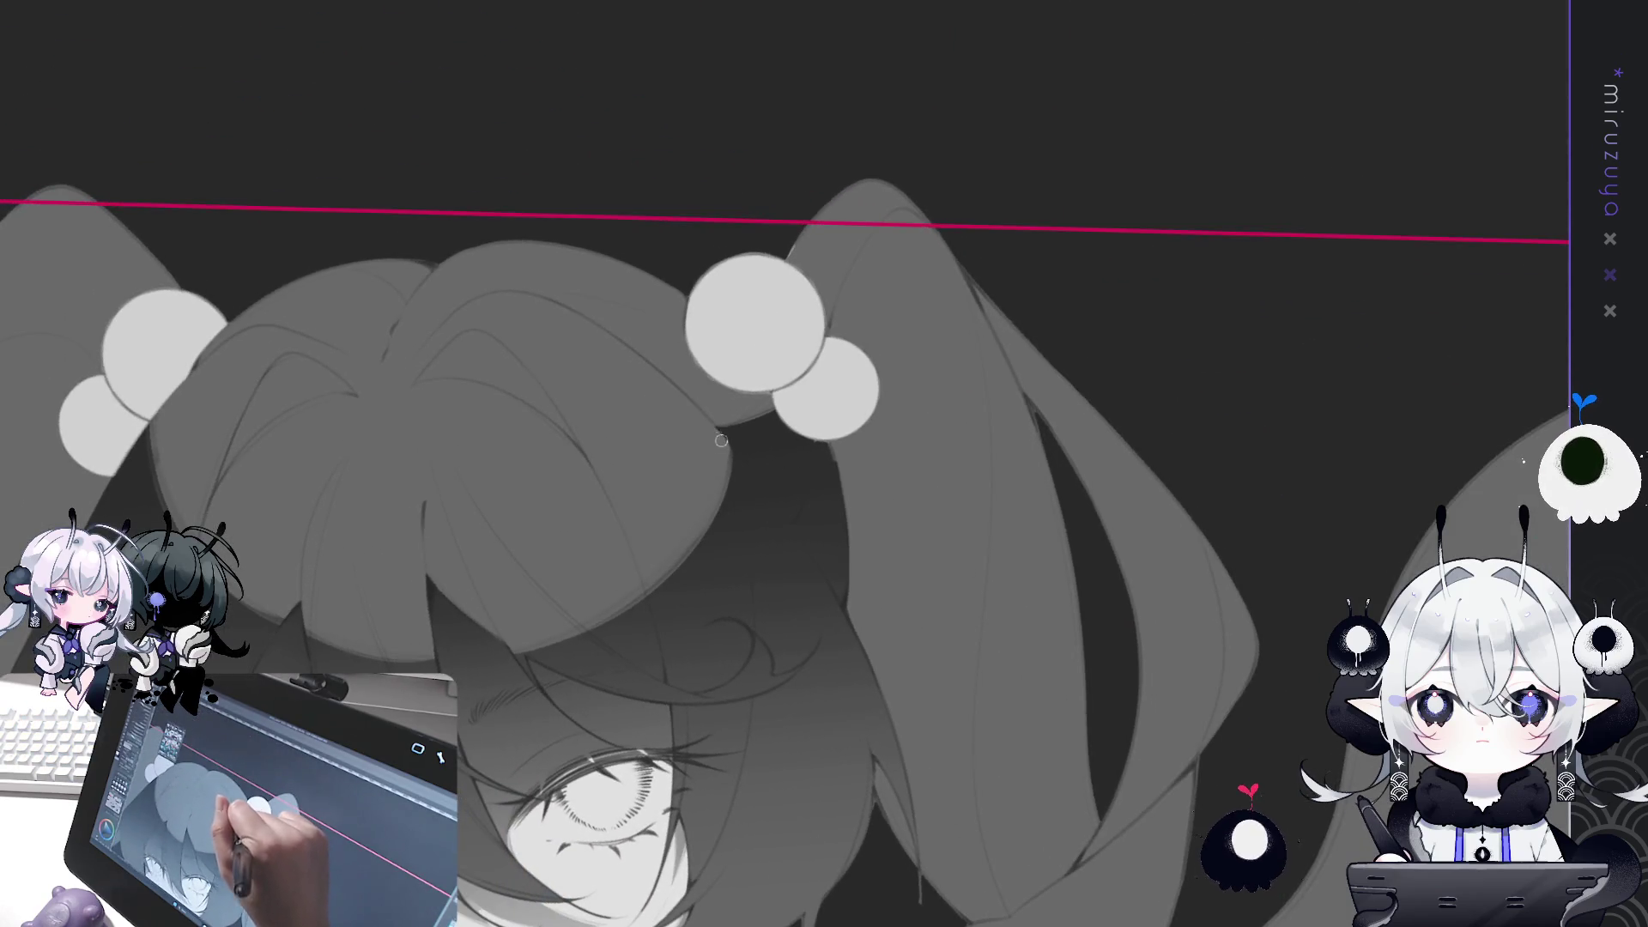
pyautogui.moveTo(765, 376)
pyautogui.mouseDown()
pyautogui.moveTo(956, 257)
pyautogui.moveTo(1184, 390)
pyautogui.mouseUp()
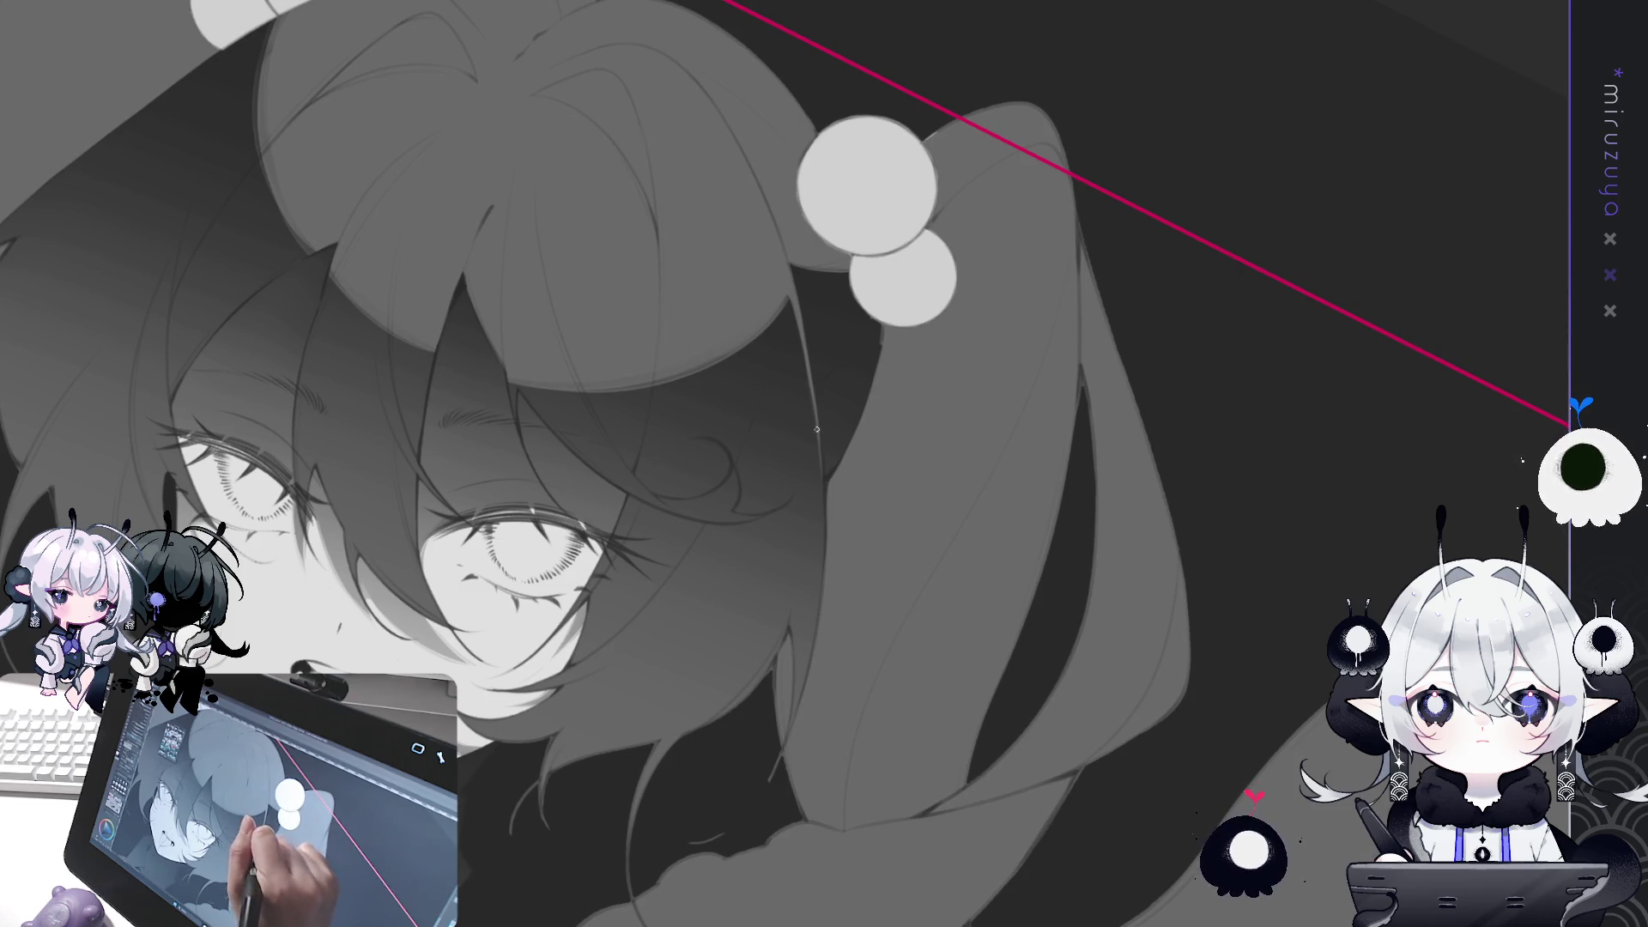
pyautogui.moveTo(824, 548); pyautogui.dragTo(1148, 422)
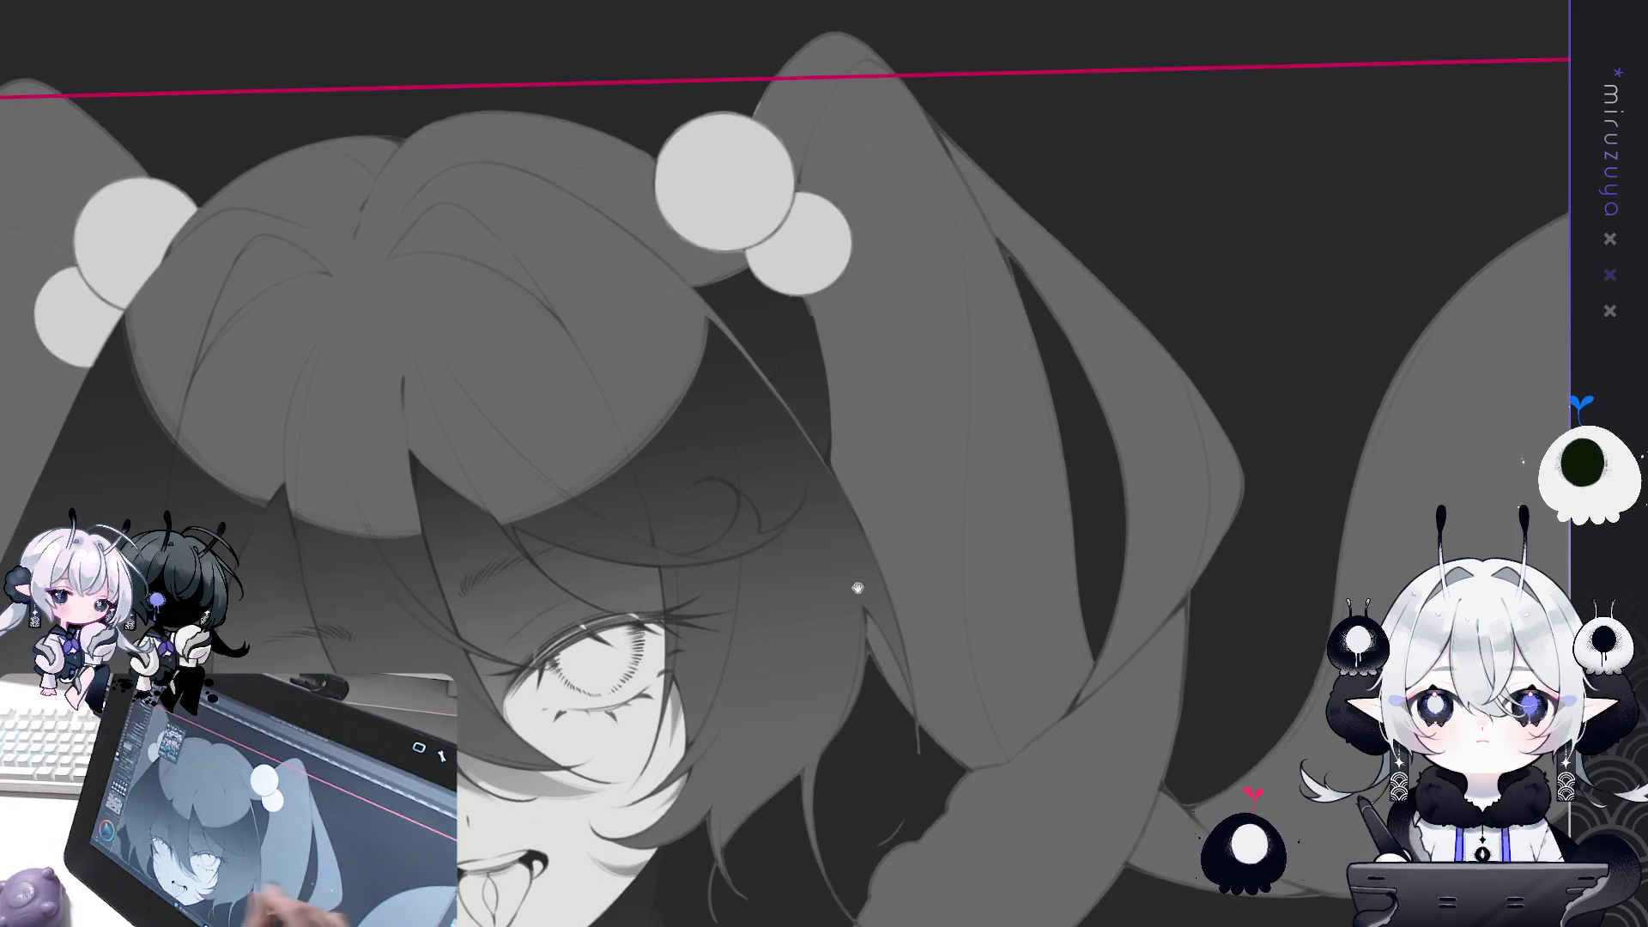
pyautogui.scroll(-3, 1187, 489)
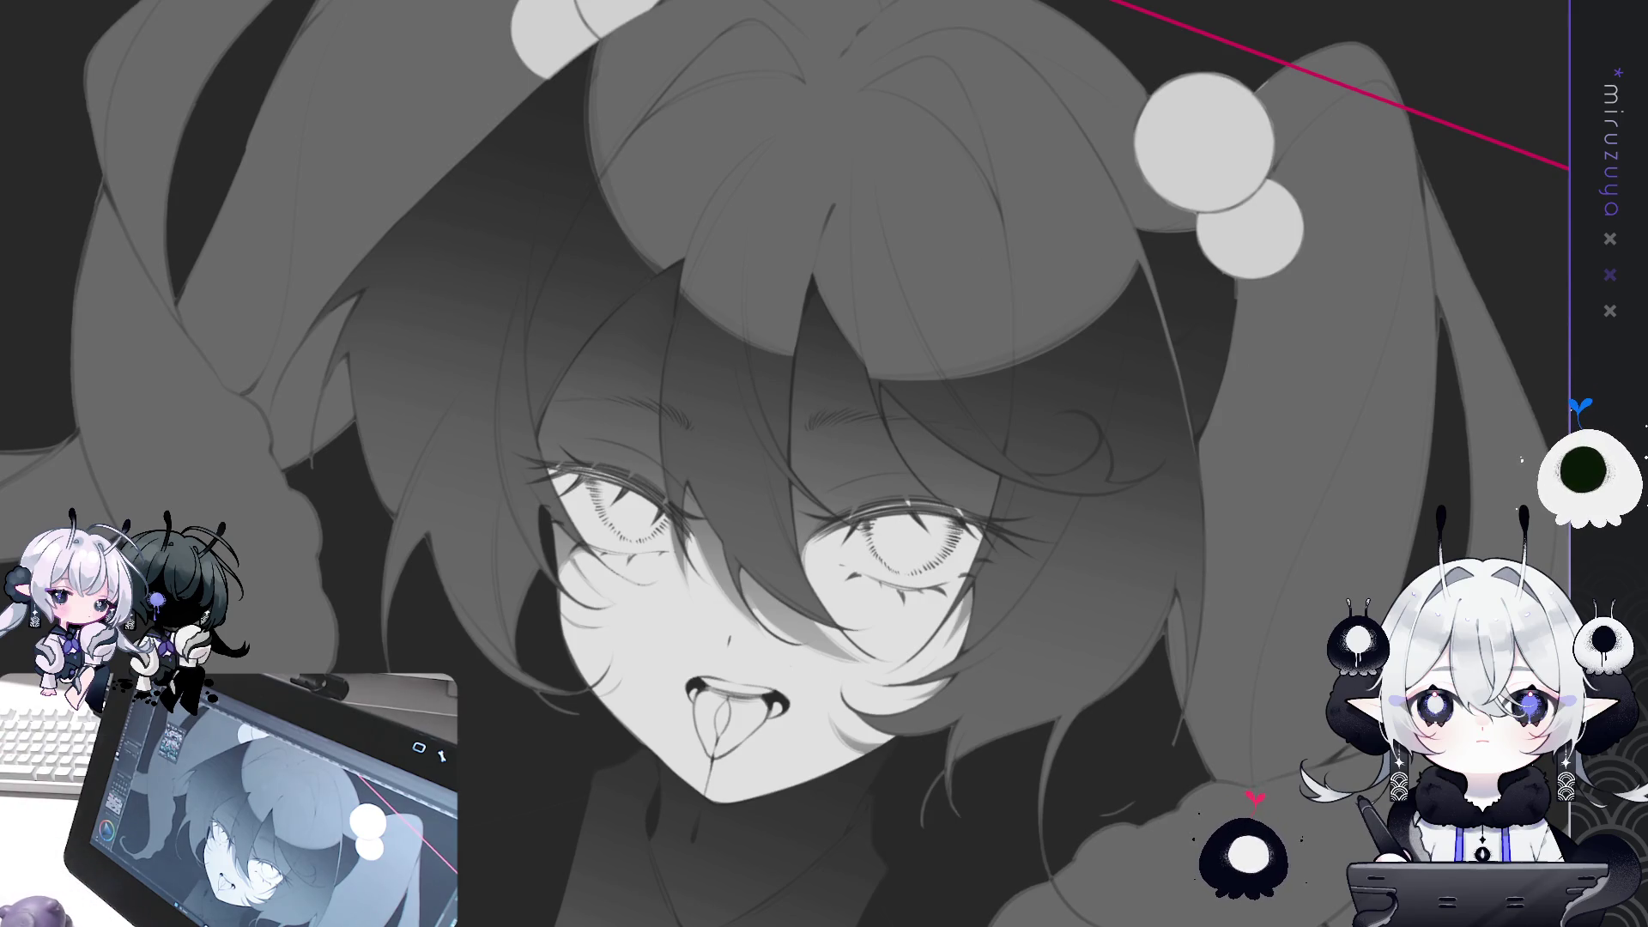
pyautogui.moveTo(845, 335); pyautogui.dragTo(1052, 382)
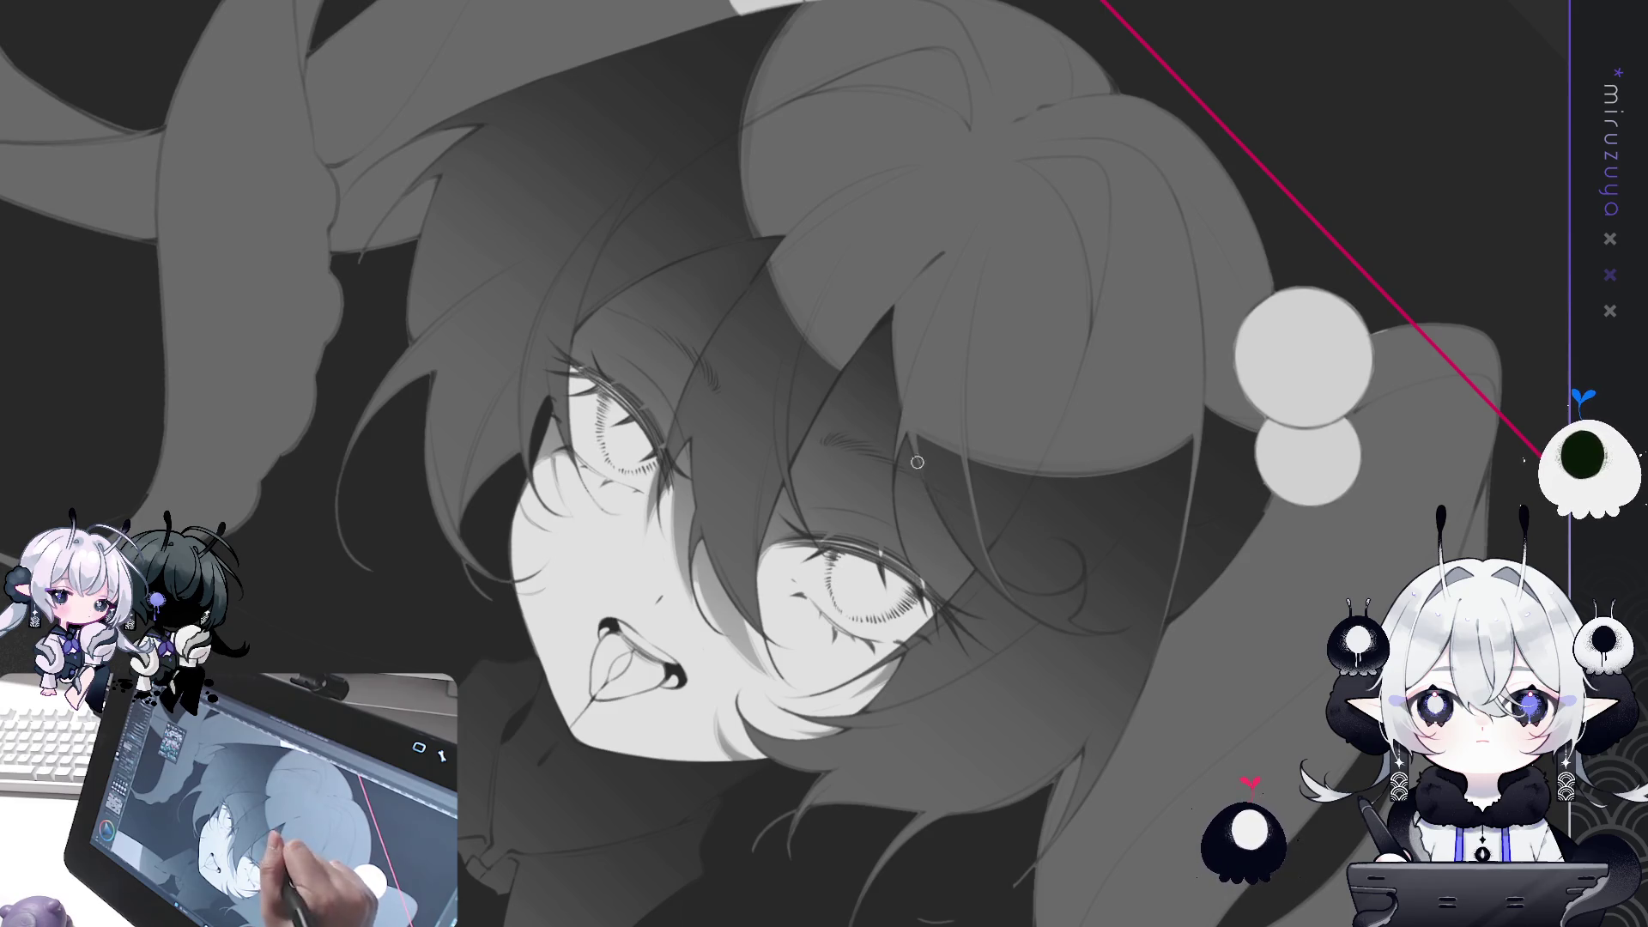
# Lighten the hair with curving strokes and a lighter-tone fill of a lassoed area.
pyautogui.moveTo(912, 411)
pyautogui.mouseDown()
pyautogui.moveTo(1068, 753)
pyautogui.moveTo(1059, 875)
pyautogui.moveTo(1074, 500)
pyautogui.mouseUp()
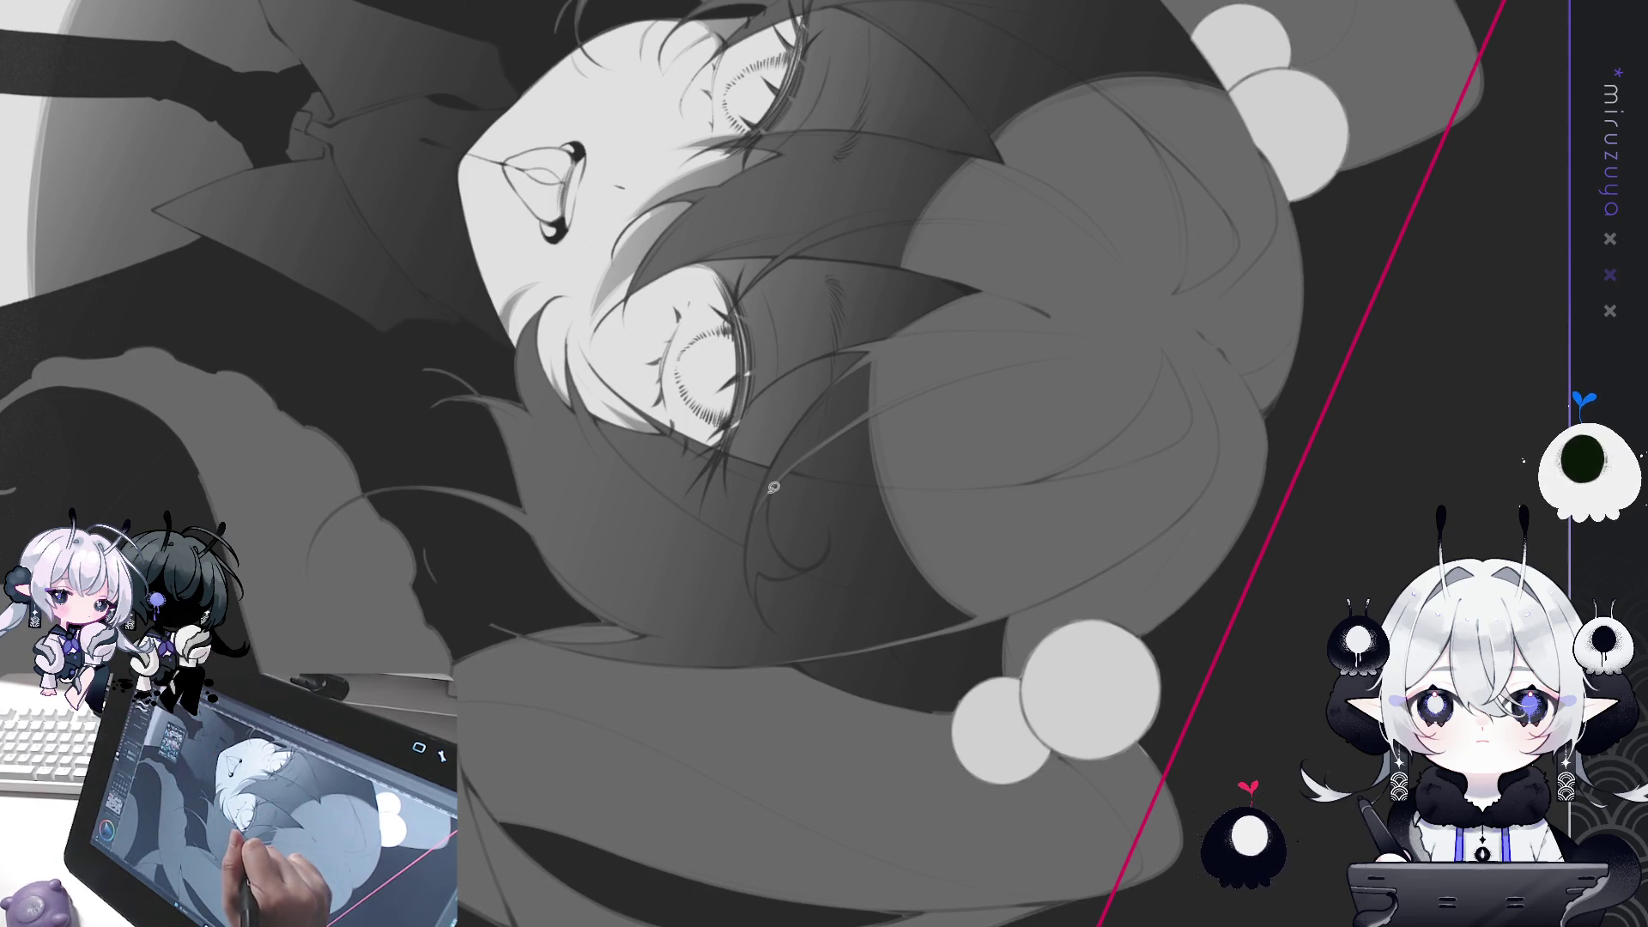
pyautogui.moveTo(769, 512)
pyautogui.mouseDown()
pyautogui.moveTo(803, 573)
pyautogui.moveTo(762, 568)
pyautogui.moveTo(750, 534)
pyautogui.moveTo(770, 488)
pyautogui.moveTo(853, 506)
pyautogui.moveTo(868, 591)
pyautogui.moveTo(1026, 583)
pyautogui.mouseUp()
pyautogui.press('Delete')
pyautogui.hotkey('ctrl', 'd')
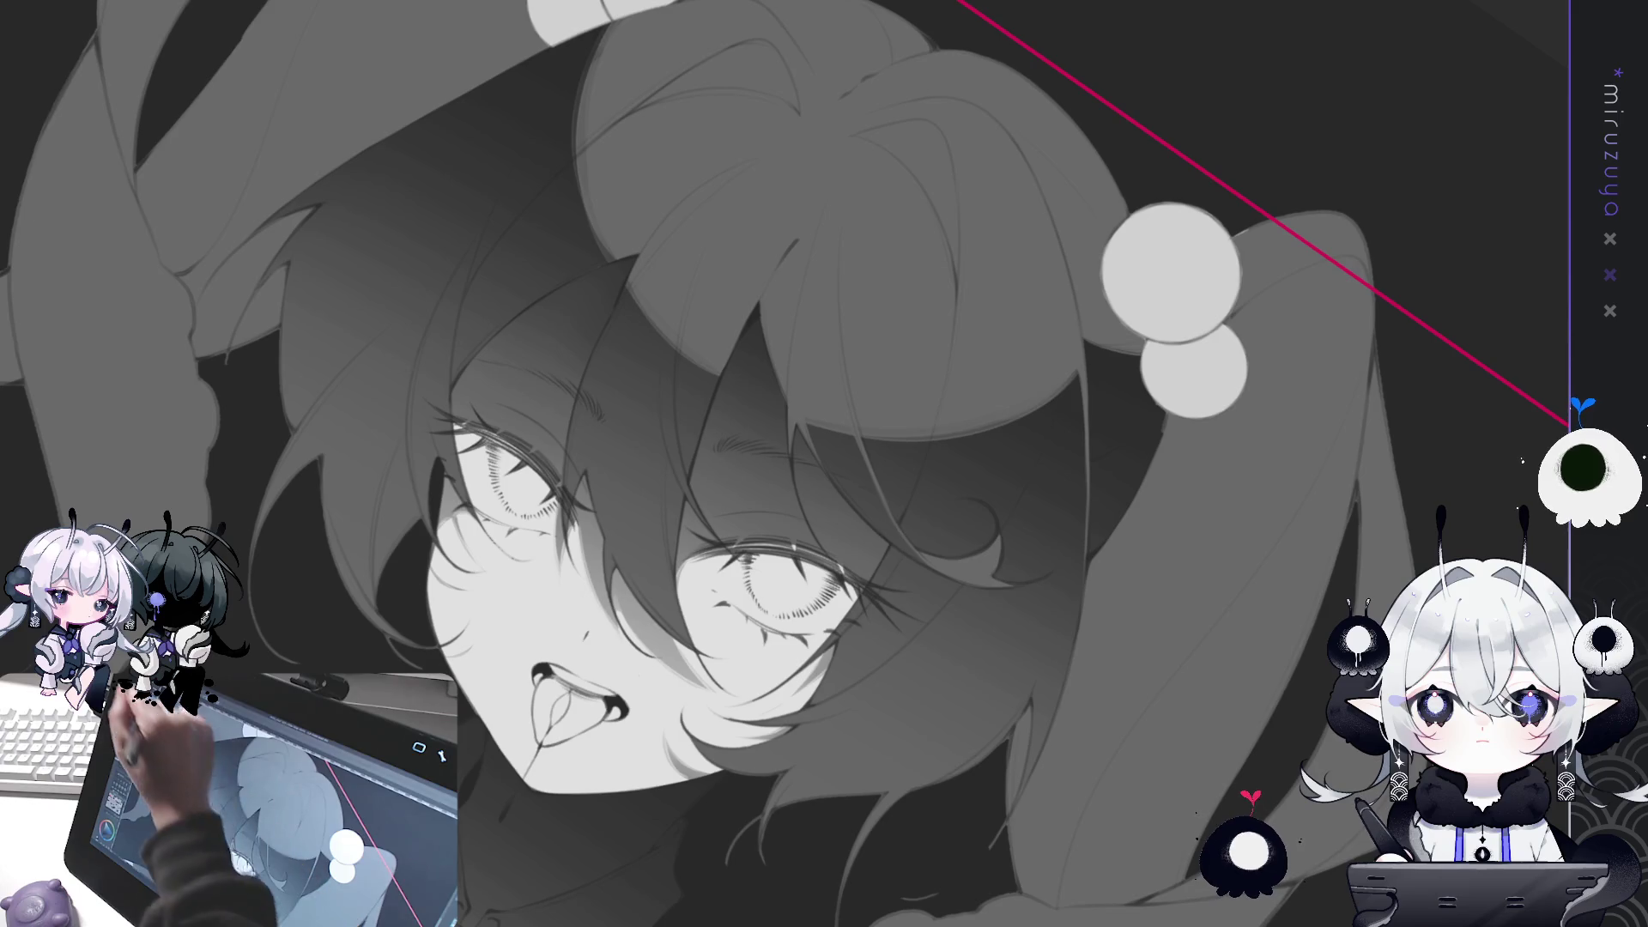
pyautogui.moveTo(672, 351)
pyautogui.mouseDown()
pyautogui.moveTo(669, 395)
pyautogui.moveTo(665, 337)
pyautogui.moveTo(667, 442)
pyautogui.moveTo(666, 328)
pyautogui.moveTo(692, 494)
pyautogui.mouseUp()
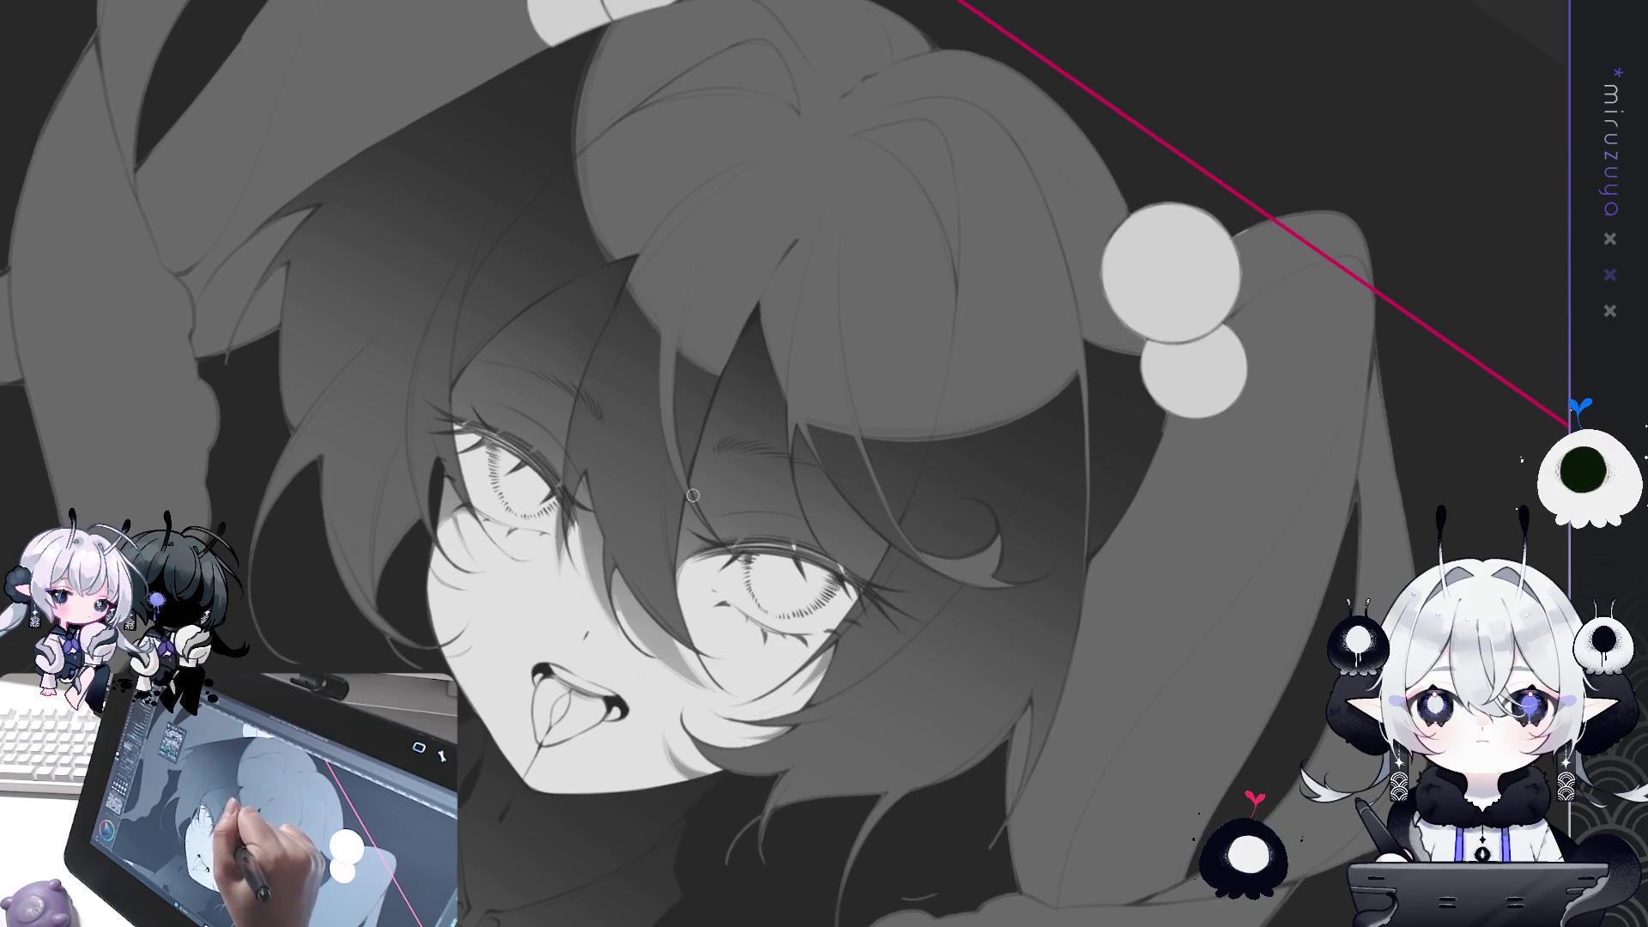
# Rotate and zoom the view across the face to show the whole illustration and torso.
pyautogui.moveTo(652, 312)
pyautogui.mouseDown()
pyautogui.moveTo(550, 412)
pyautogui.moveTo(530, 339)
pyautogui.mouseUp()
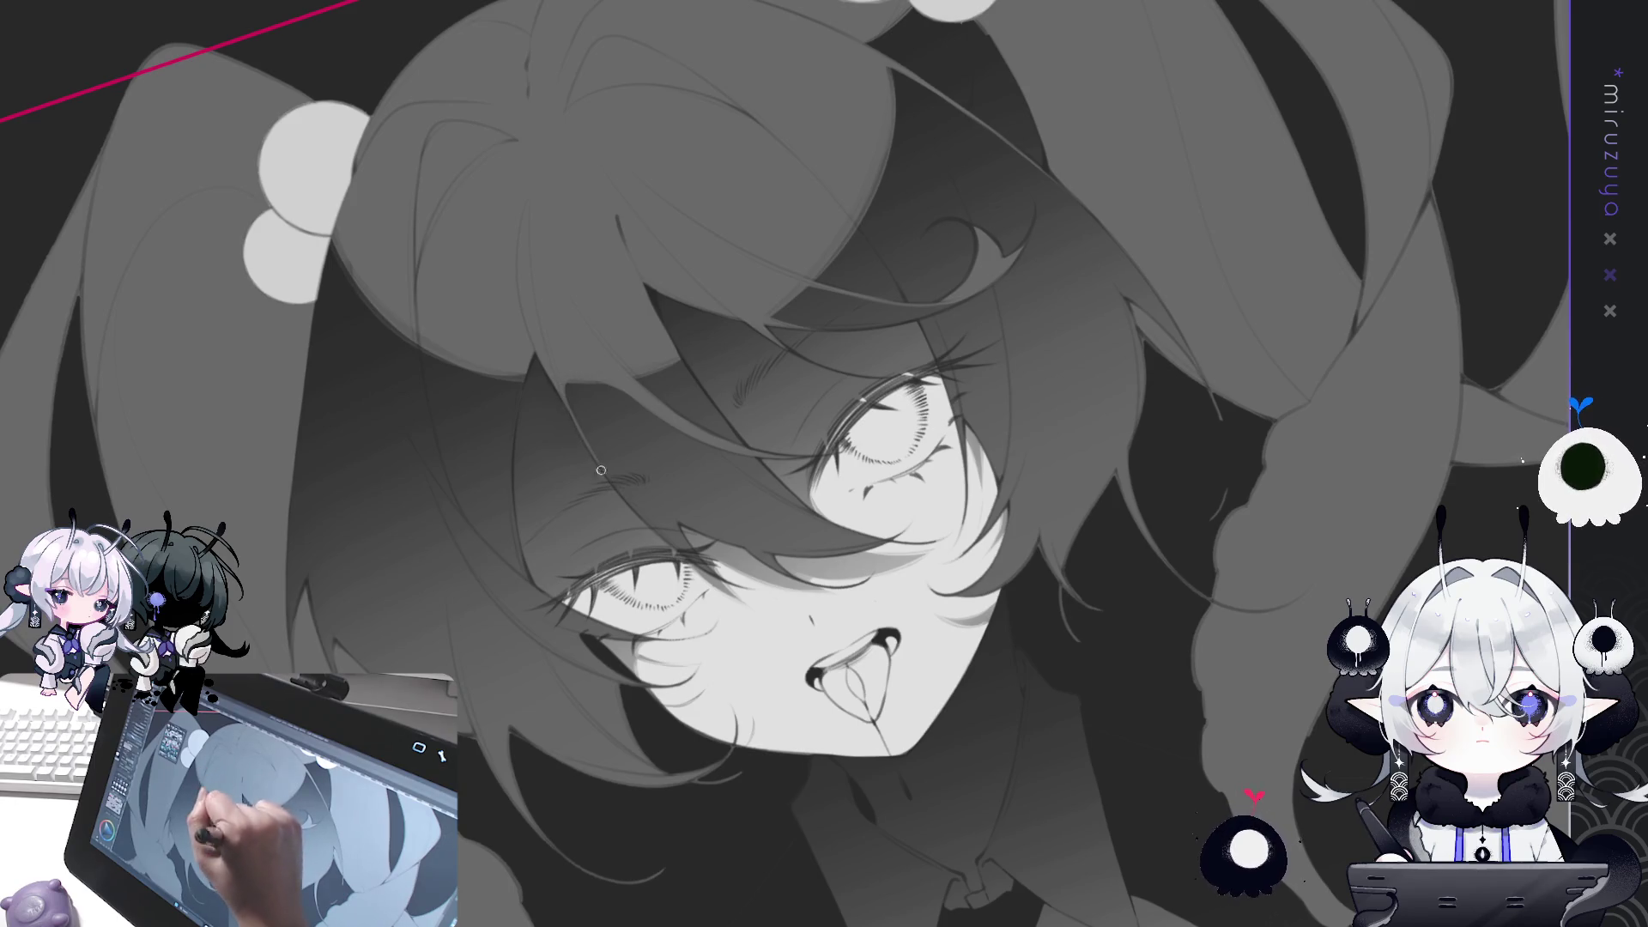
pyautogui.moveTo(601, 470); pyautogui.dragTo(734, 470)
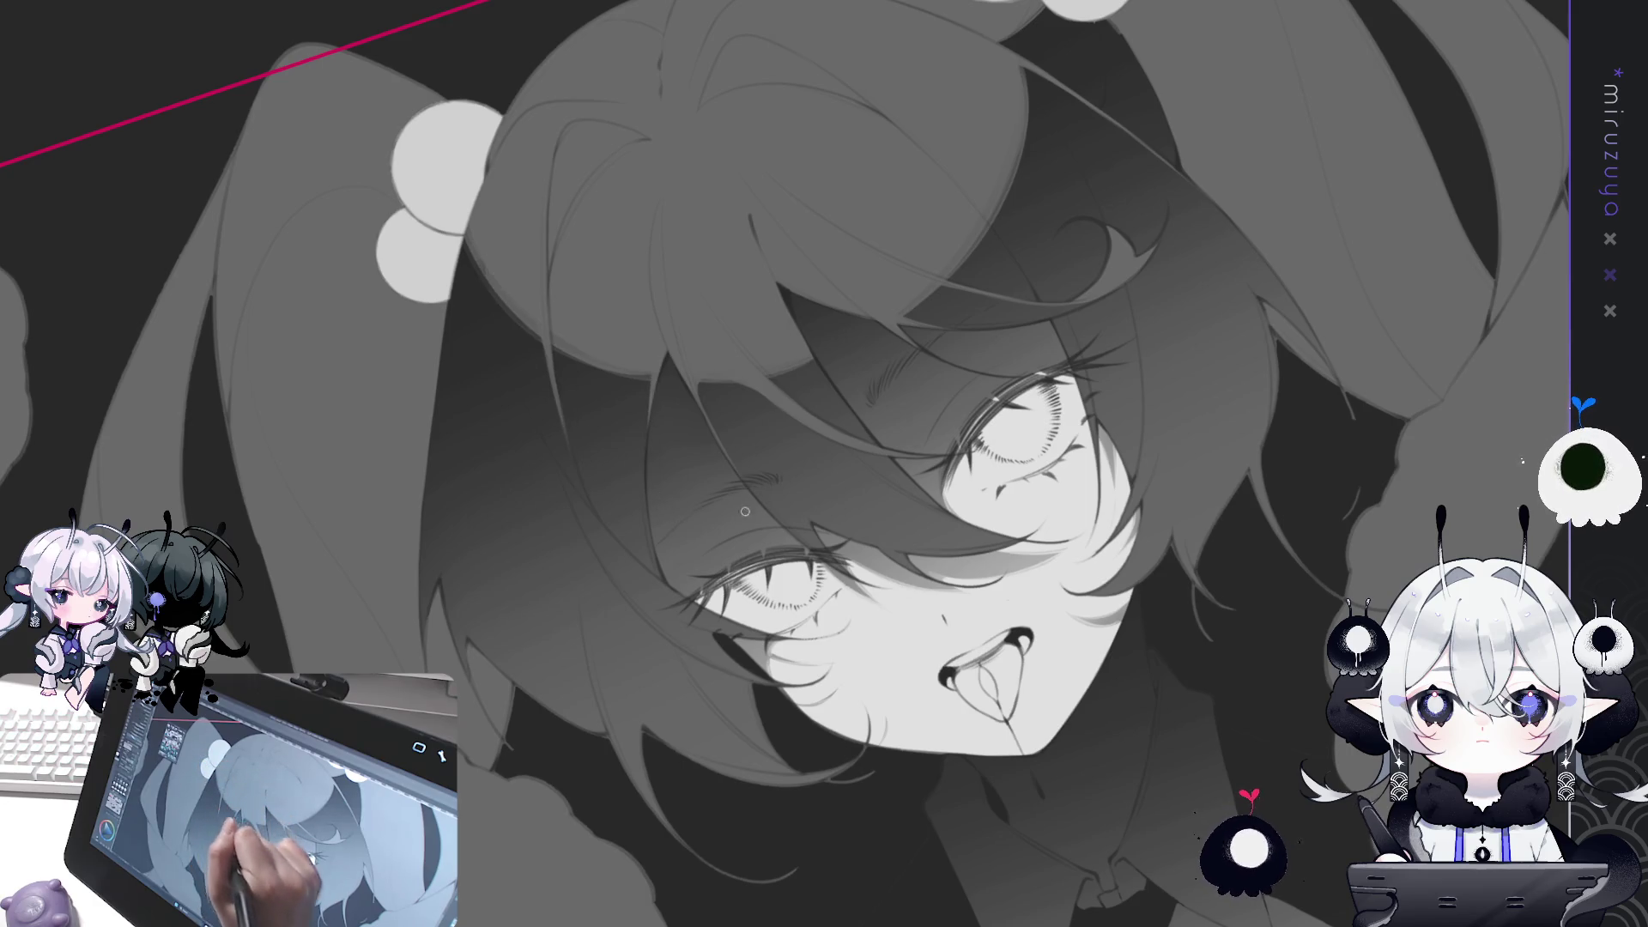
pyautogui.moveTo(745, 511); pyautogui.dragTo(960, 494)
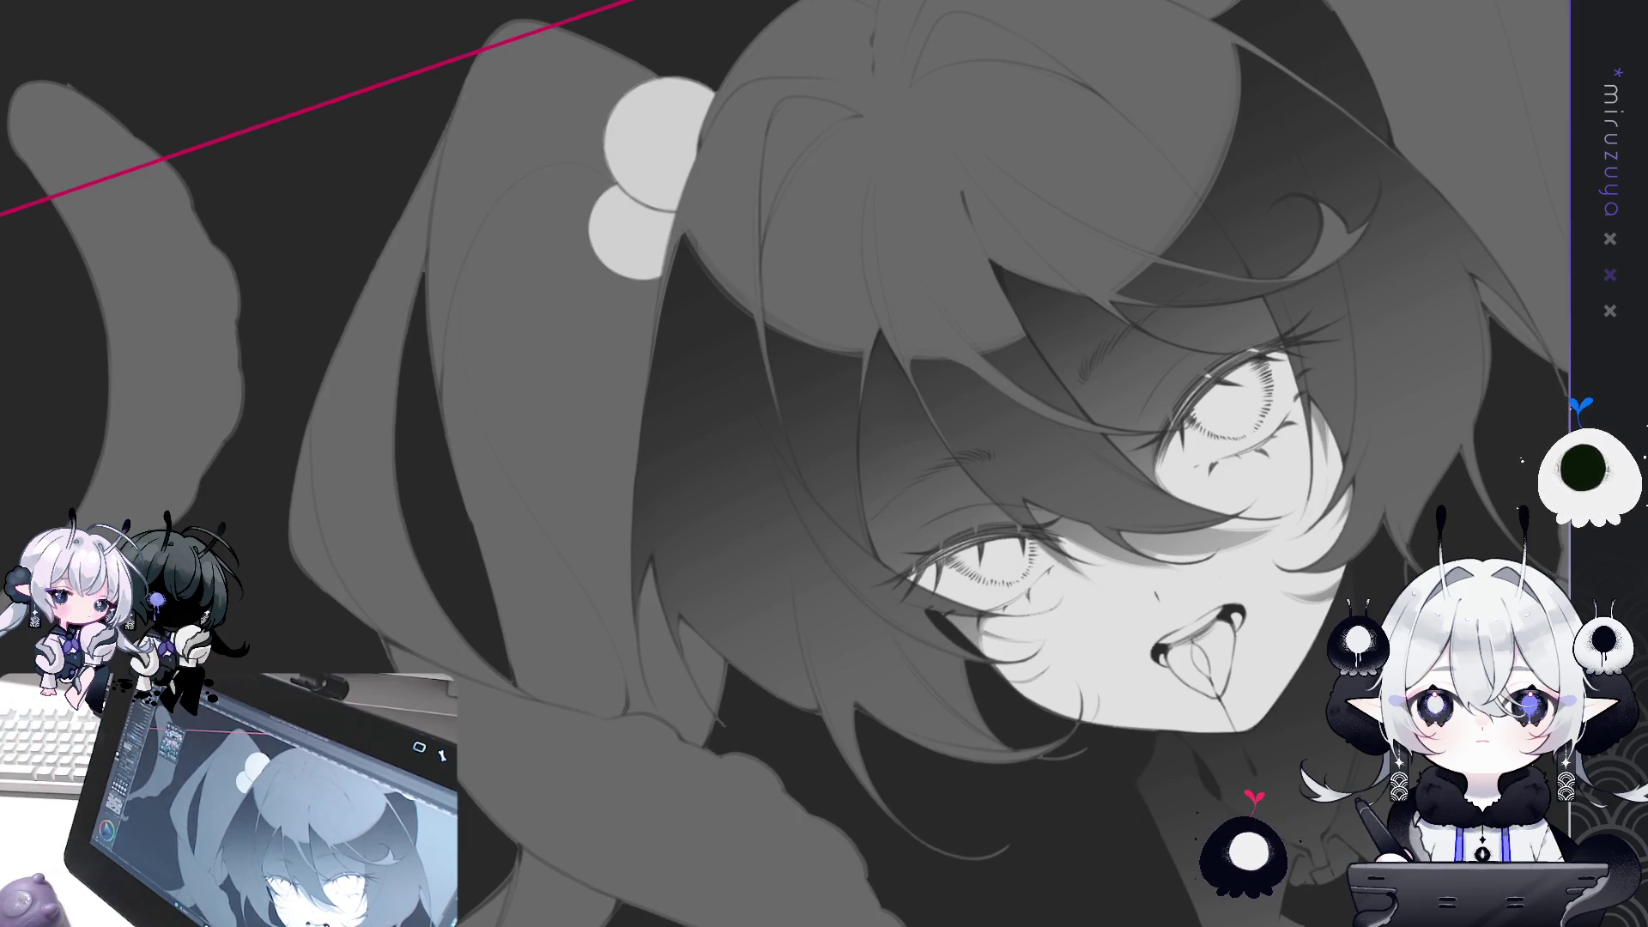
pyautogui.hotkey('ctrl', '0')
pyautogui.hotkey('ctrl', '0')
pyautogui.hotkey('ctrl', '-')
pyautogui.hotkey('ctrl', '+')
pyautogui.moveTo(1408, 475)
pyautogui.mouseDown()
pyautogui.moveTo(1409, 192)
pyautogui.moveTo(1312, 239)
pyautogui.mouseUp()
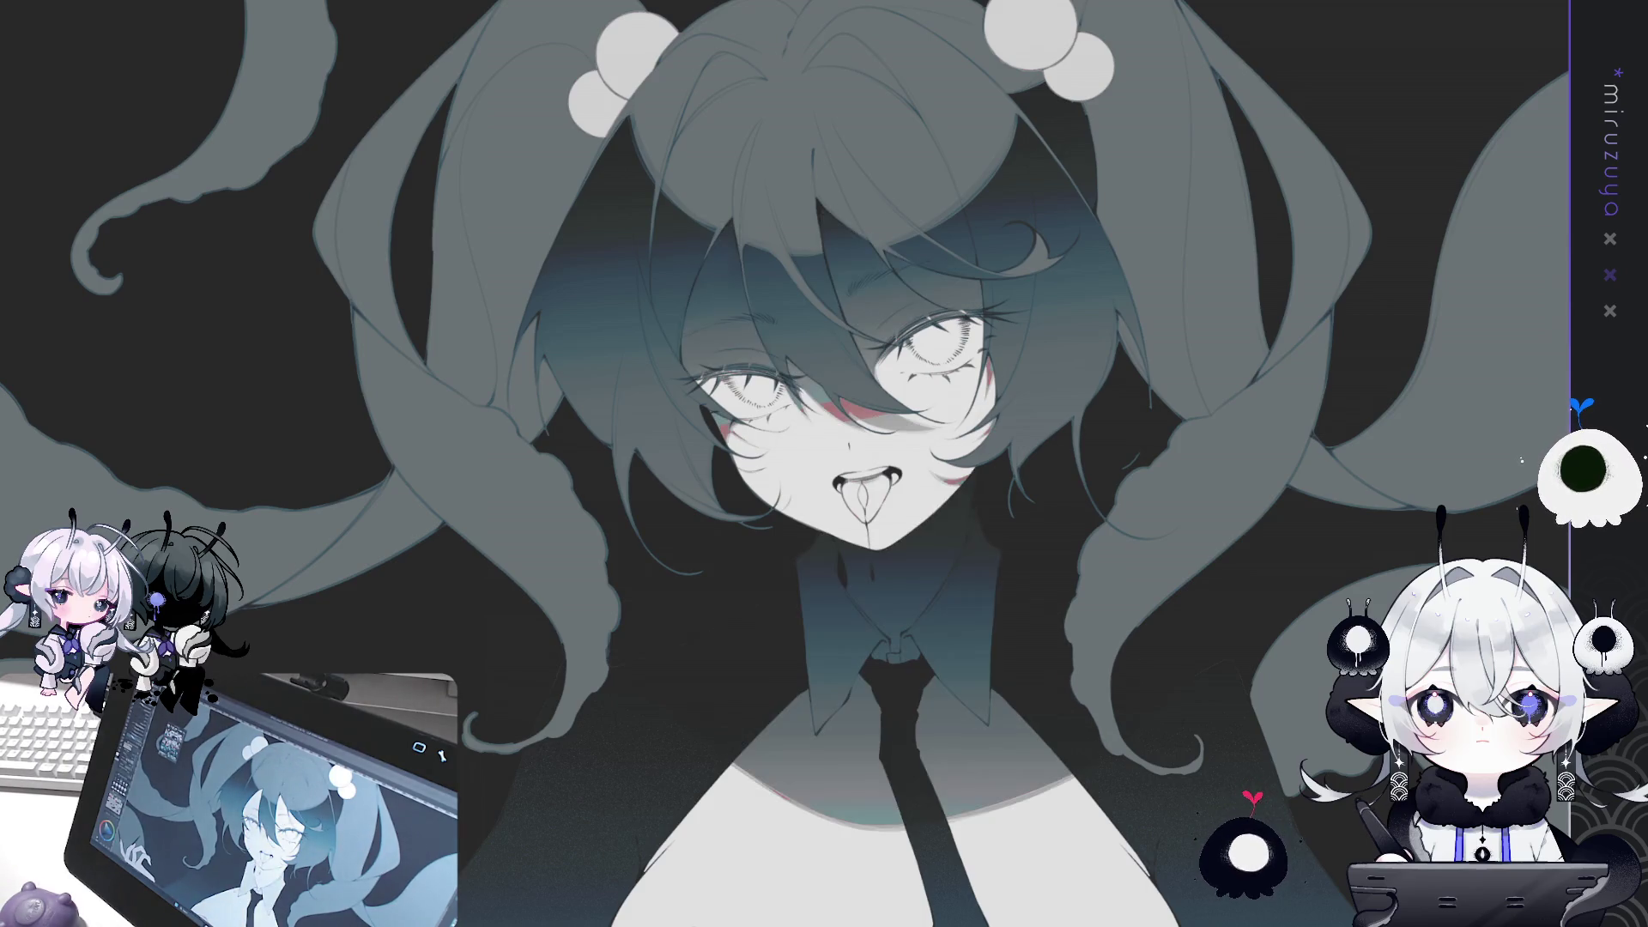
# Darken the collar, tie and eye shading, then airbrush shading across the collar.
pyautogui.hotkey('ctrl', 'a')
pyautogui.hotkey('ctrl', 'z')
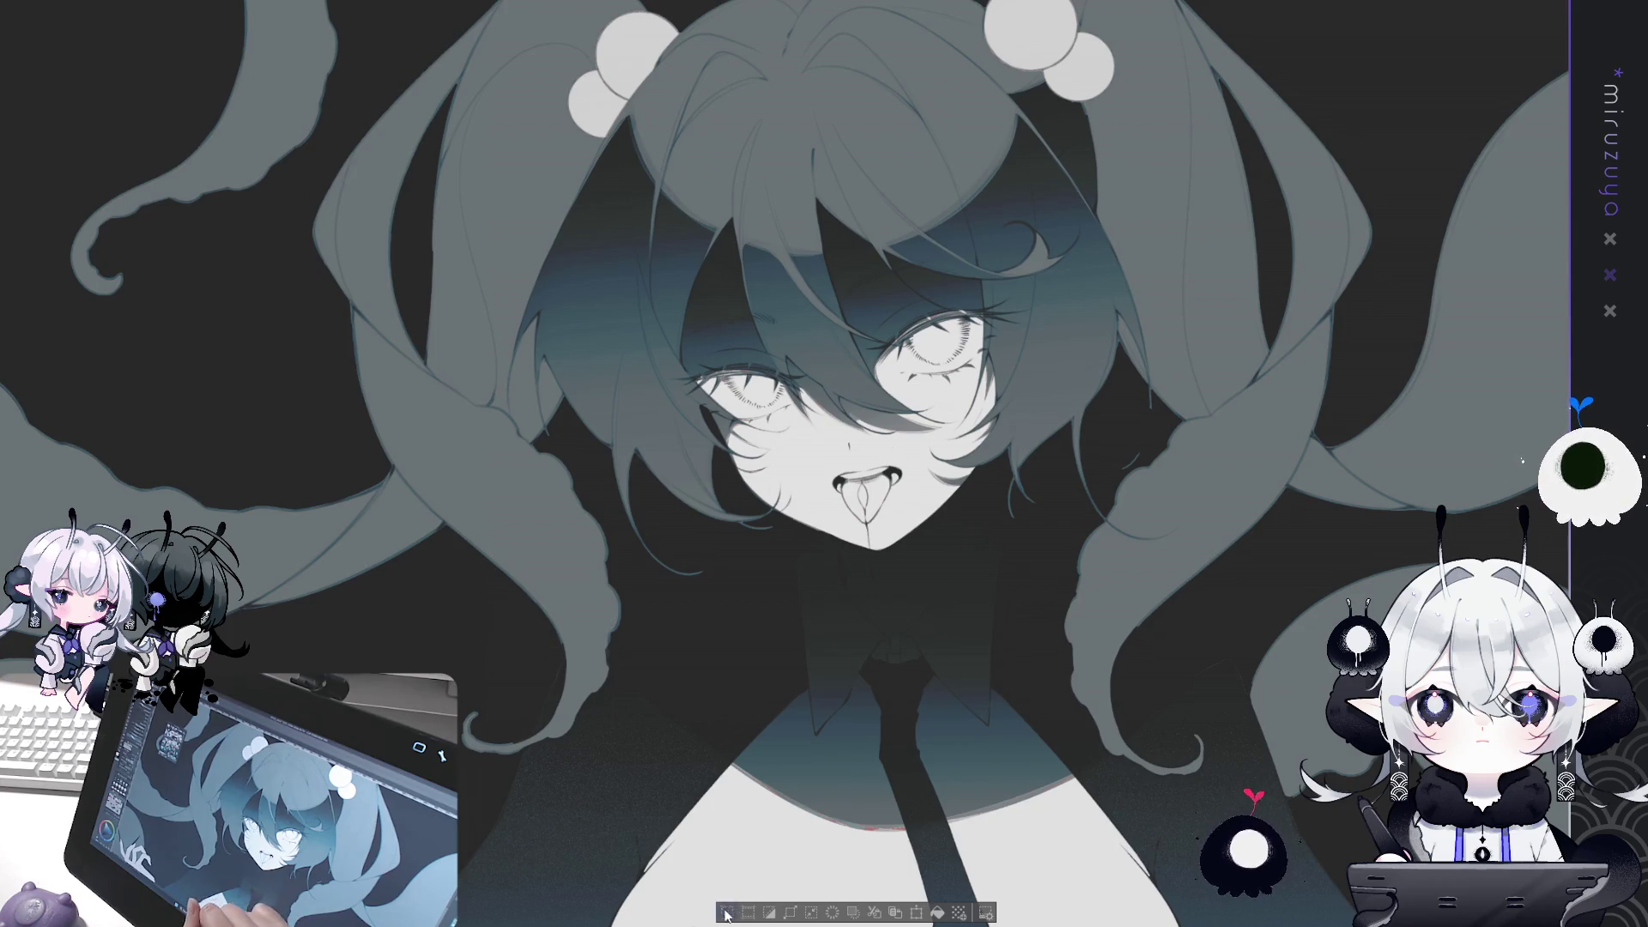
pyautogui.hotkey('ctrl', 'd')
pyautogui.moveTo(824, 206)
pyautogui.mouseDown()
pyautogui.moveTo(884, 215)
pyautogui.moveTo(1006, 281)
pyautogui.moveTo(1081, 463)
pyautogui.mouseUp()
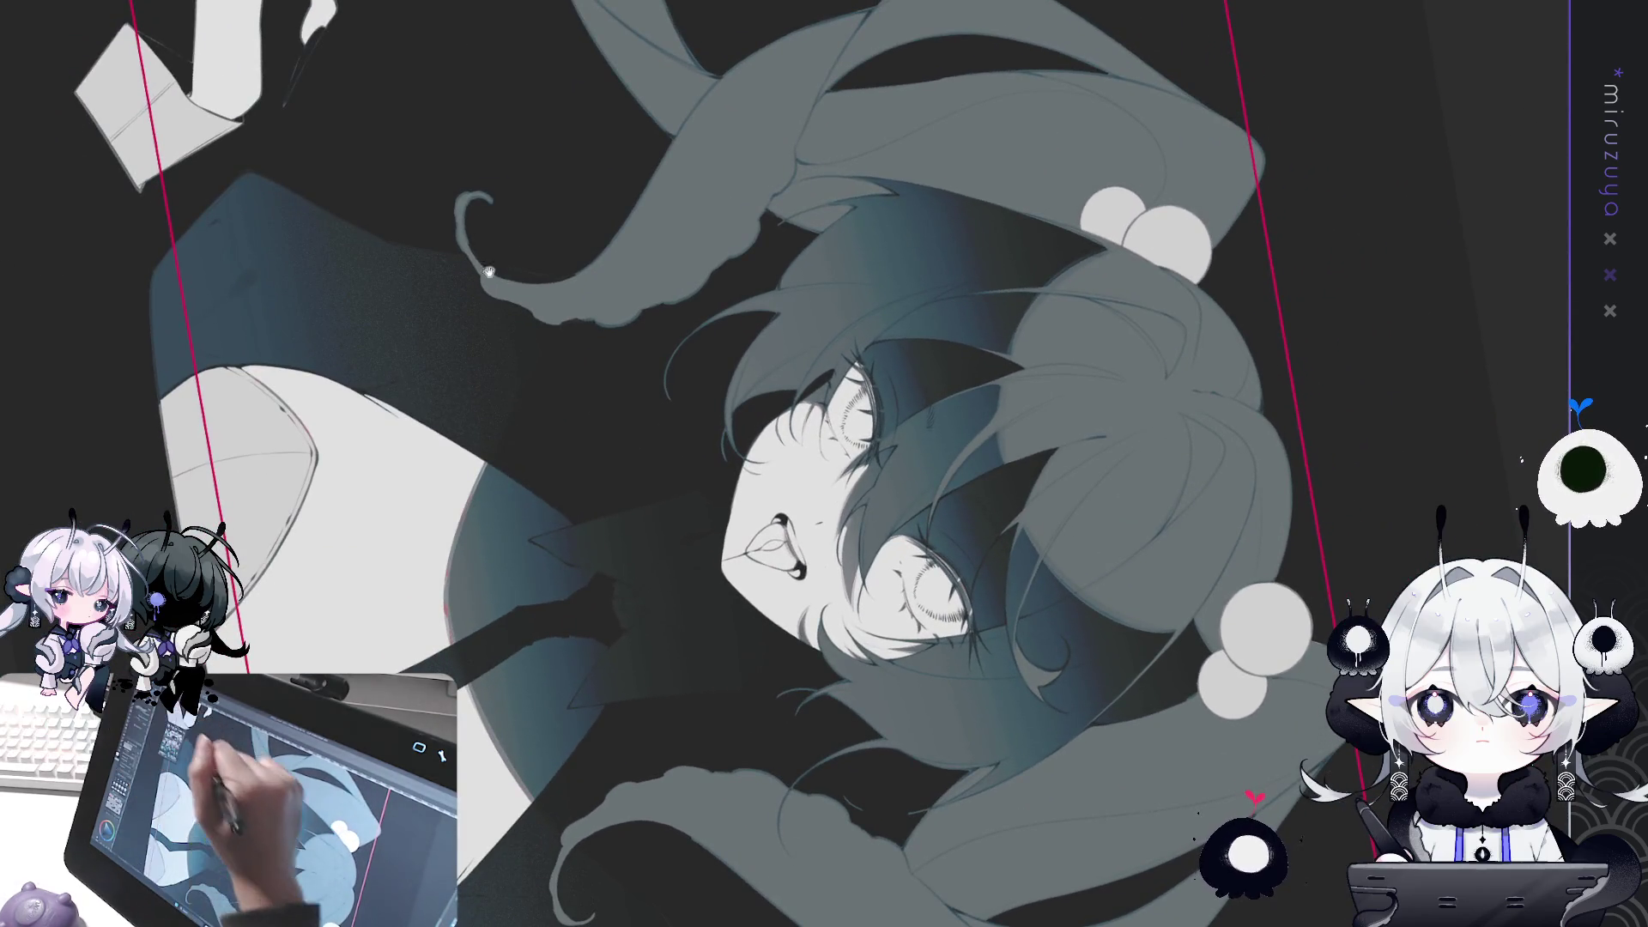
pyautogui.moveTo(823, 464); pyautogui.dragTo(897, 404)
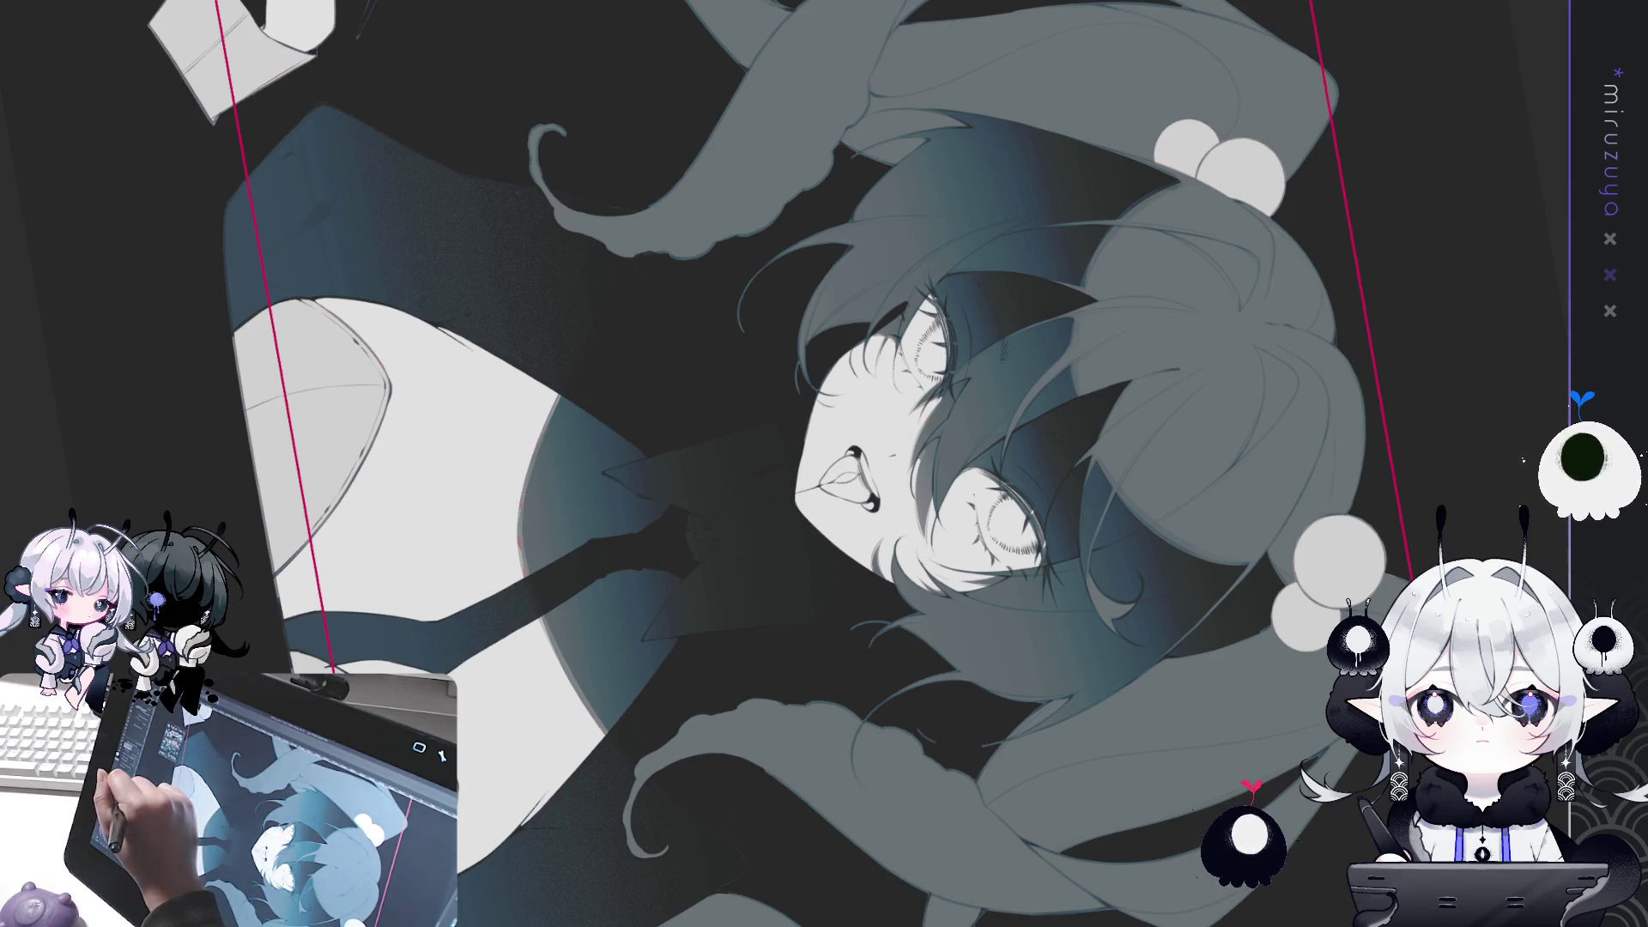
pyautogui.moveTo(646, 345)
pyautogui.mouseDown()
pyautogui.moveTo(882, 717)
pyautogui.moveTo(710, 261)
pyautogui.moveTo(790, 589)
pyautogui.moveTo(691, 598)
pyautogui.mouseUp()
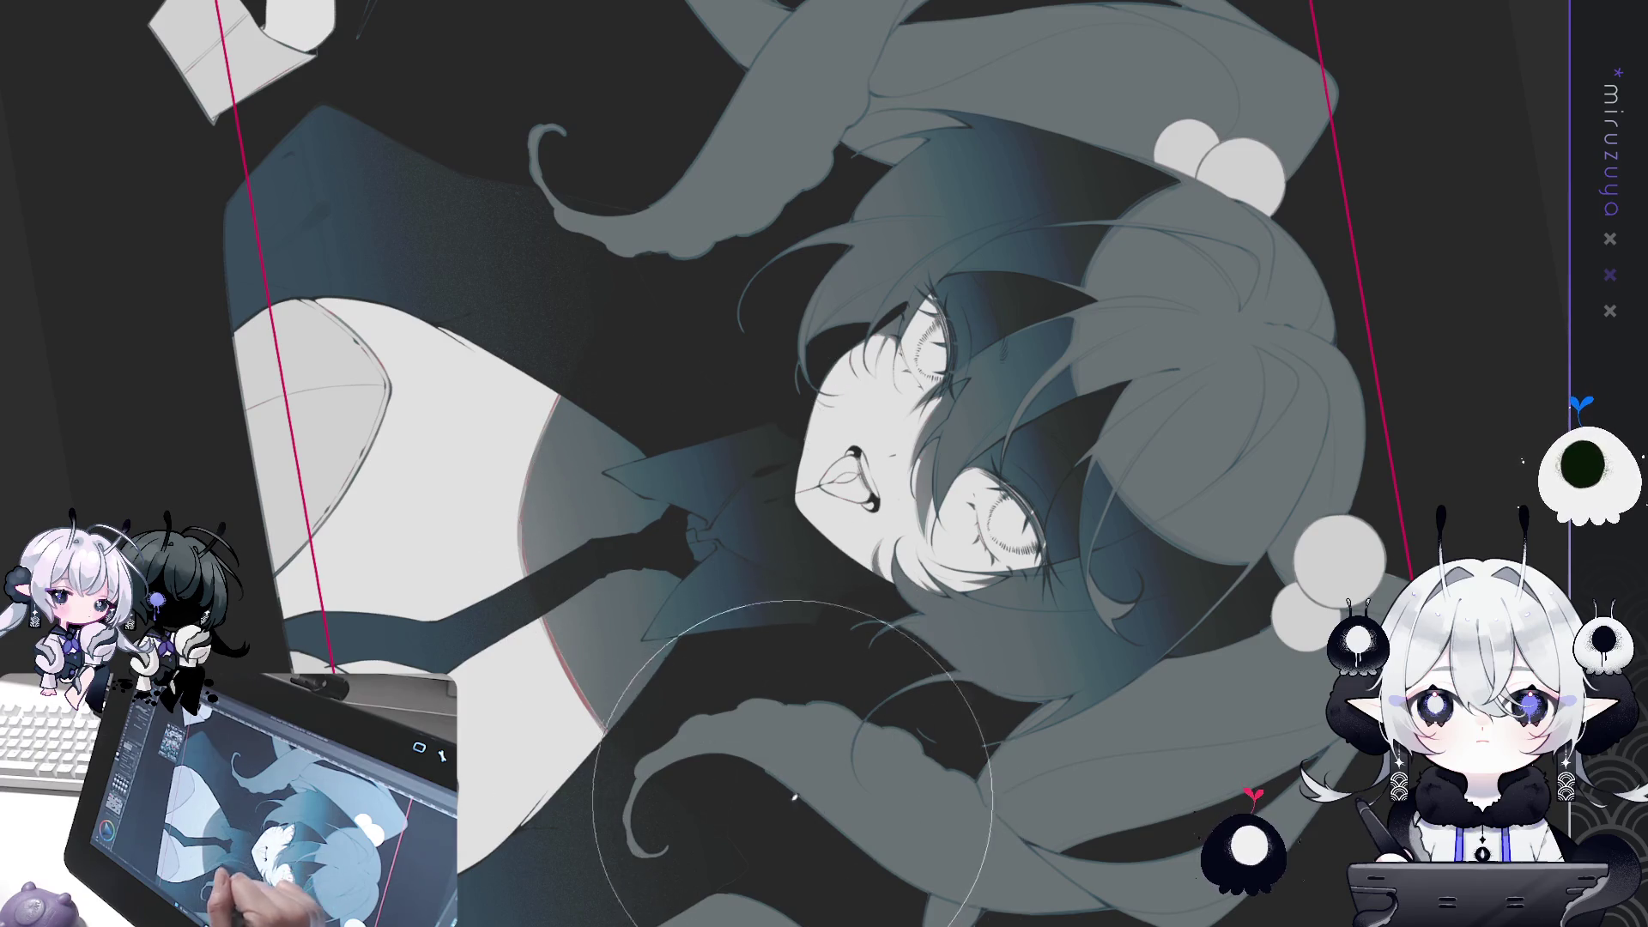
# With the view upright, add a dark hatch stroke across the cheek and ellipse-select the upper face.
pyautogui.hotkey('ctrl', '@')
pyautogui.scroll(5, 824, 464)
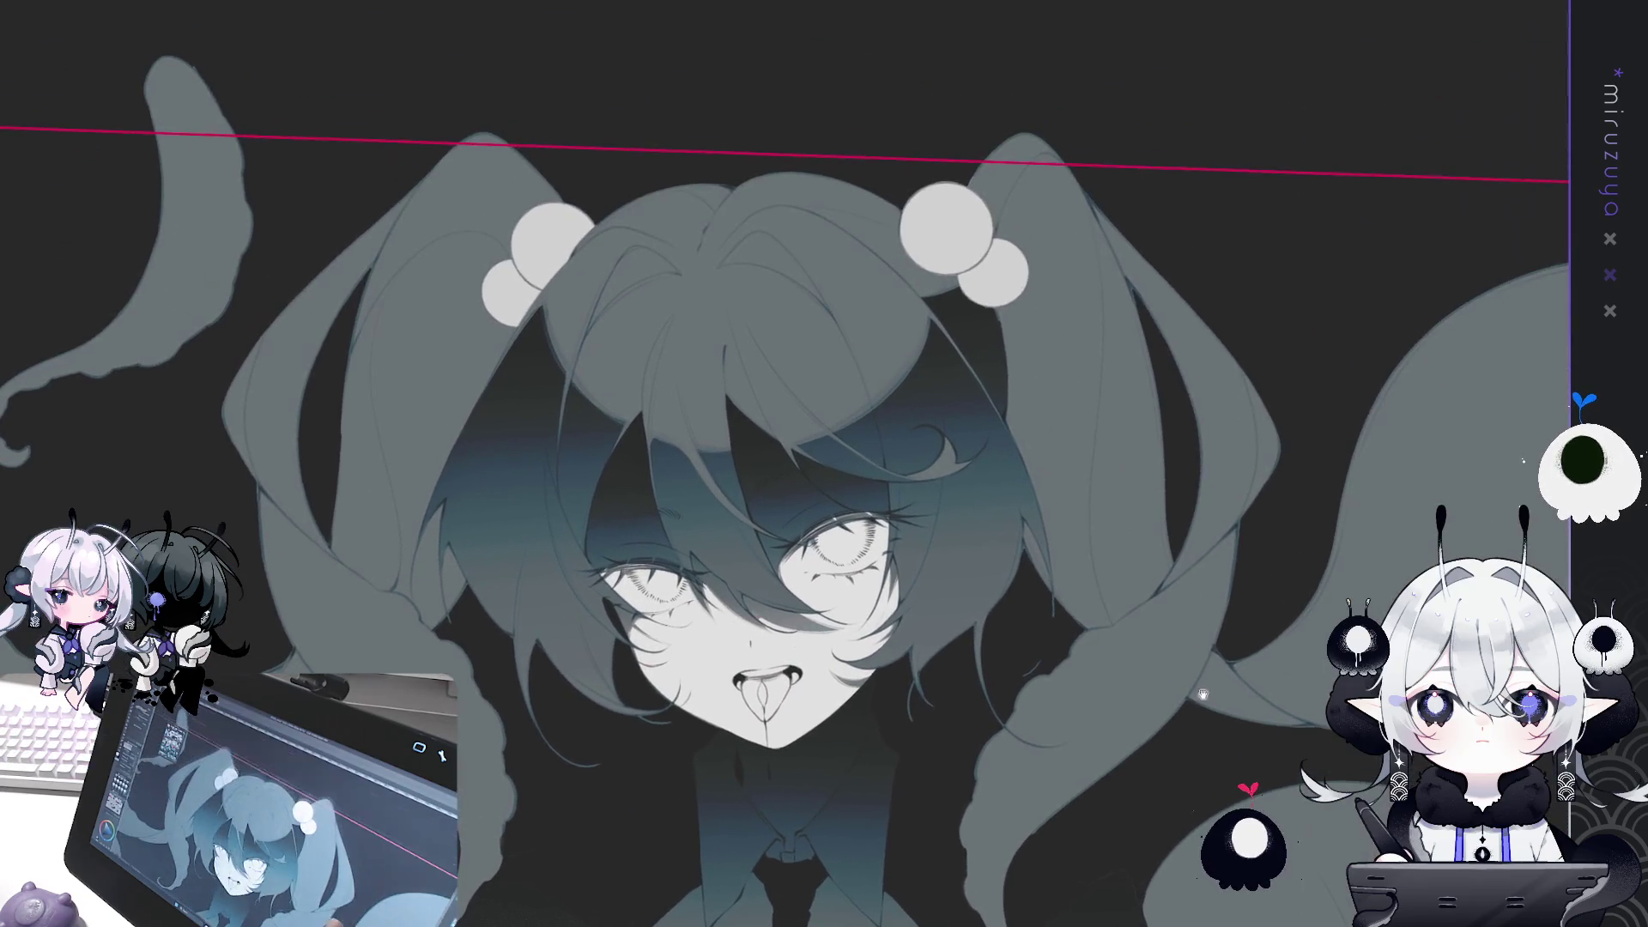
pyautogui.scroll(3, 824, 463)
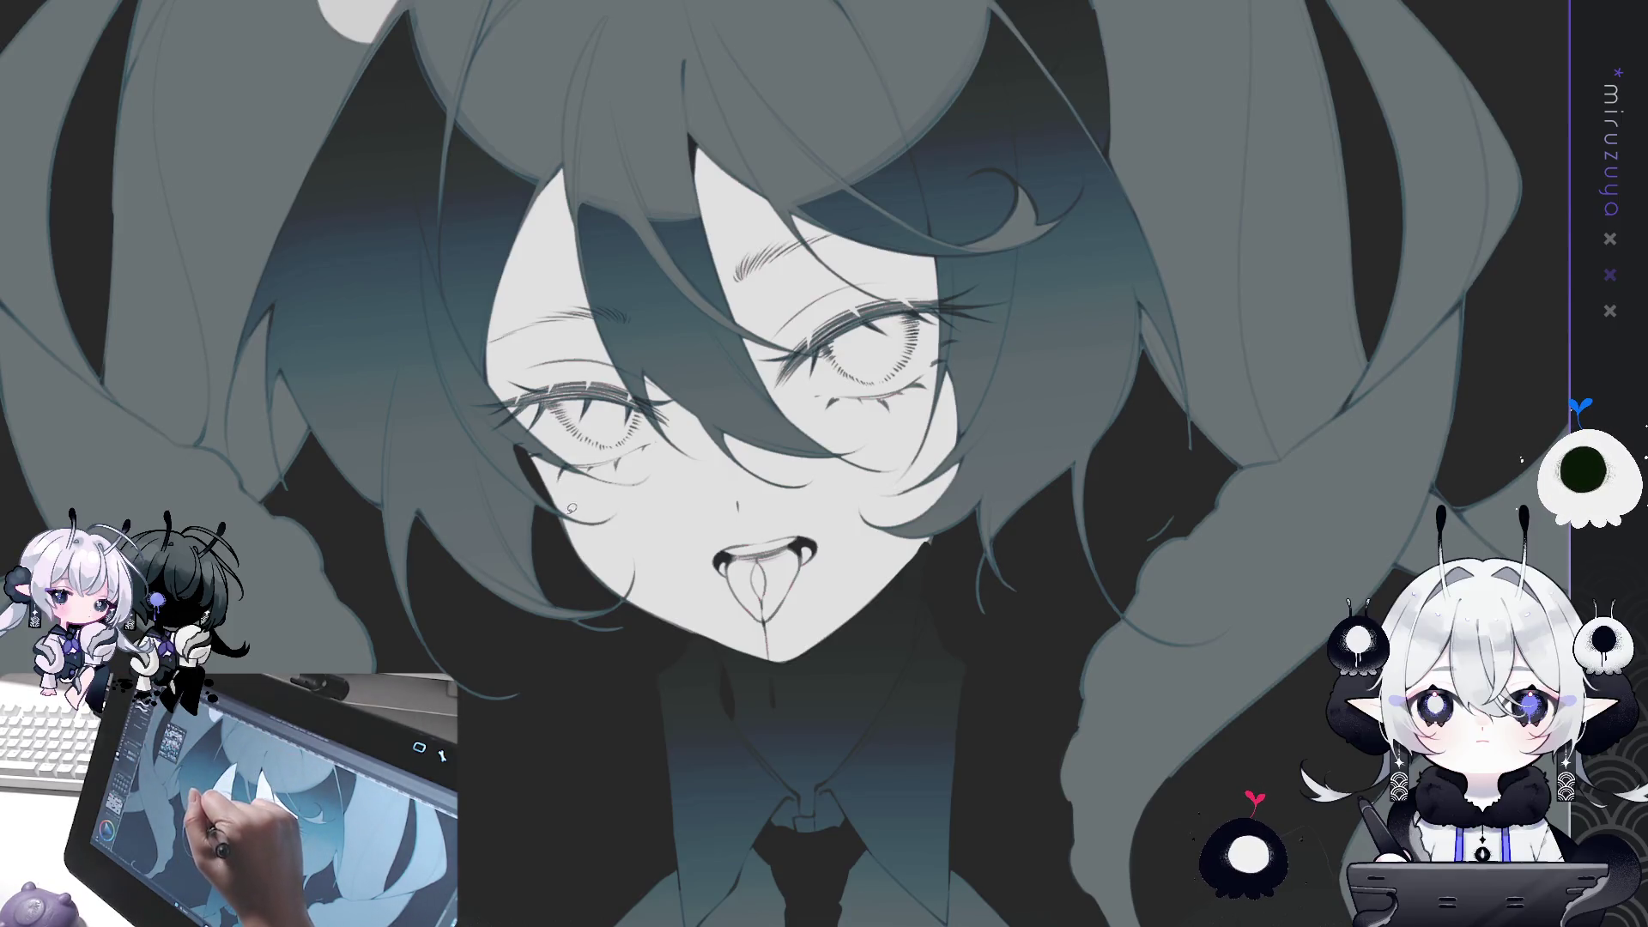
pyautogui.moveTo(589, 532)
pyautogui.mouseDown()
pyautogui.moveTo(635, 543)
pyautogui.moveTo(601, 506)
pyautogui.moveTo(700, 519)
pyautogui.moveTo(820, 505)
pyautogui.moveTo(770, 503)
pyautogui.mouseUp()
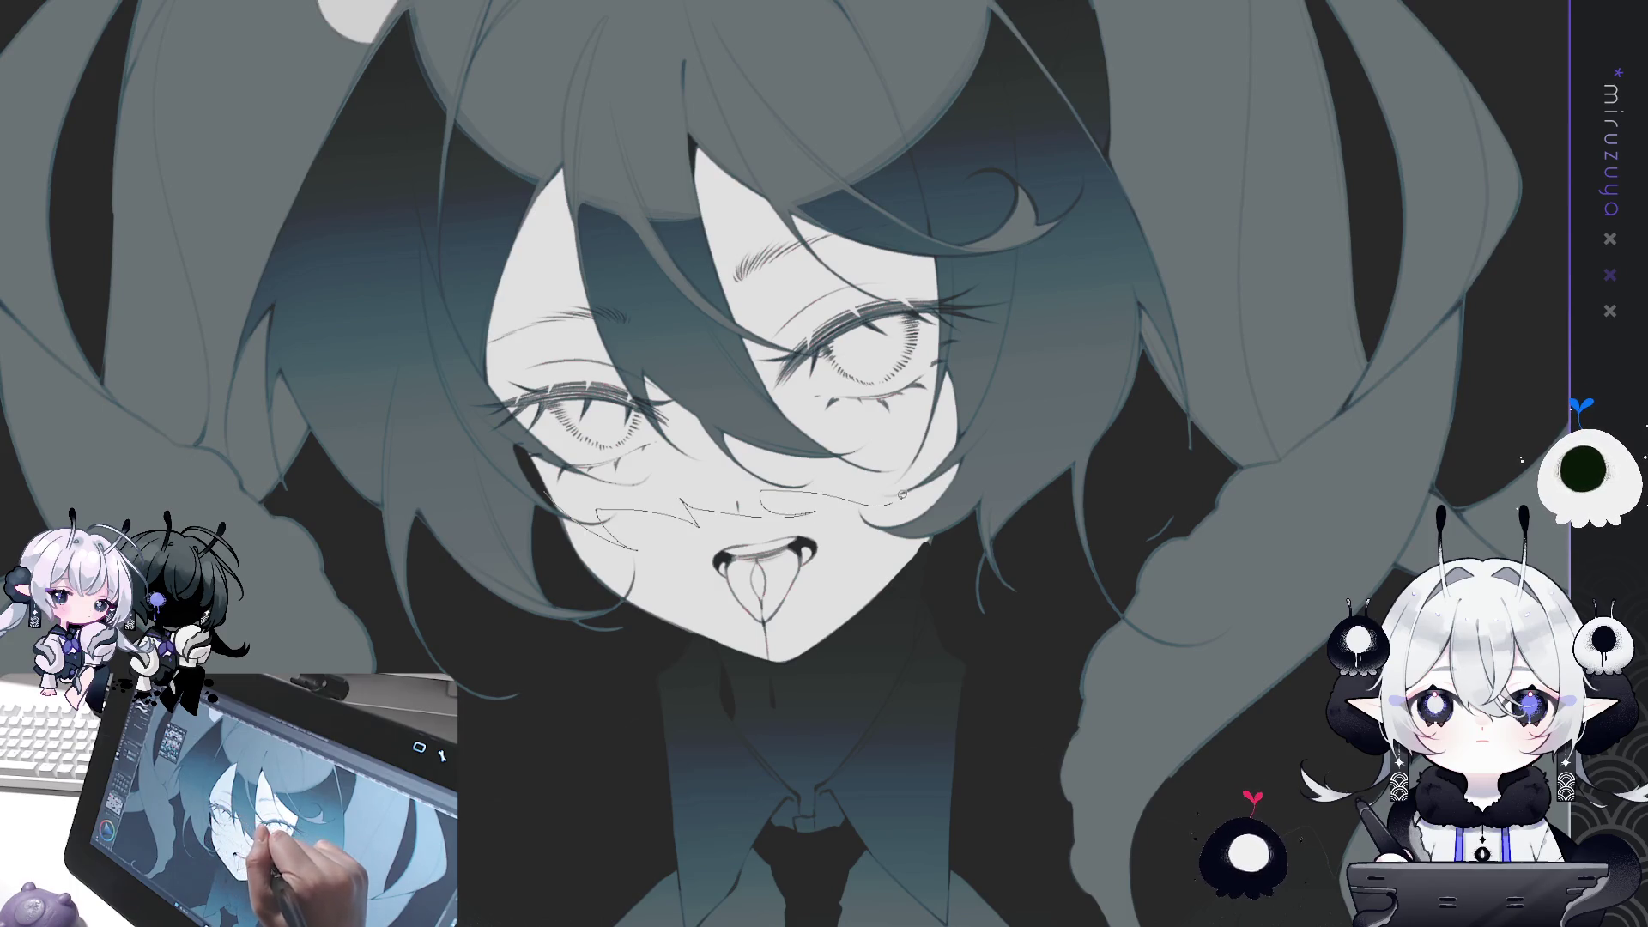
pyautogui.moveTo(730, 348)
pyautogui.mouseDown()
pyautogui.moveTo(498, 435)
pyautogui.moveTo(581, 505)
pyautogui.mouseUp()
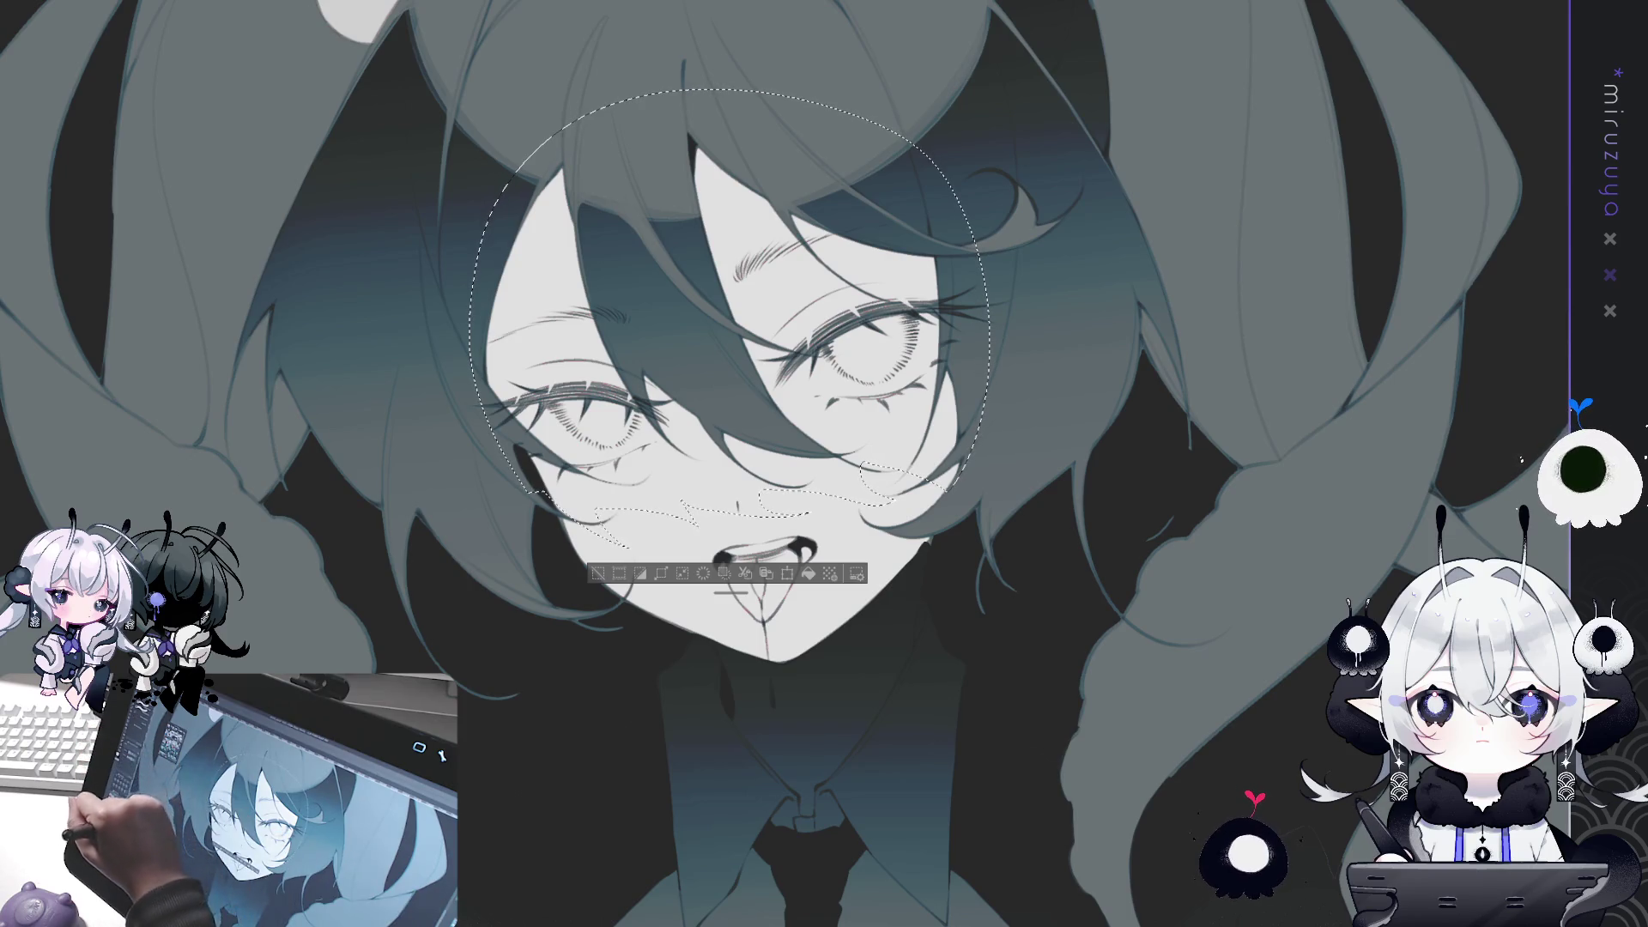
# Airbrush teal shadow over the upper face with a pink blush band under the eyes.
pyautogui.moveTo(858, 214); pyautogui.dragTo(558, 387)
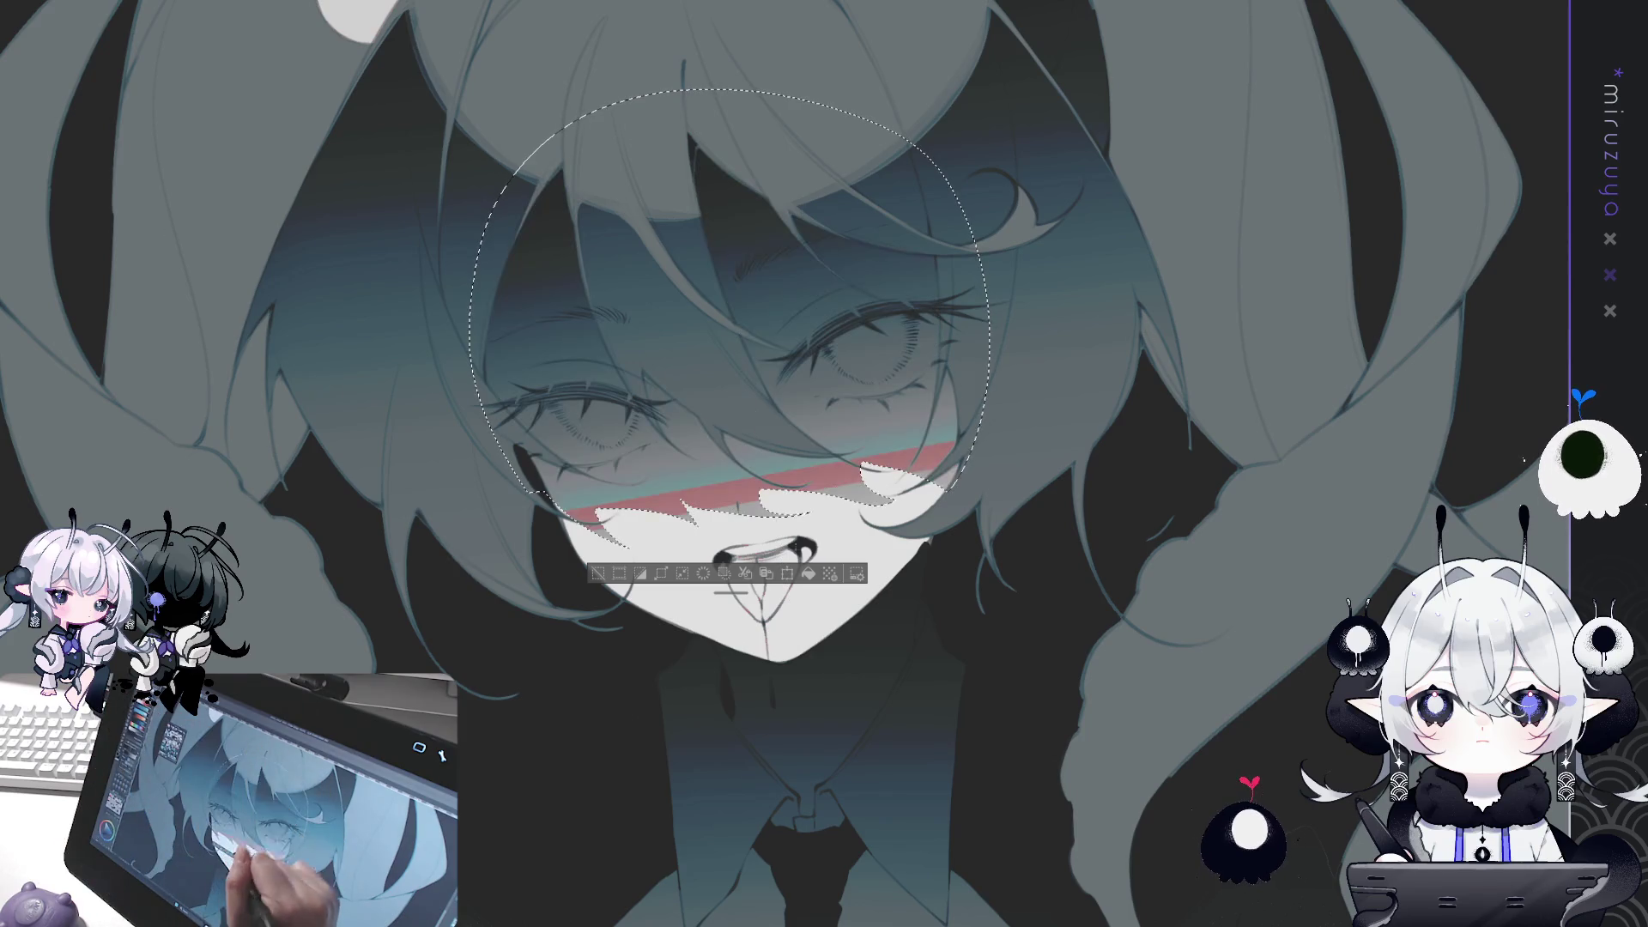
pyautogui.moveTo(858, 258); pyautogui.dragTo(601, 429)
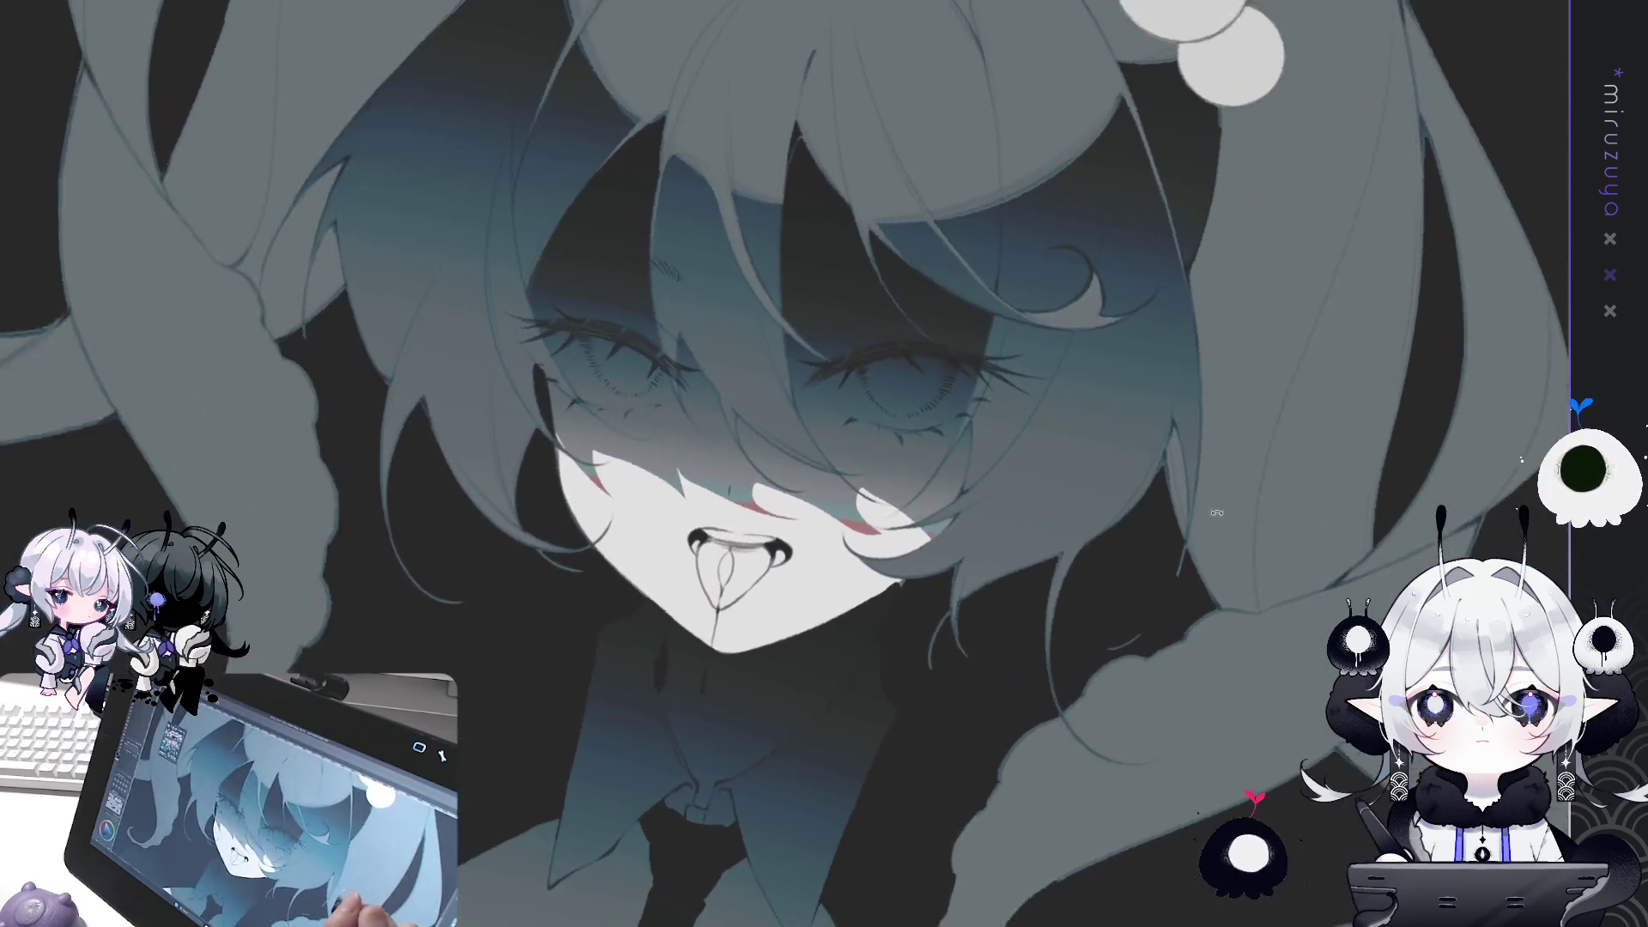
pyautogui.moveTo(1216, 512)
pyautogui.mouseDown()
pyautogui.moveTo(1115, 283)
pyautogui.moveTo(1073, 249)
pyautogui.mouseUp()
pyautogui.moveTo(667, 340)
pyautogui.mouseDown()
pyautogui.moveTo(723, 389)
pyautogui.moveTo(791, 570)
pyautogui.moveTo(805, 489)
pyautogui.moveTo(784, 442)
pyautogui.moveTo(831, 521)
pyautogui.mouseUp()
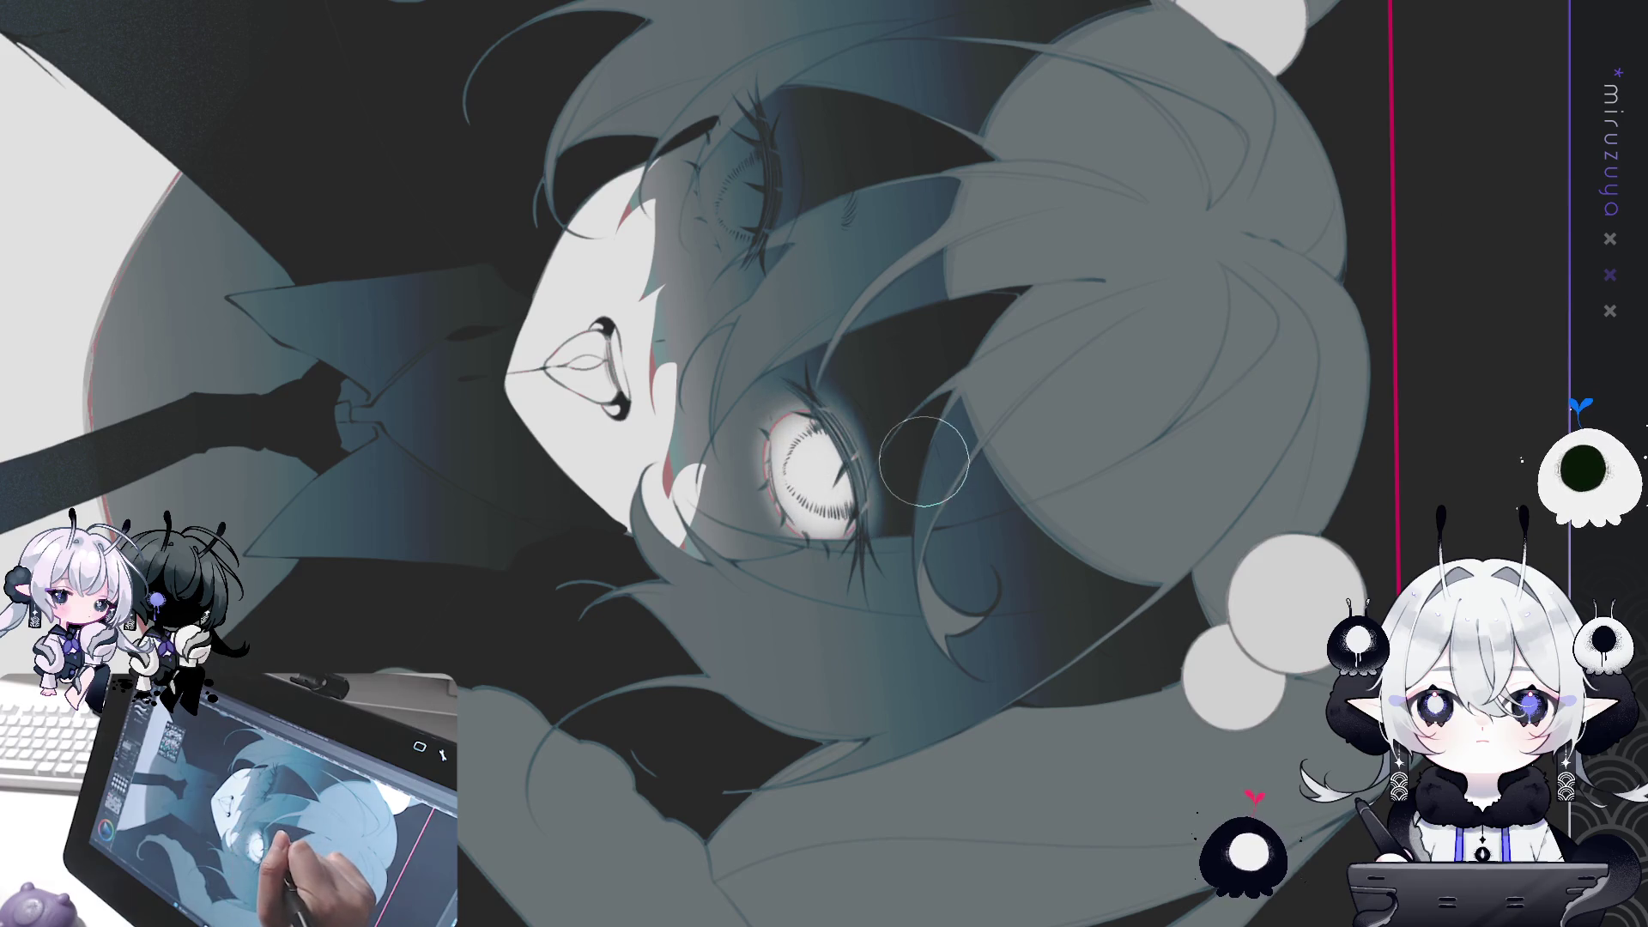
# Paint the eye pink-red, then repaint it a lighter colour.
pyautogui.hotkey('ctrl', 'z')
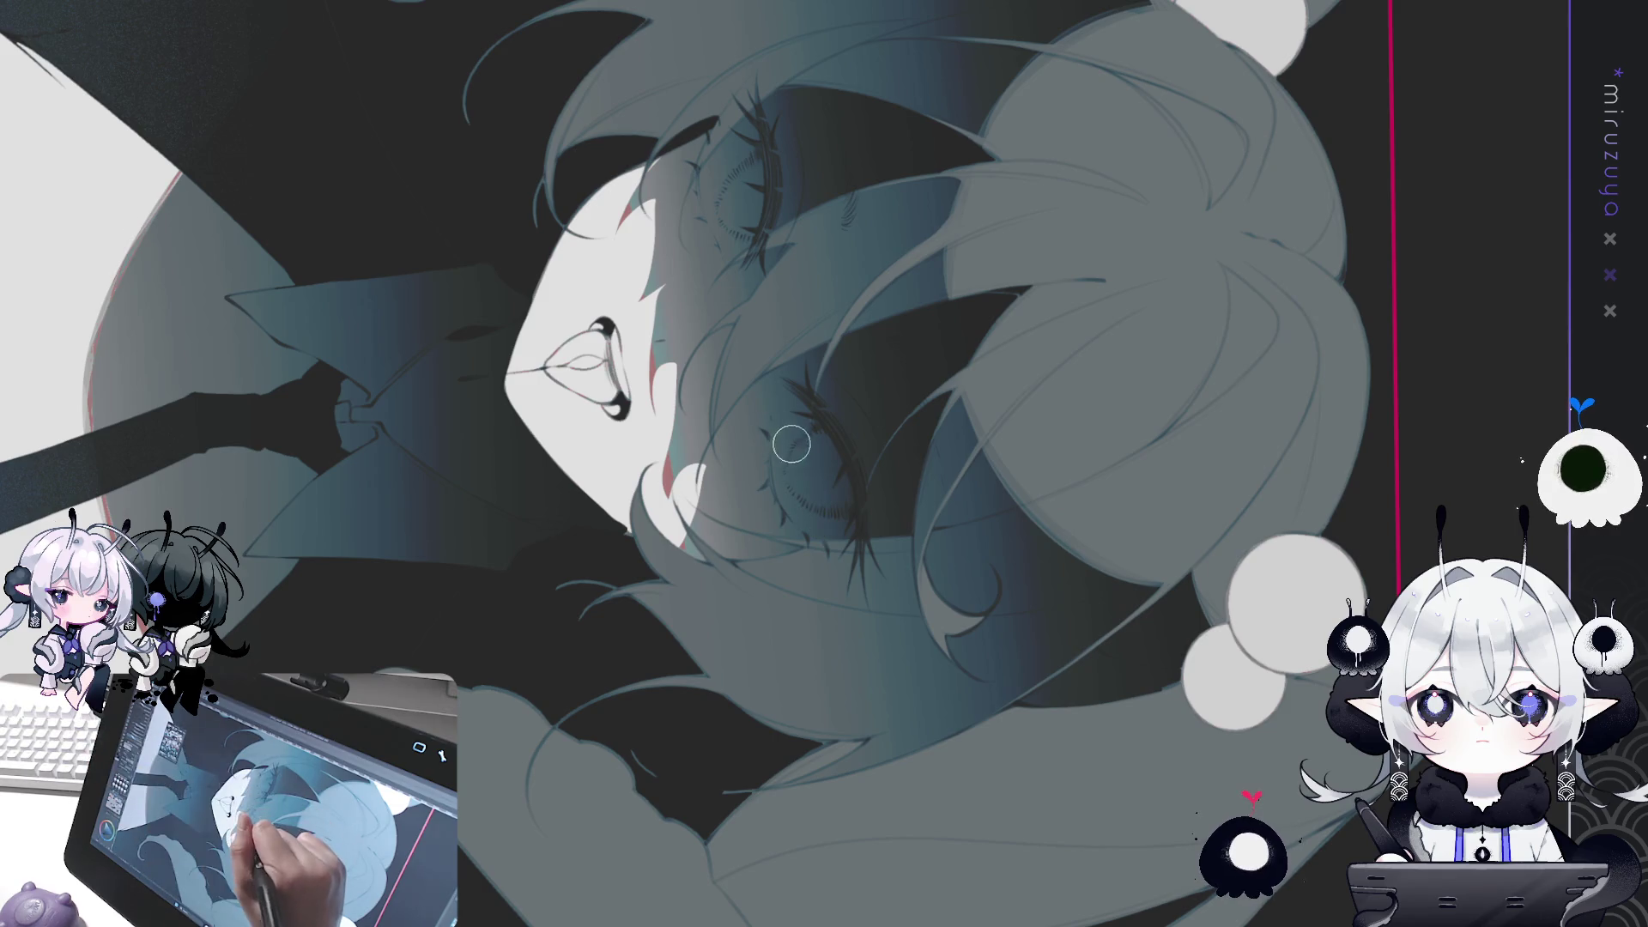
pyautogui.moveTo(774, 457)
pyautogui.mouseDown()
pyautogui.moveTo(826, 538)
pyautogui.moveTo(826, 489)
pyautogui.mouseUp()
pyautogui.moveTo(788, 418)
pyautogui.mouseDown()
pyautogui.moveTo(826, 519)
pyautogui.moveTo(774, 429)
pyautogui.moveTo(815, 532)
pyautogui.moveTo(793, 414)
pyautogui.moveTo(820, 525)
pyautogui.moveTo(788, 442)
pyautogui.mouseUp()
pyautogui.moveTo(819, 519)
pyautogui.mouseDown()
pyautogui.moveTo(786, 425)
pyautogui.moveTo(820, 525)
pyautogui.moveTo(781, 429)
pyautogui.moveTo(1264, 487)
pyautogui.moveTo(1072, 772)
pyautogui.moveTo(816, 858)
pyautogui.moveTo(772, 841)
pyautogui.mouseUp()
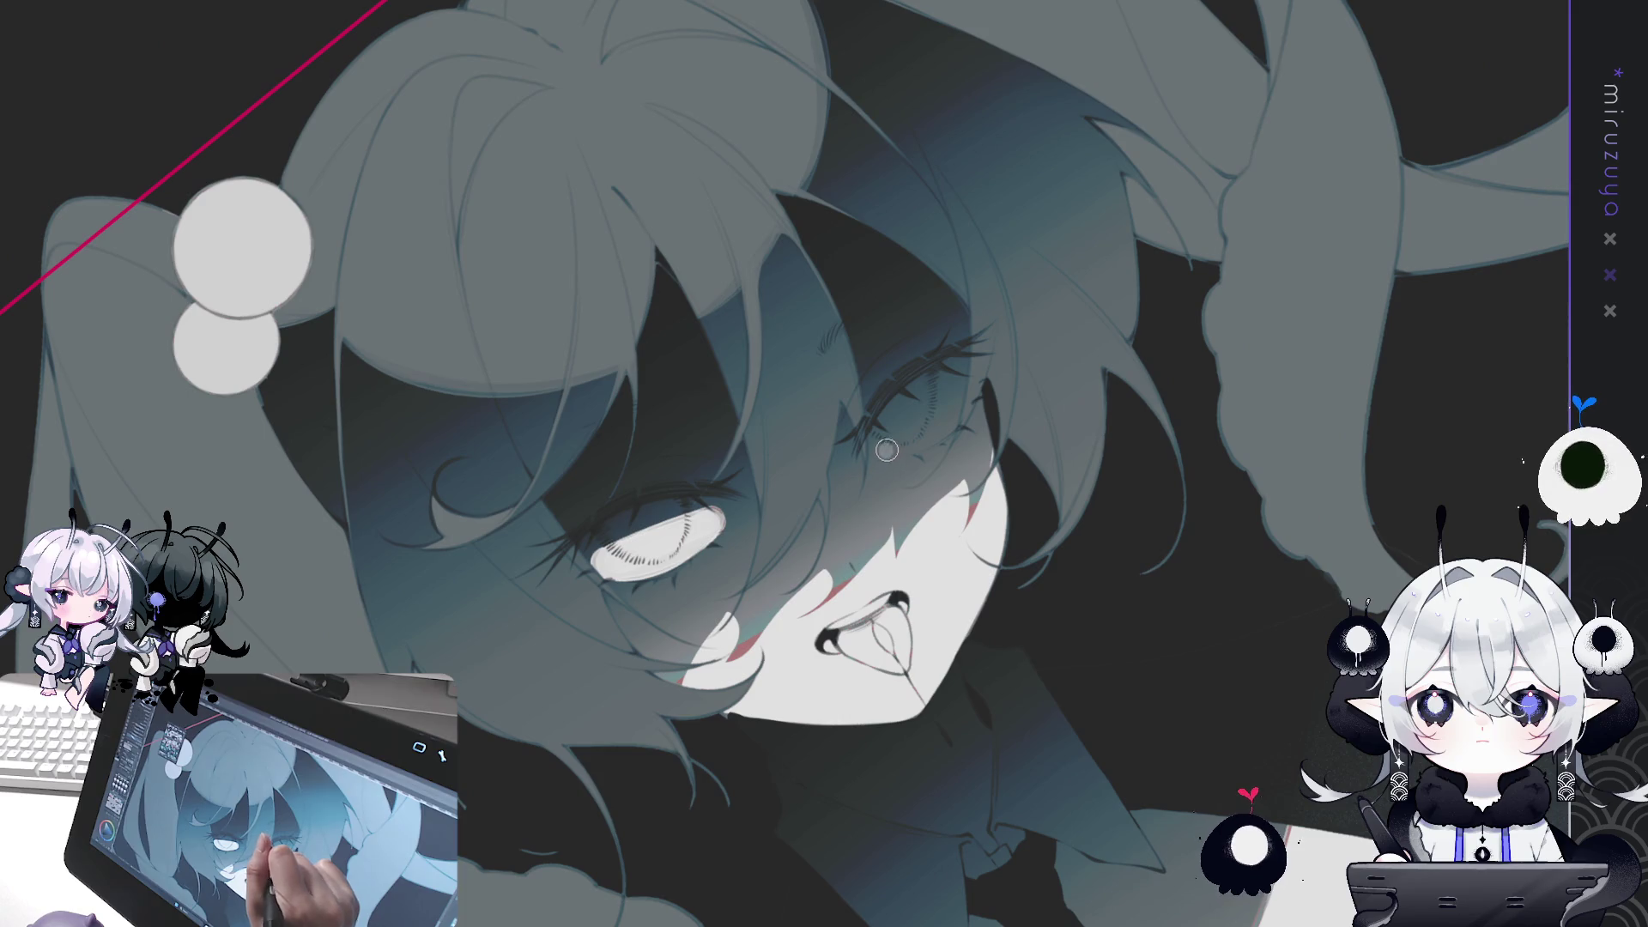
# Repaint the second eye pale white to match the first.
pyautogui.moveTo(886, 449)
pyautogui.mouseDown()
pyautogui.moveTo(944, 407)
pyautogui.moveTo(896, 442)
pyautogui.mouseUp()
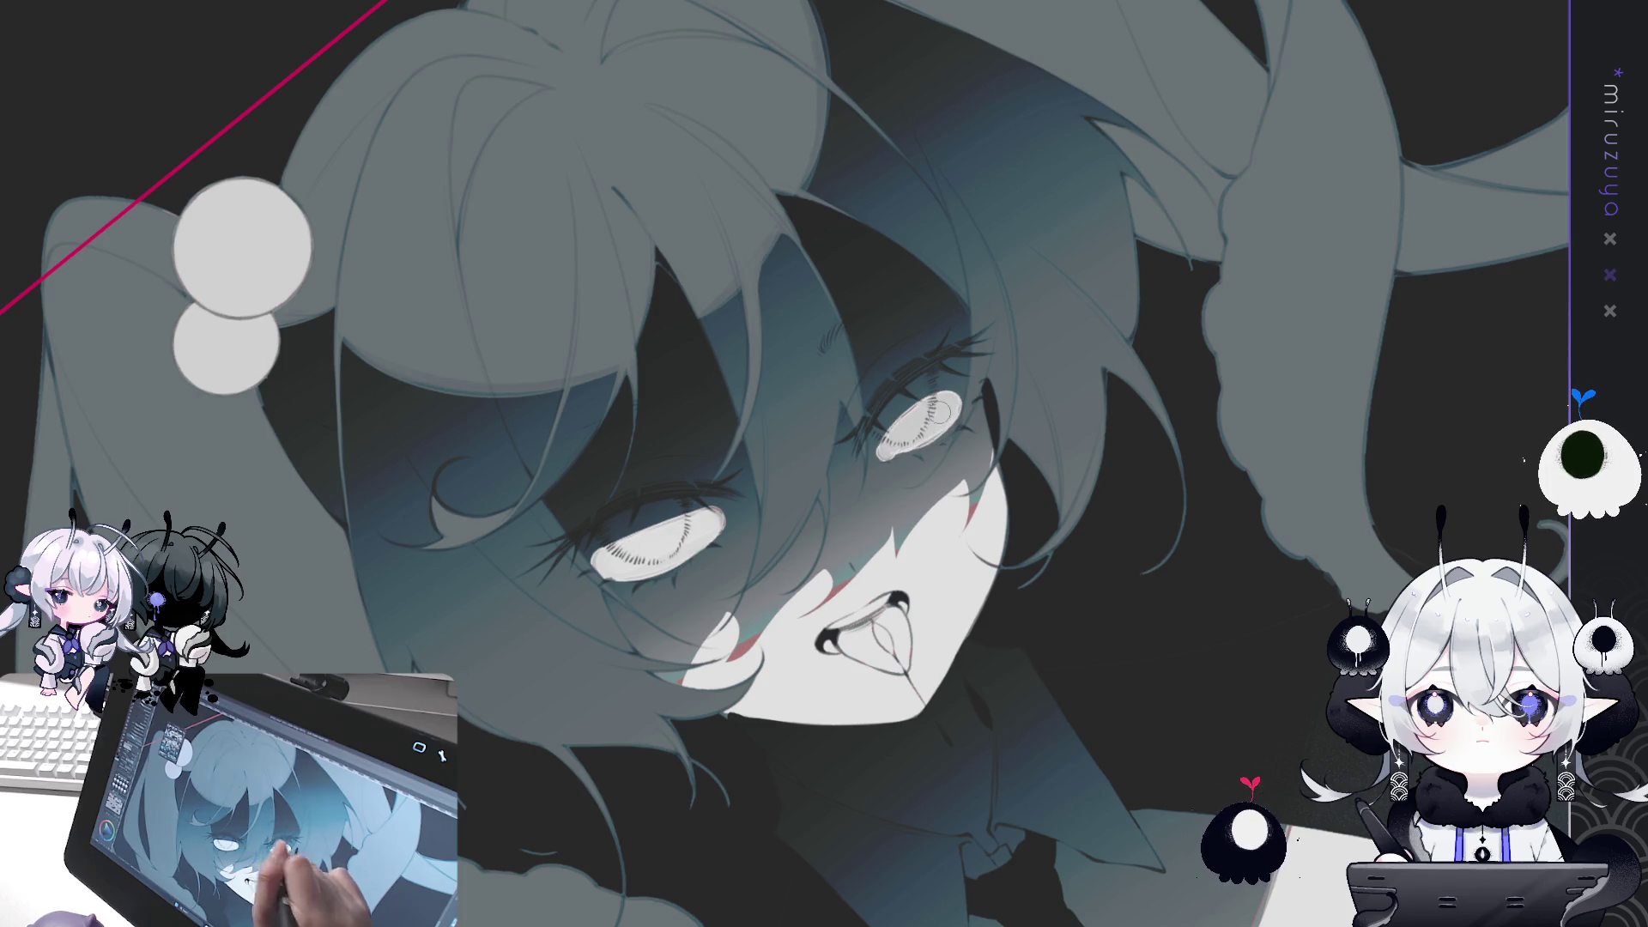
# Undo the pale fill in the right eye to restore the closed-eye line art.
pyautogui.hotkey('ctrl', 'z')
pyautogui.hotkey('ctrl', 'z')
pyautogui.hotkey('ctrl', 'z')
pyautogui.hotkey('ctrl', 'z')
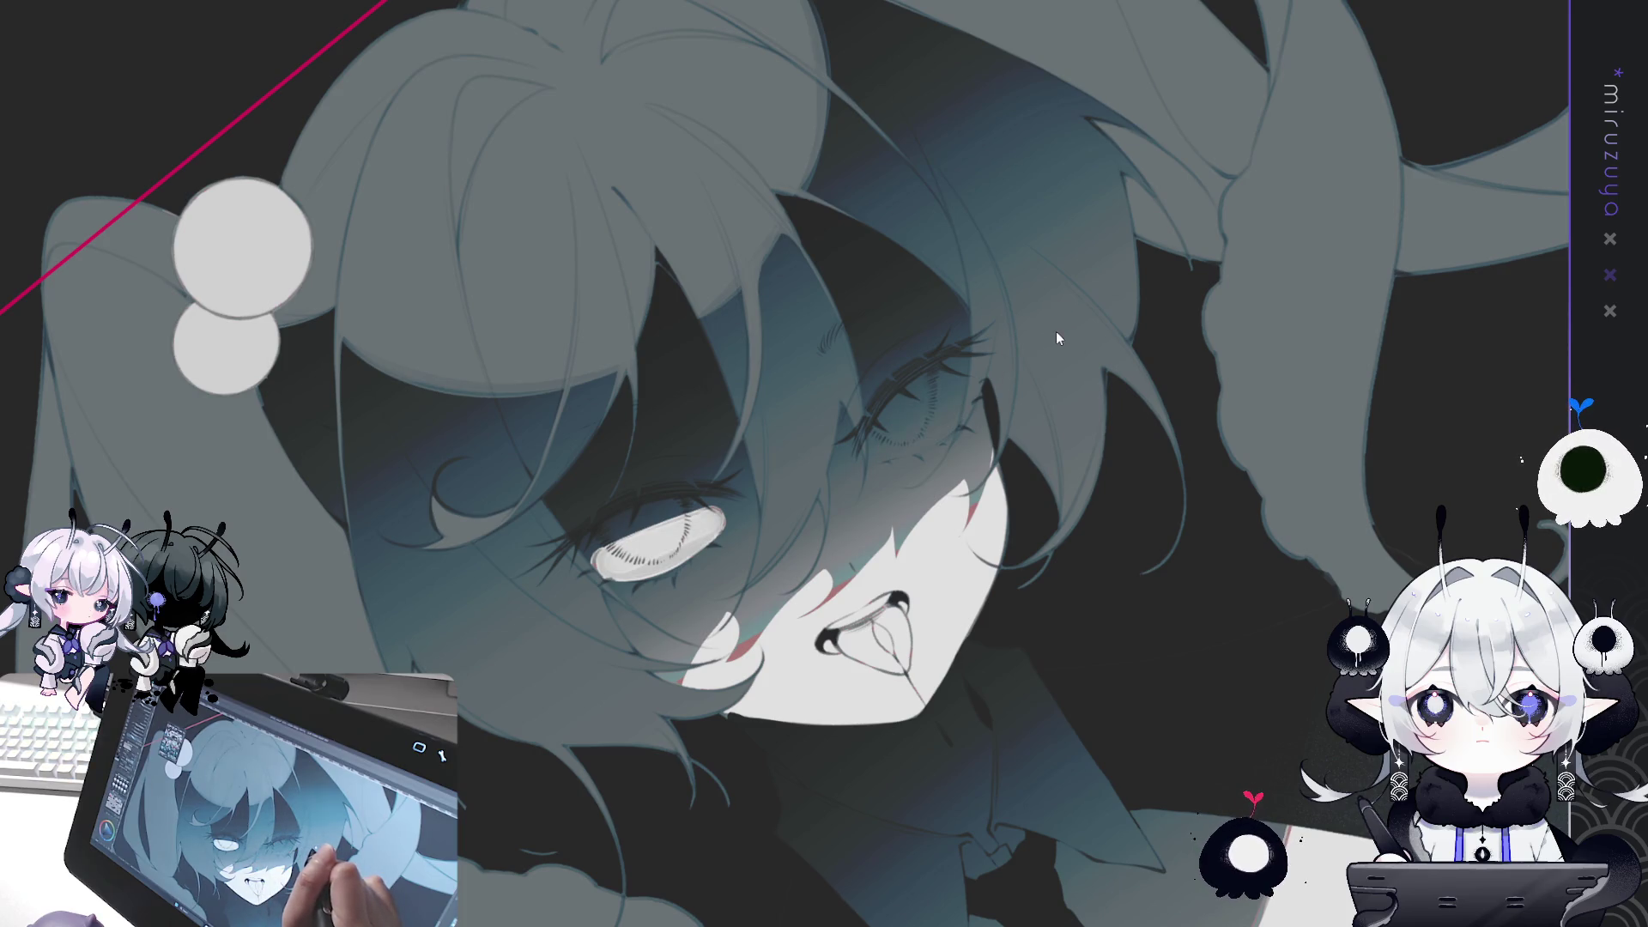
pyautogui.scroll(-2, 824, 463)
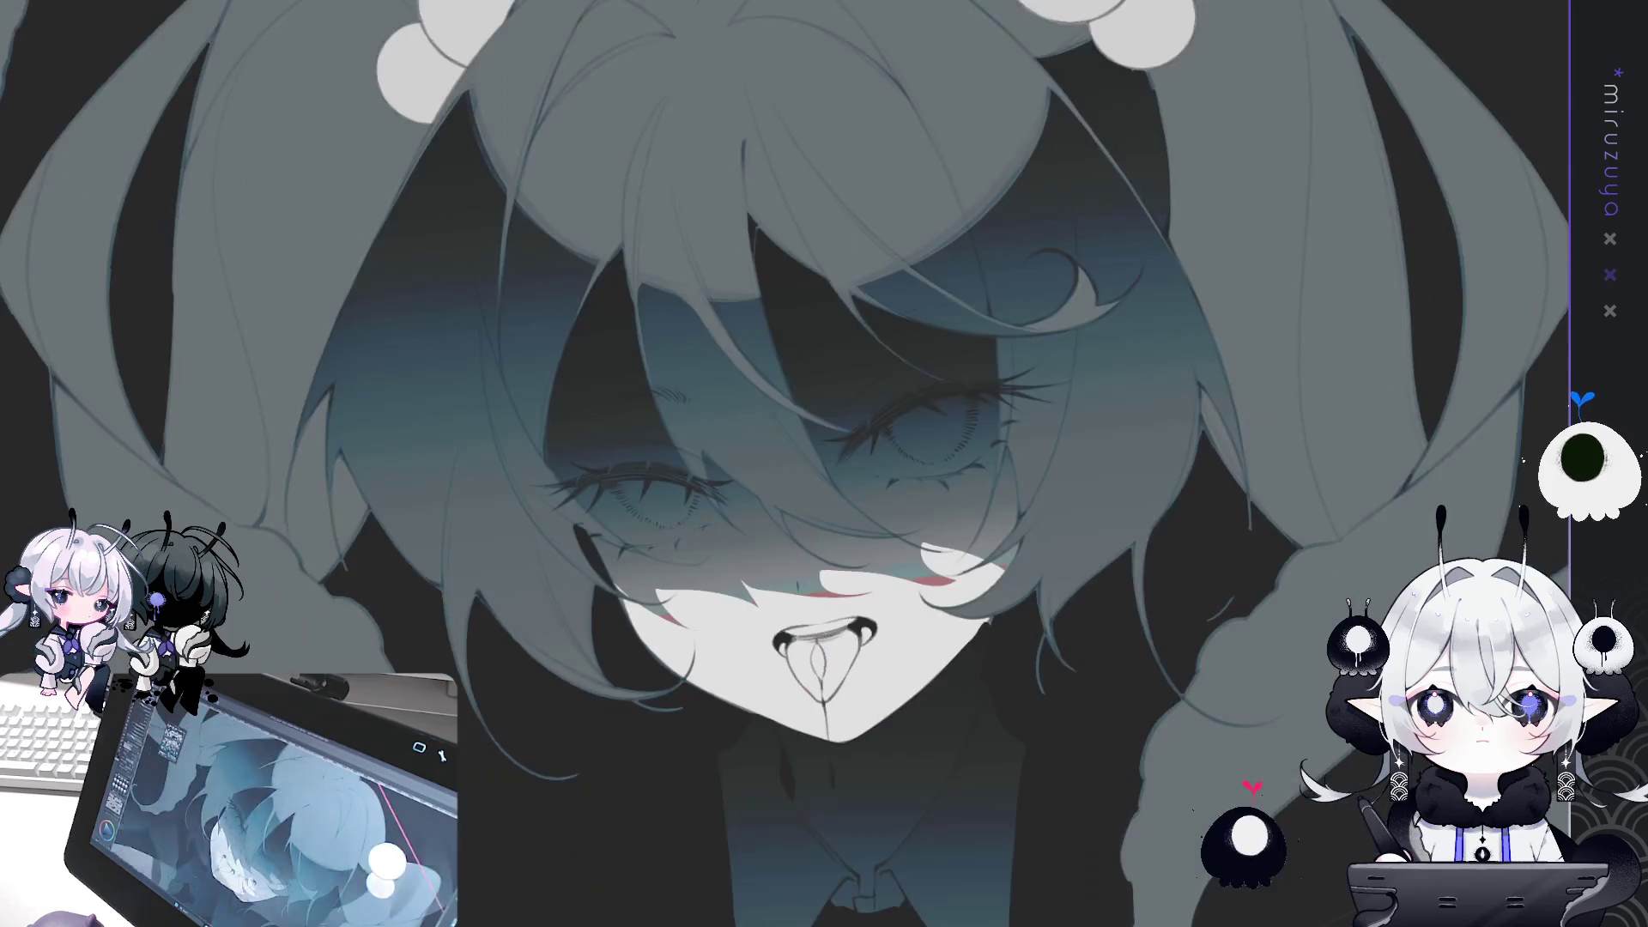
pyautogui.scroll(4, 824, 463)
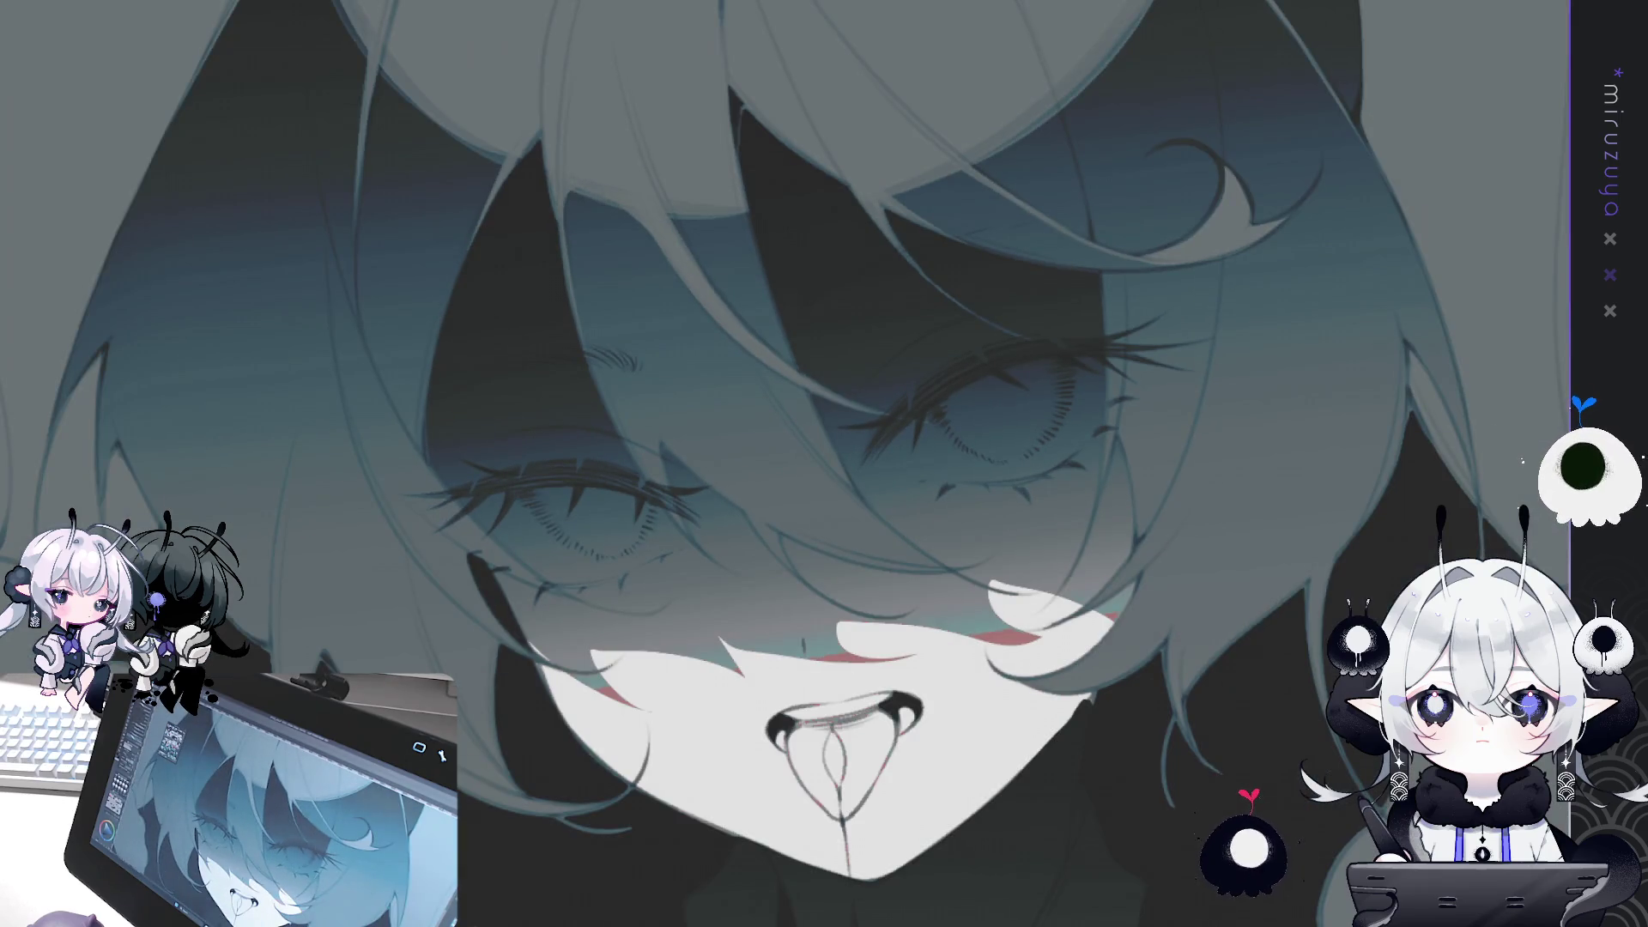
pyautogui.scroll(-2, 823, 463)
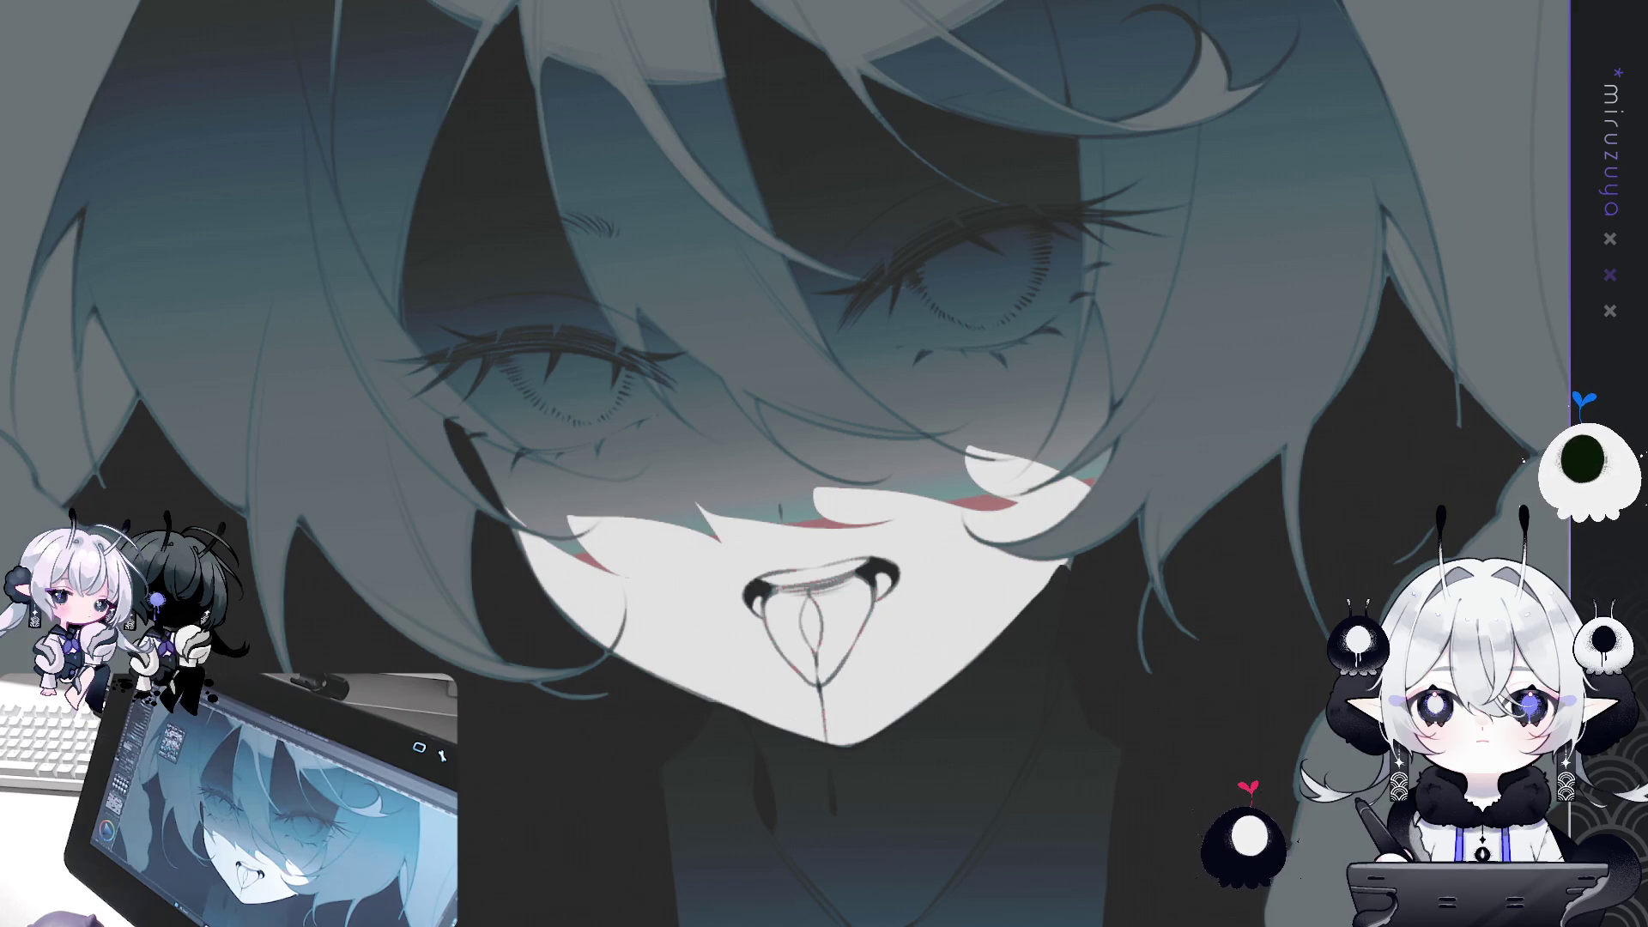
pyautogui.scroll(-2, 824, 464)
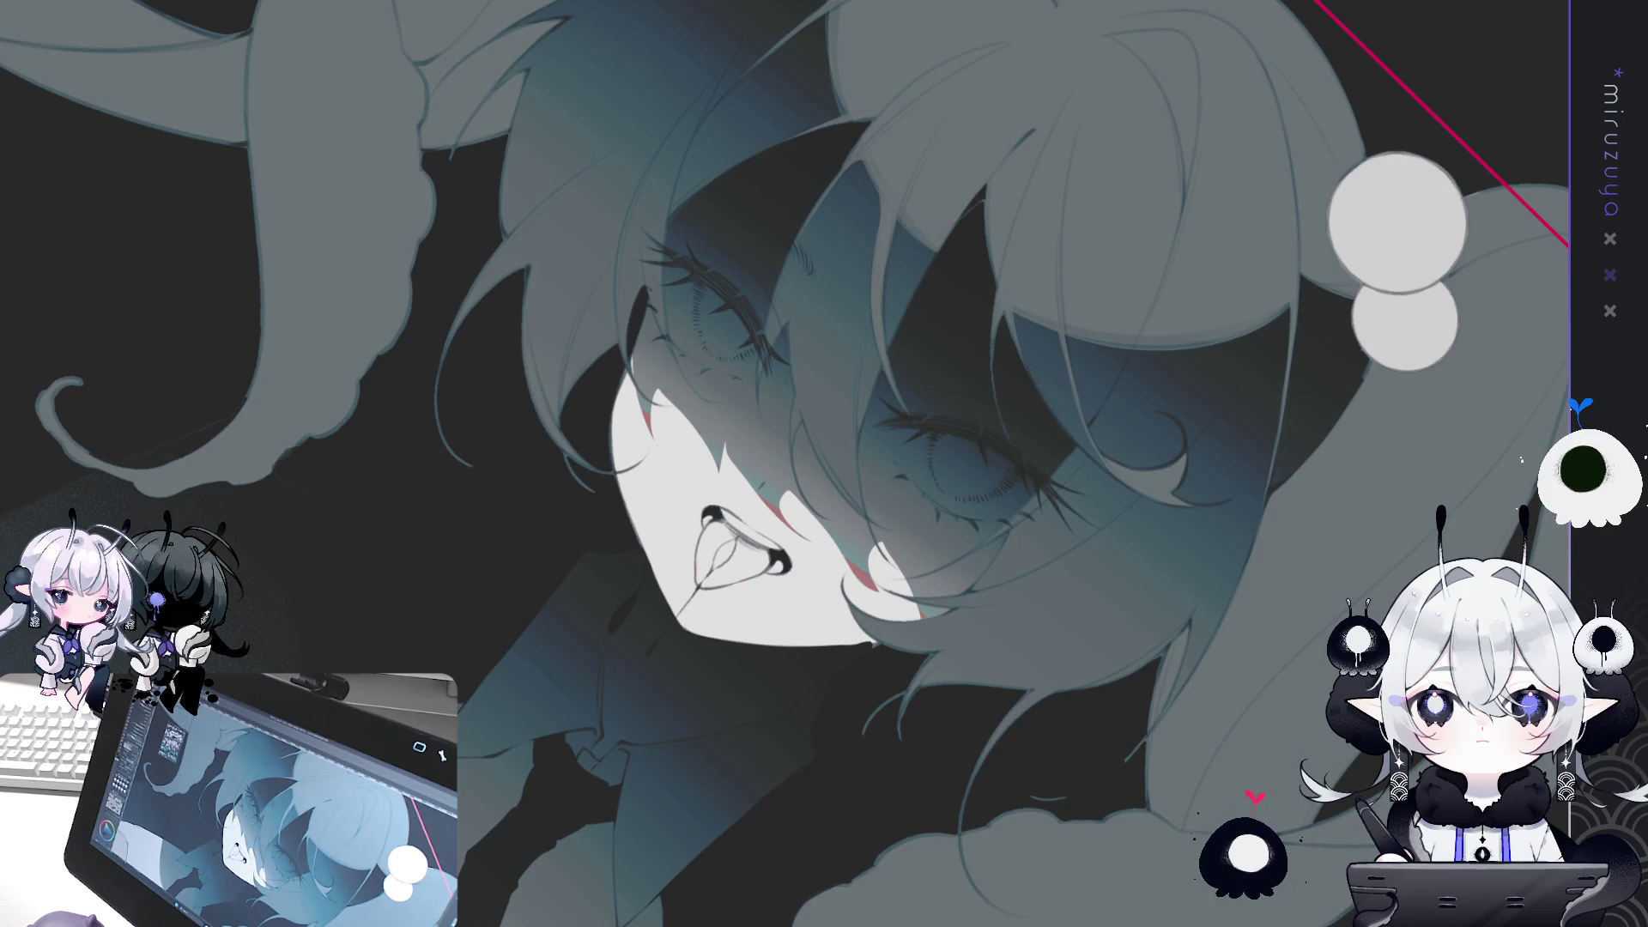
pyautogui.scroll(2, 454, 456)
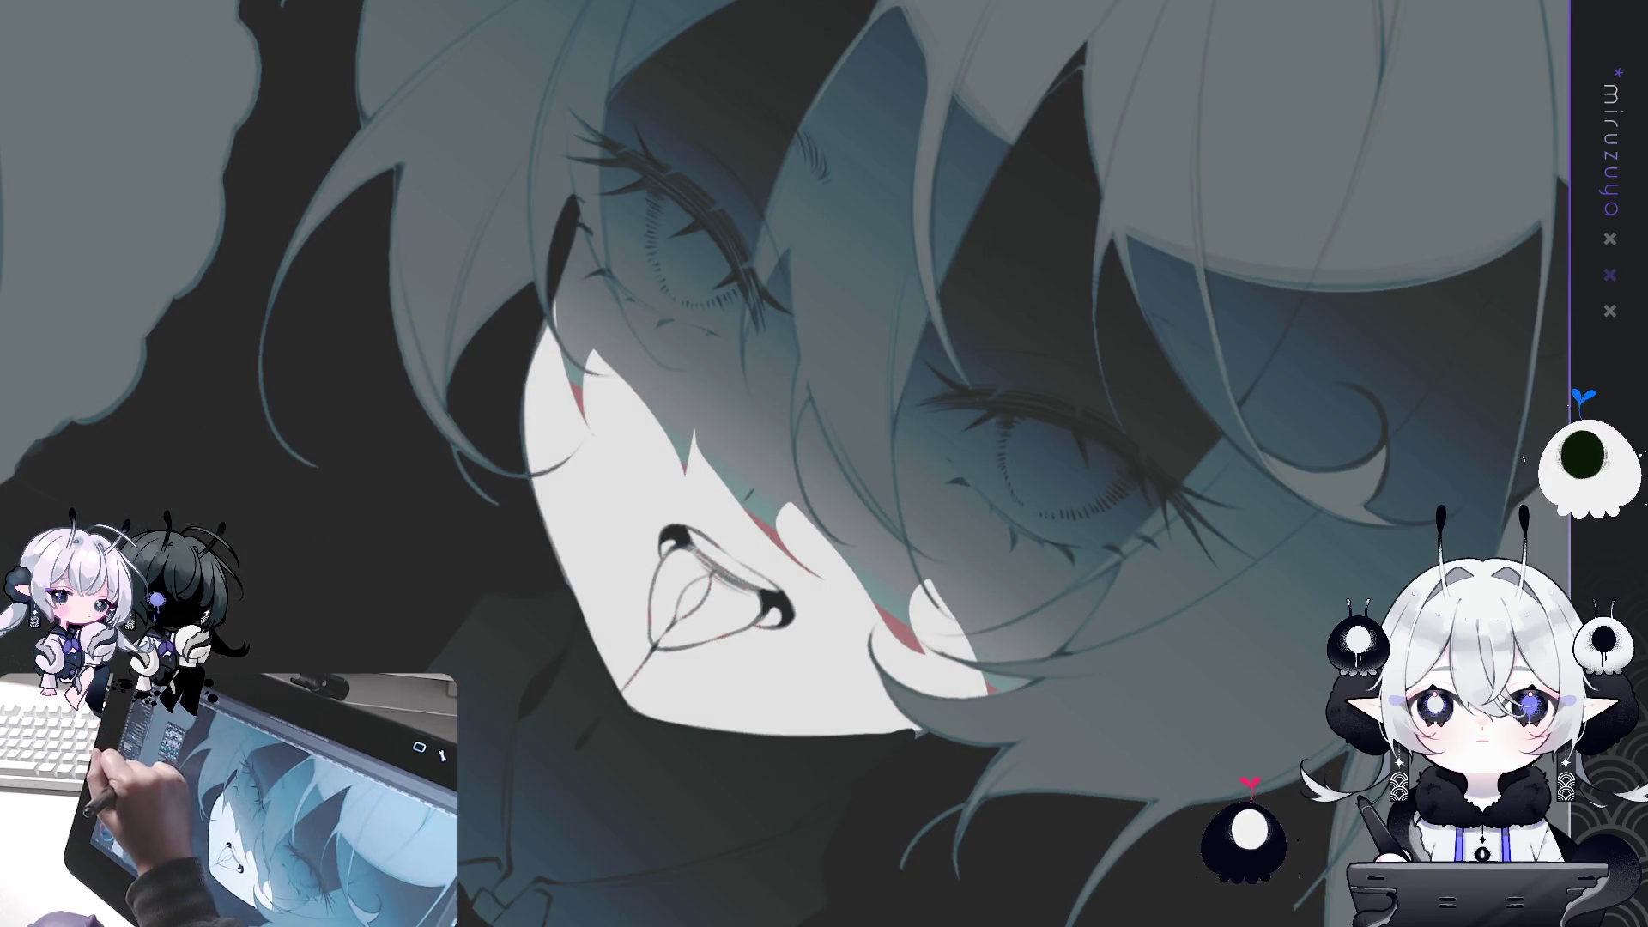
# Paint a light highlight along the face's edge and brighten the cheek.
pyautogui.moveTo(556, 288); pyautogui.dragTo(577, 386)
pyautogui.hotkey('ctrl', 'z')
pyautogui.moveTo(554, 273)
pyautogui.mouseDown()
pyautogui.moveTo(587, 432)
pyautogui.moveTo(580, 411)
pyautogui.moveTo(604, 408)
pyautogui.mouseUp()
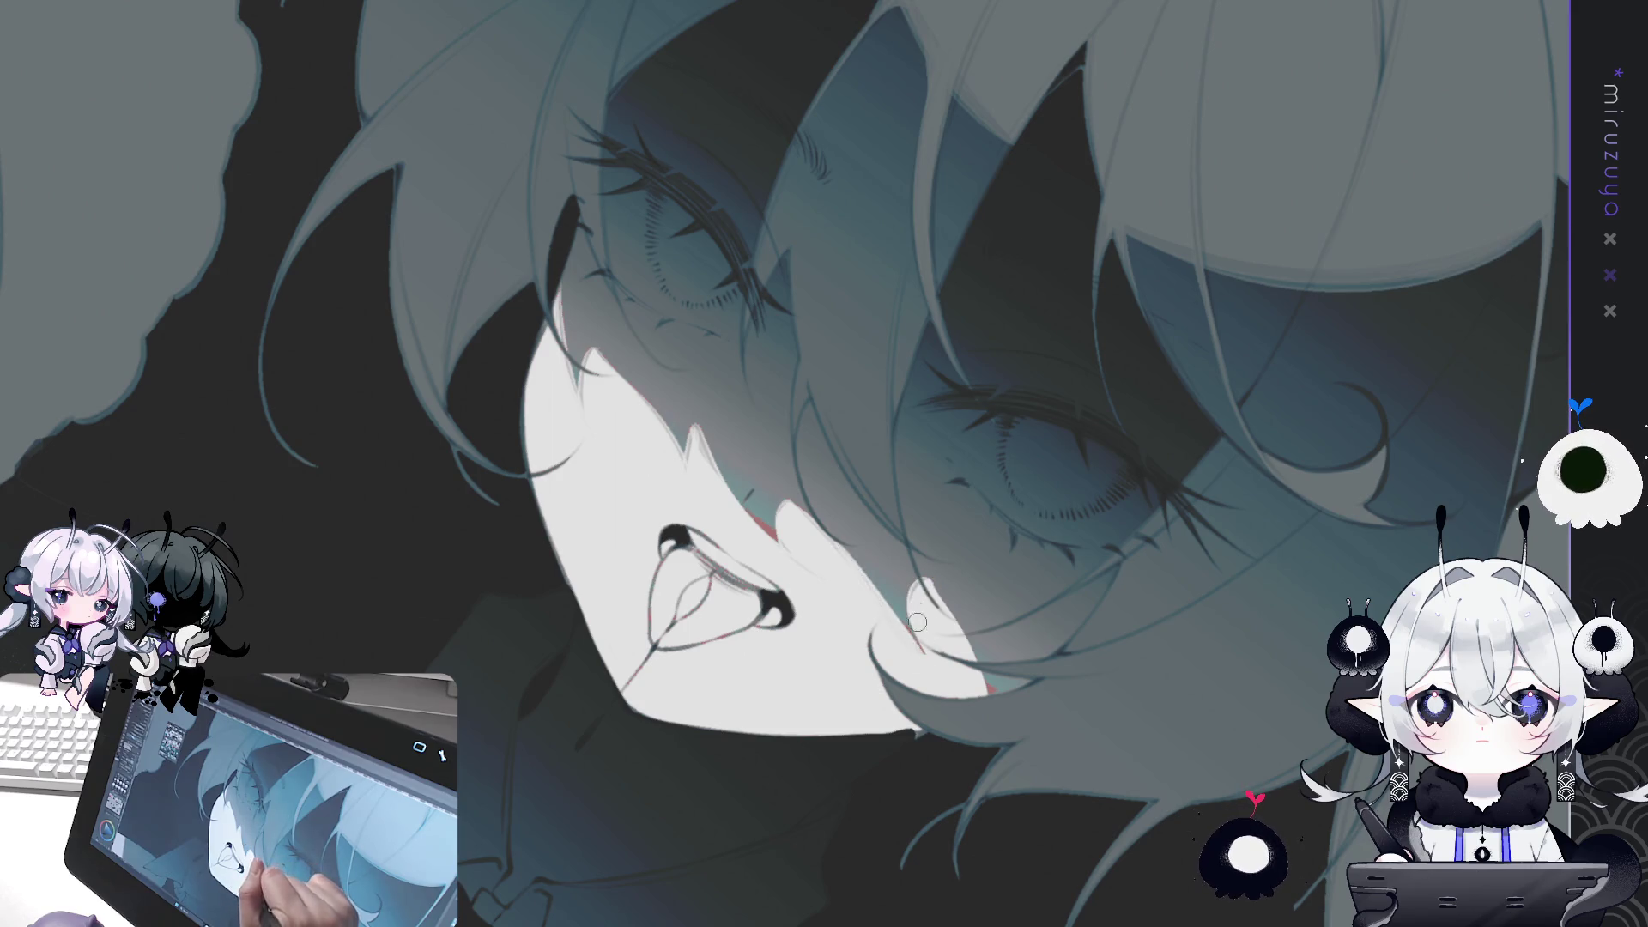
pyautogui.moveTo(922, 583); pyautogui.dragTo(959, 627)
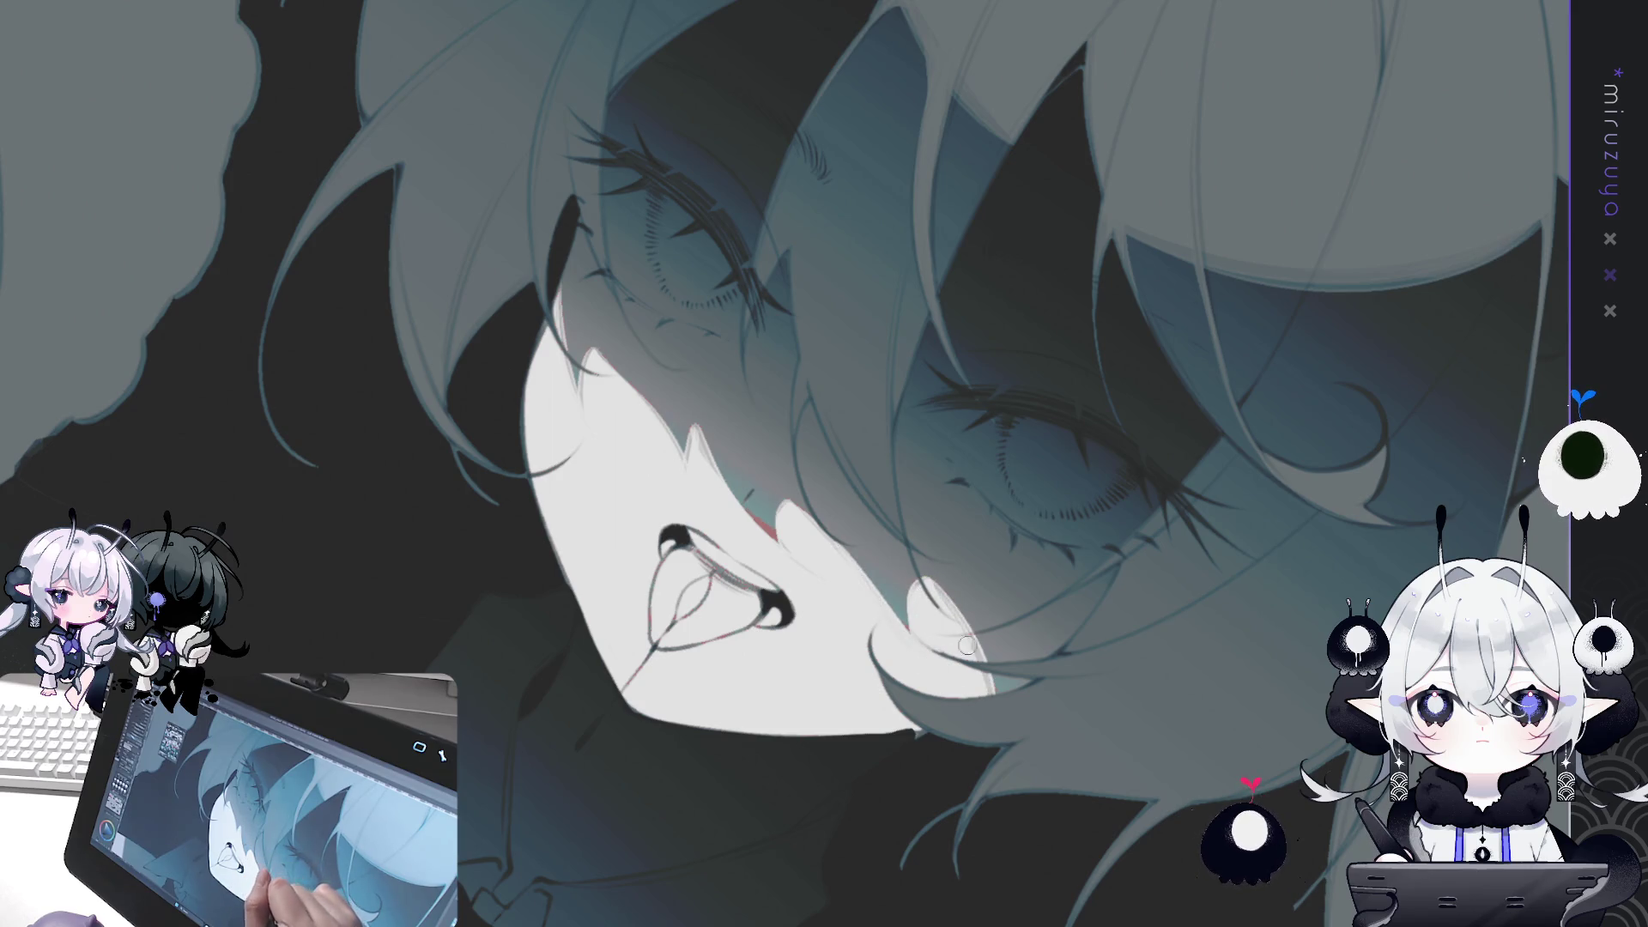
pyautogui.hotkey('ctrl', '0')
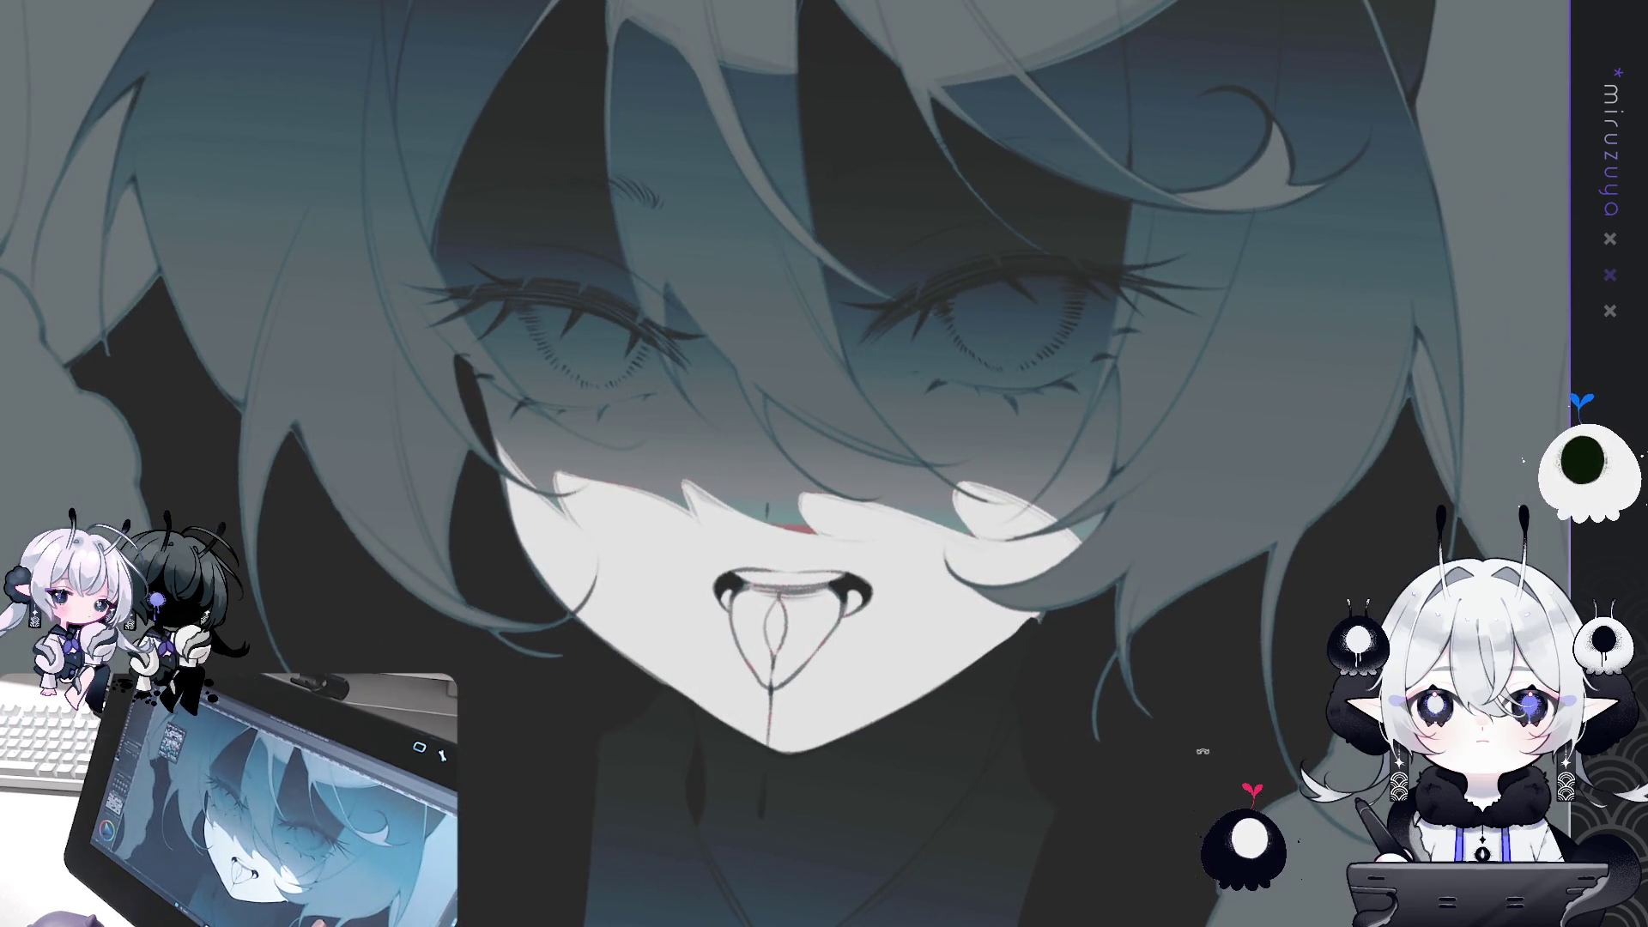
pyautogui.moveTo(1202, 715); pyautogui.dragTo(1180, 626)
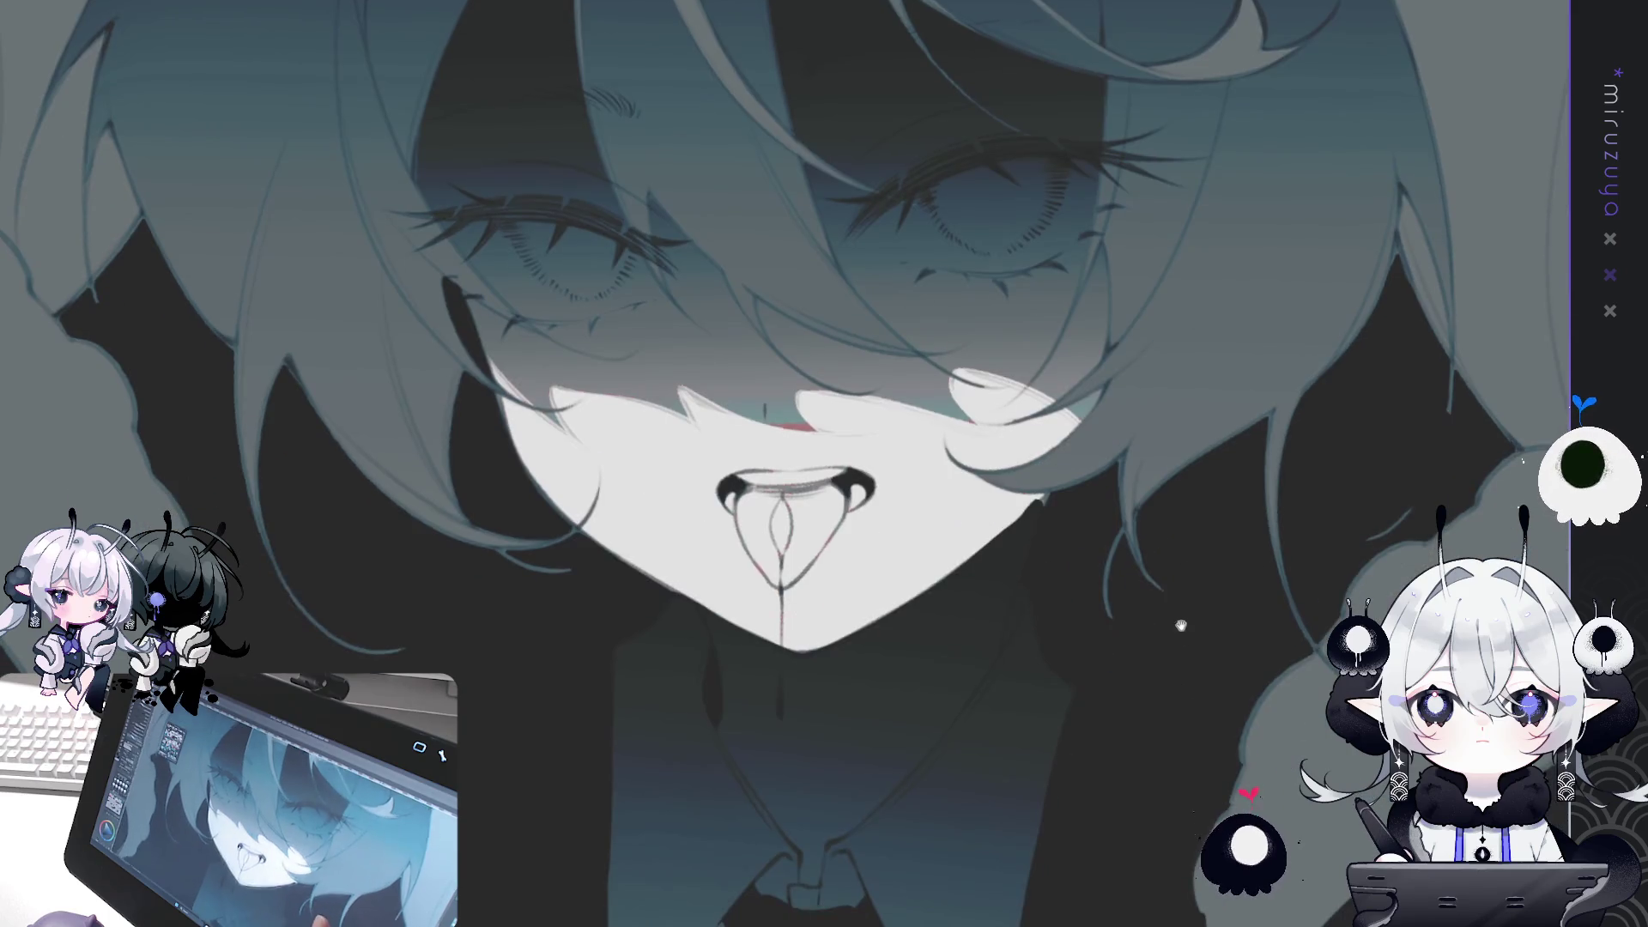
pyautogui.scroll(-5, 789, 464)
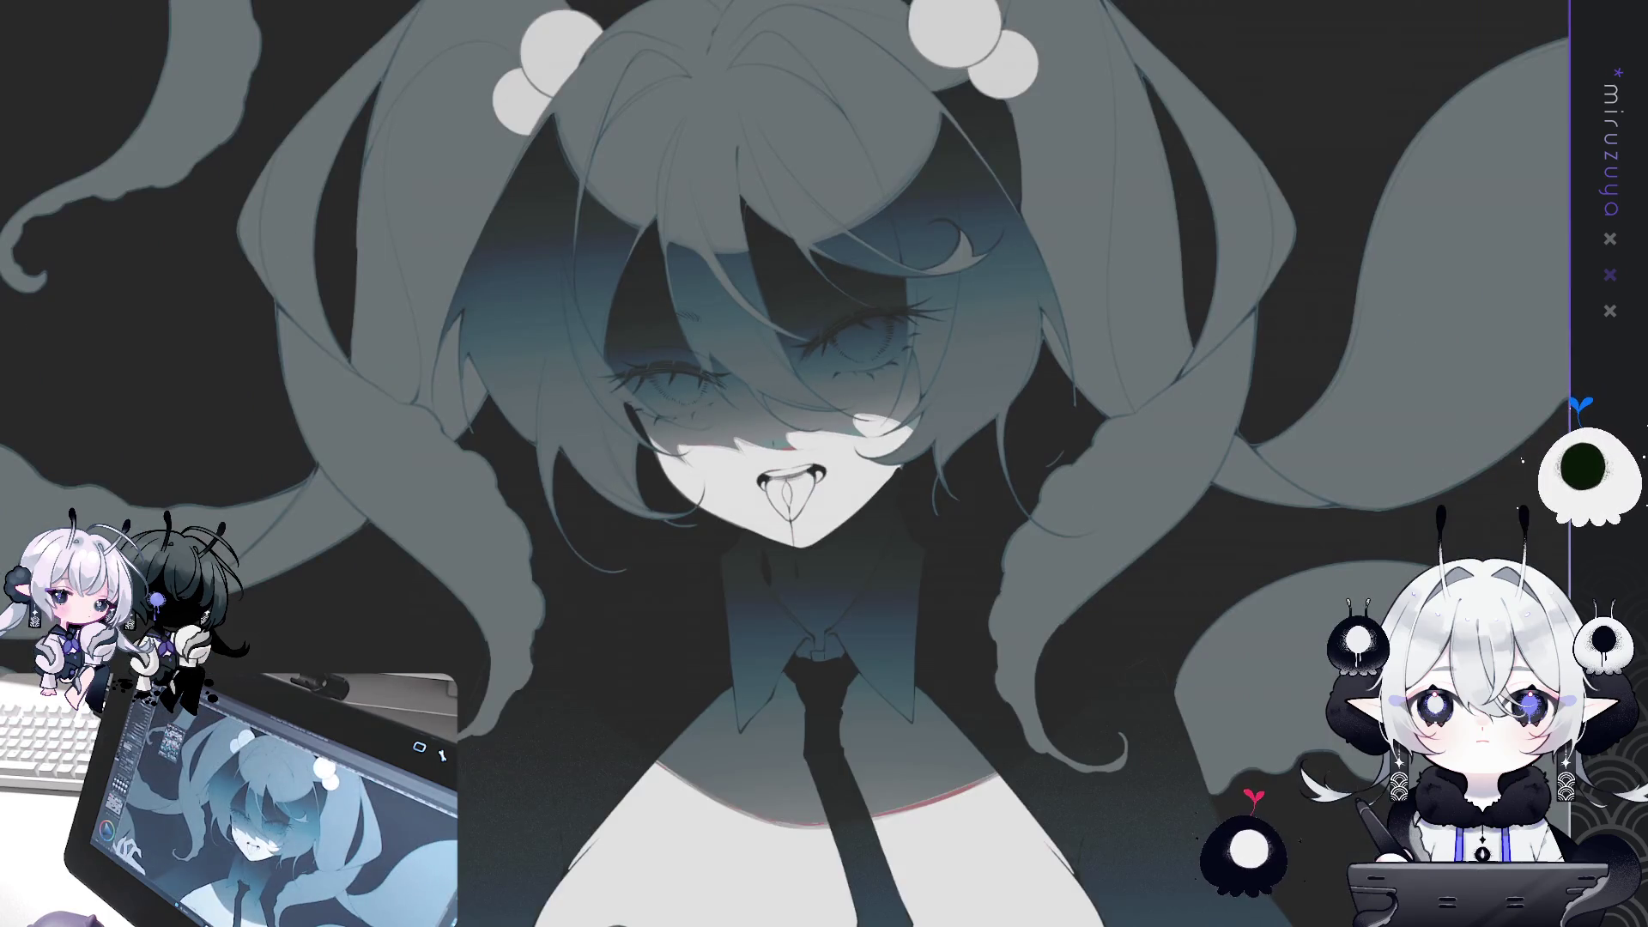
pyautogui.scroll(3, 772, 459)
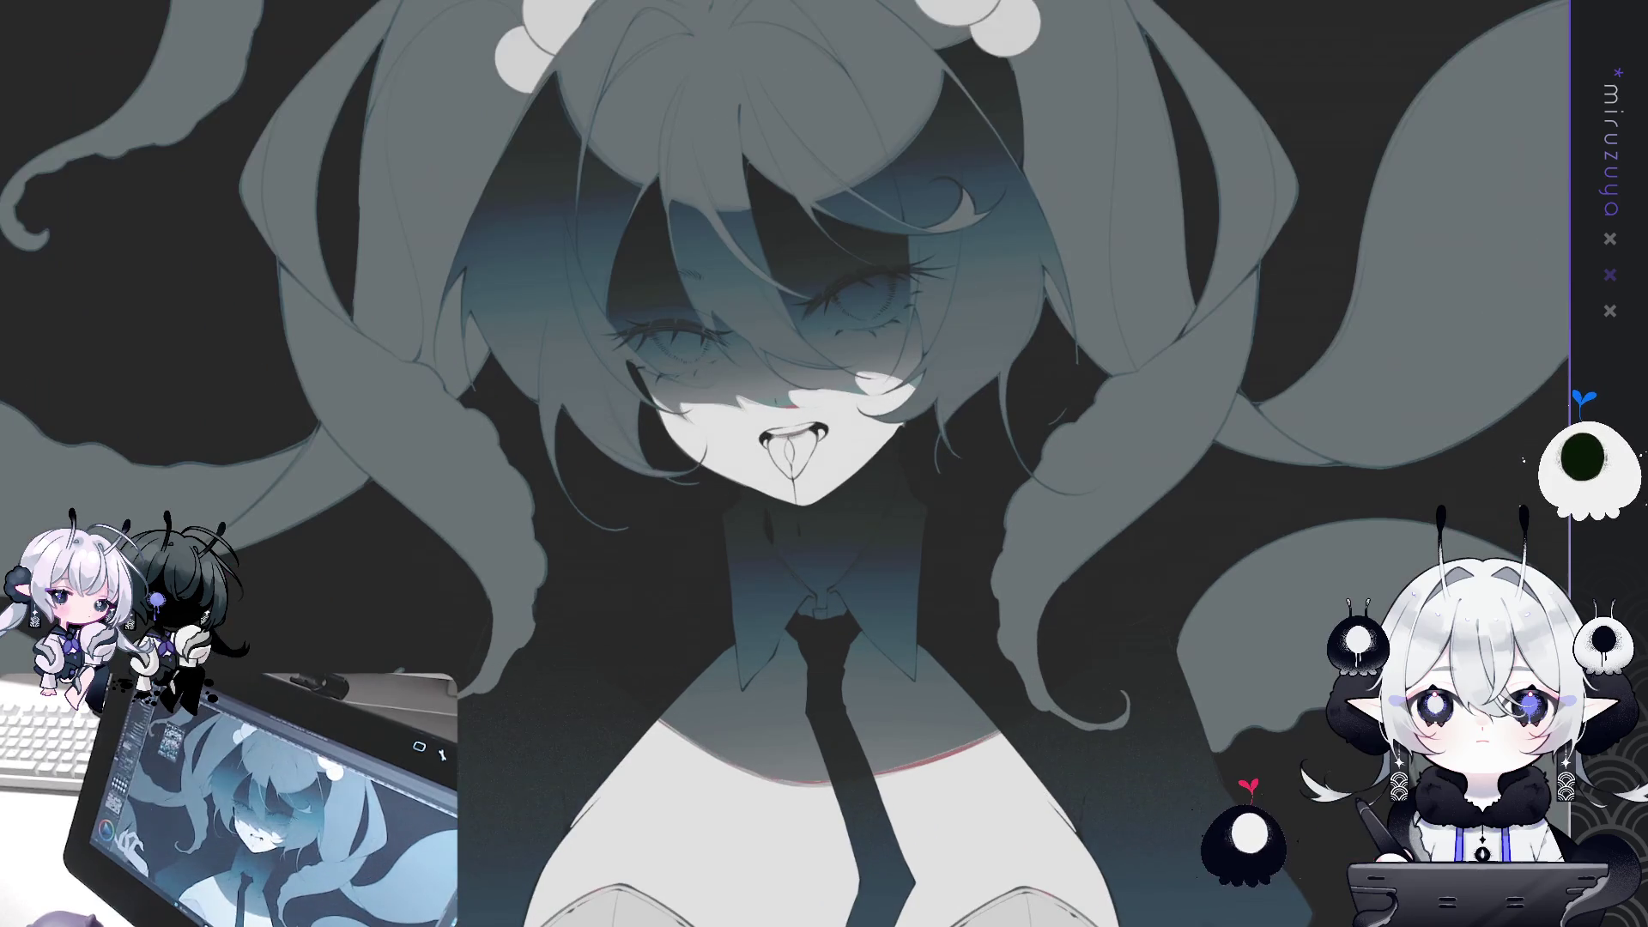
pyautogui.moveTo(1465, 273)
pyautogui.mouseDown()
pyautogui.moveTo(1355, 446)
pyautogui.moveTo(1300, 324)
pyautogui.mouseUp()
pyautogui.scroll(-5, 1300, 324)
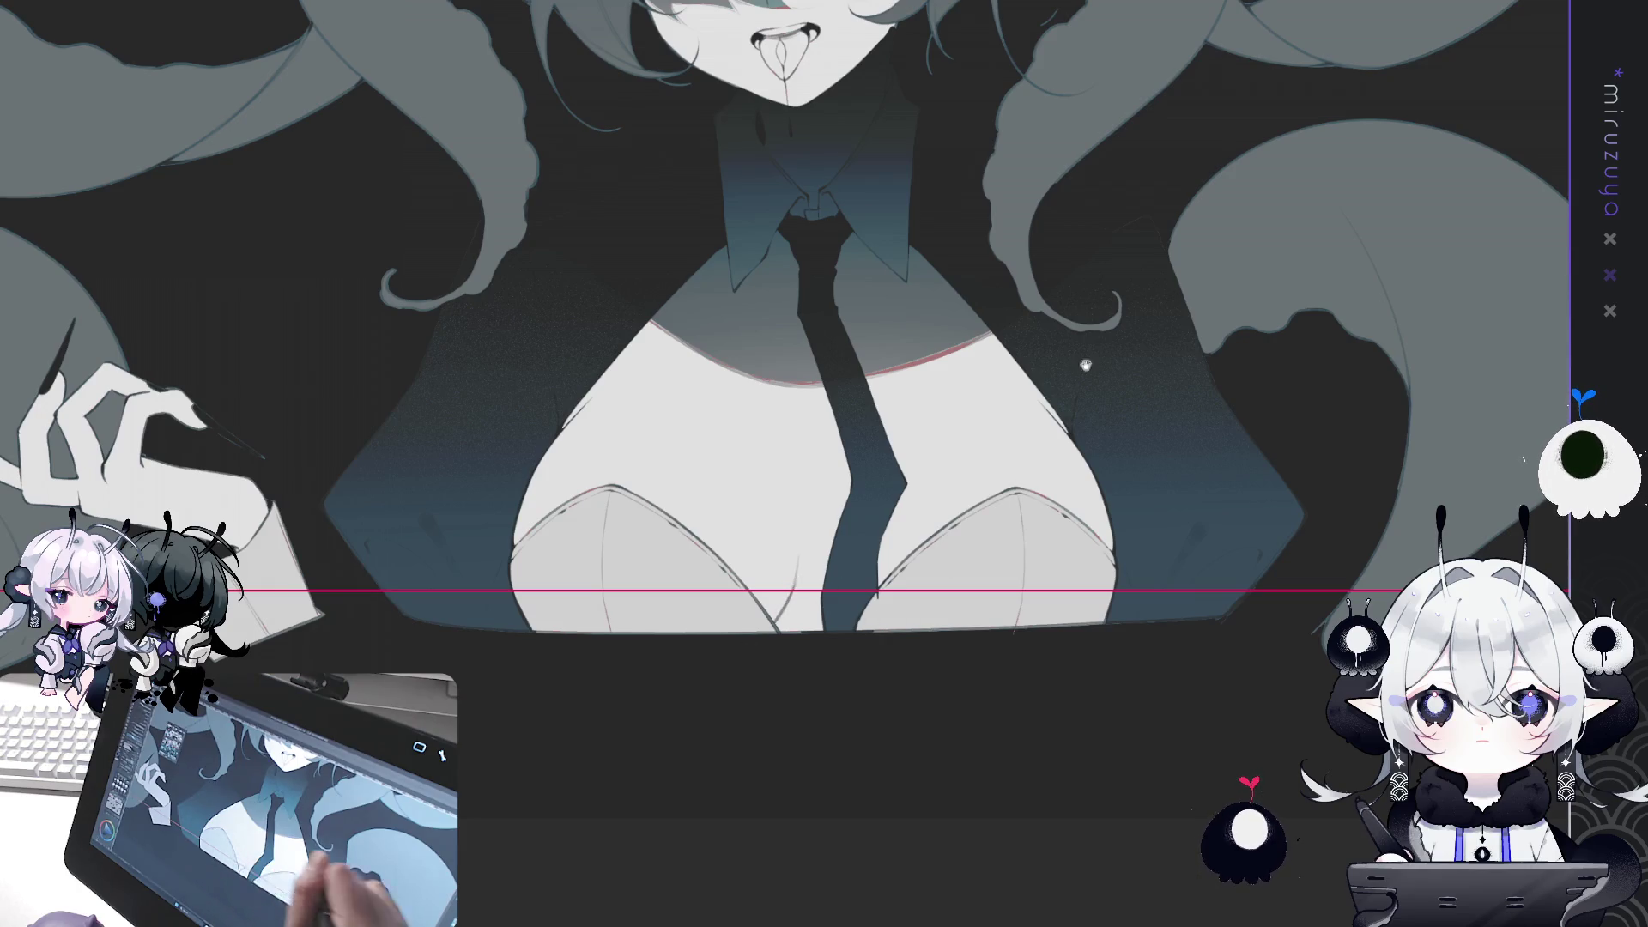
pyautogui.moveTo(1086, 367); pyautogui.dragTo(1137, 536)
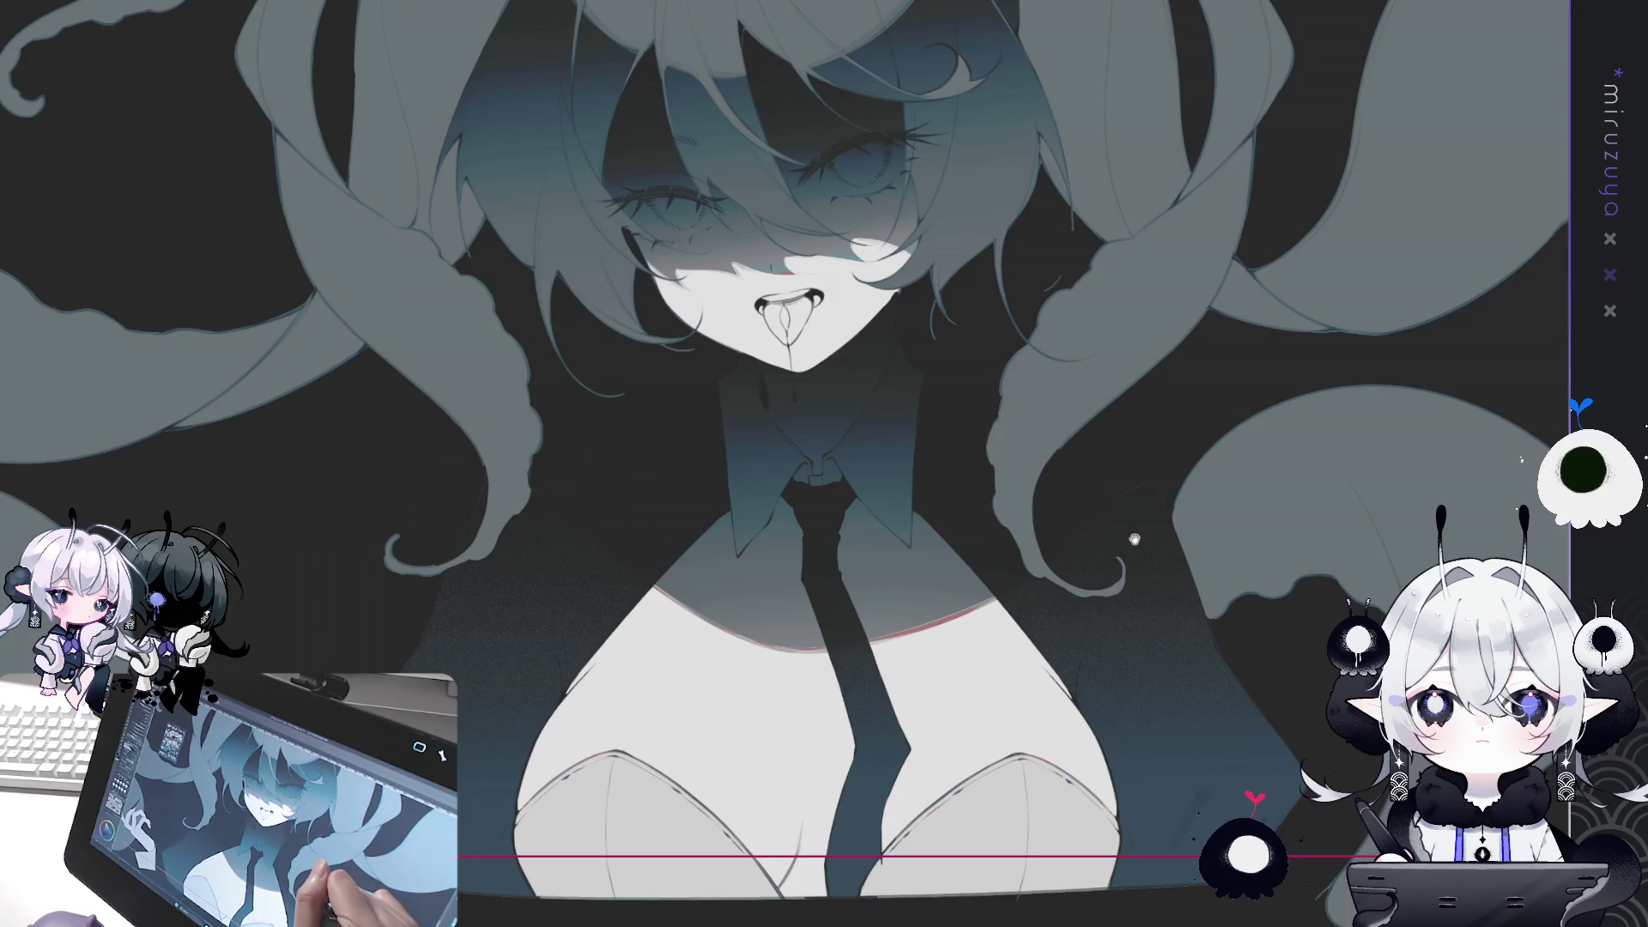
pyautogui.moveTo(1114, 534); pyautogui.dragTo(1101, 449)
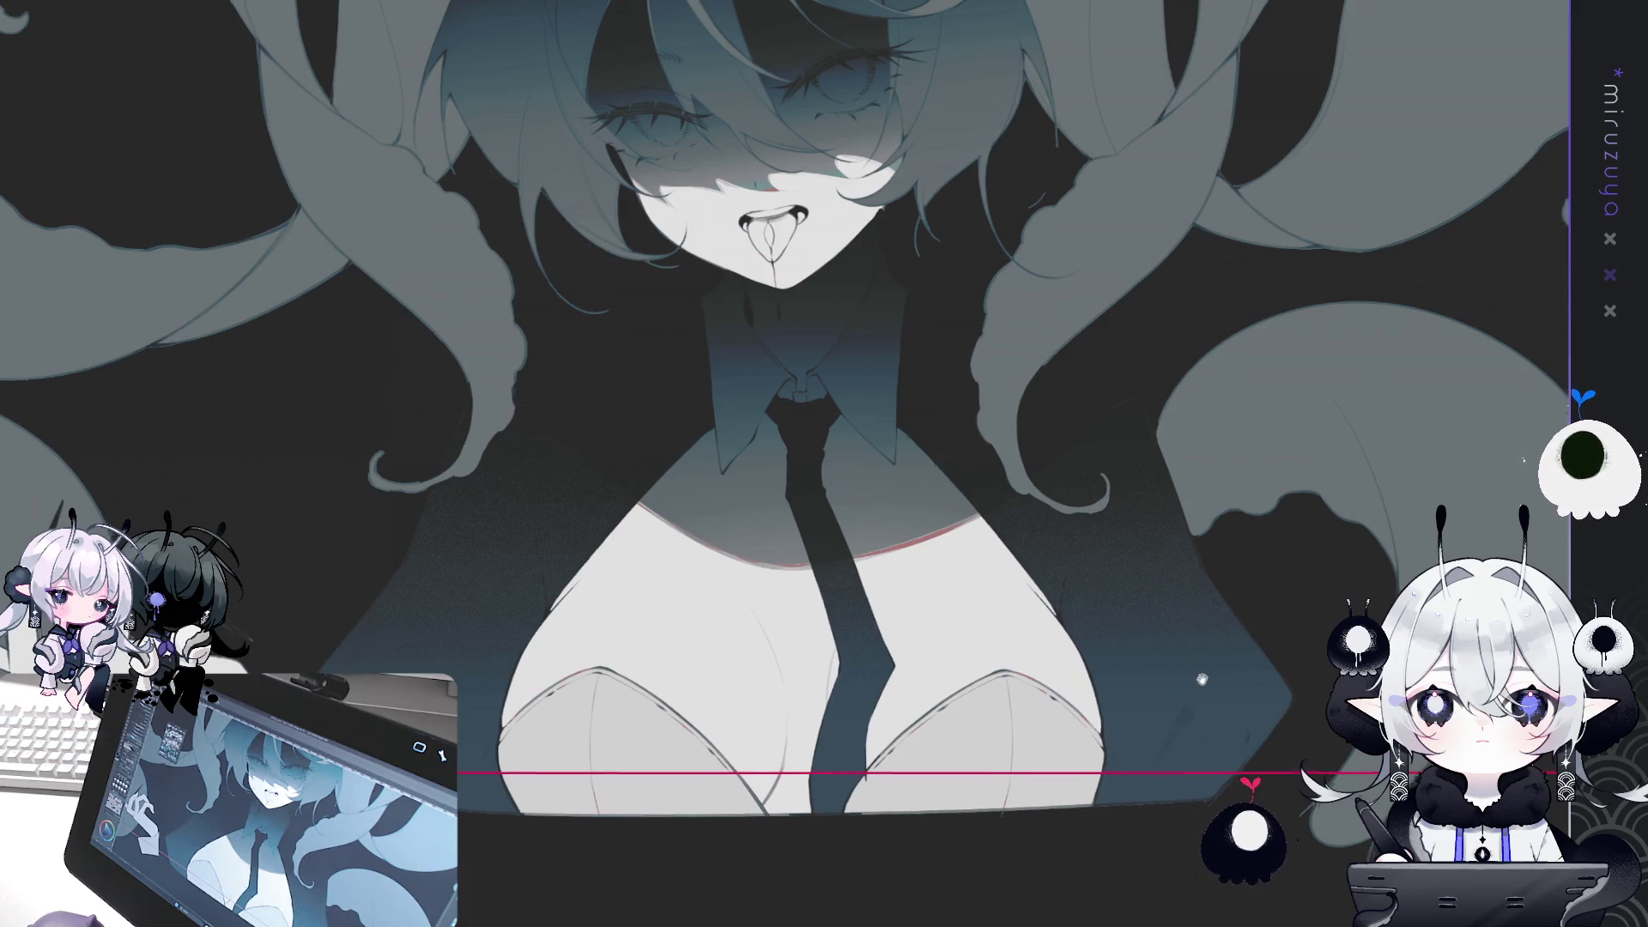
pyautogui.moveTo(1204, 668); pyautogui.dragTo(1066, 694)
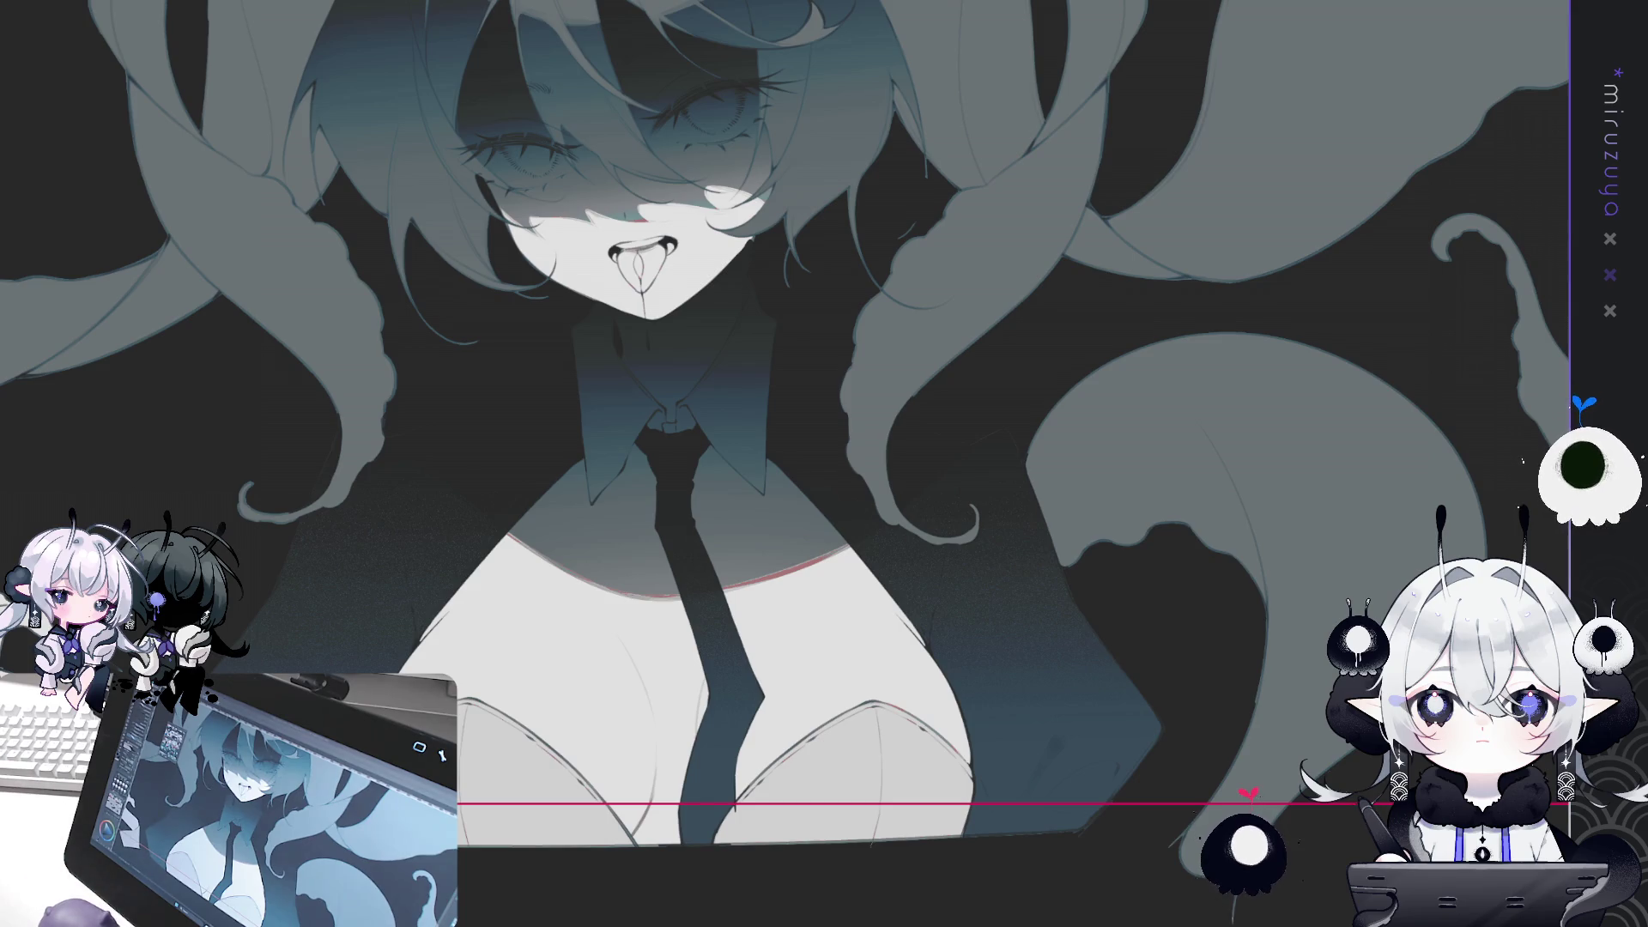
pyautogui.moveTo(598, 103); pyautogui.dragTo(729, 283)
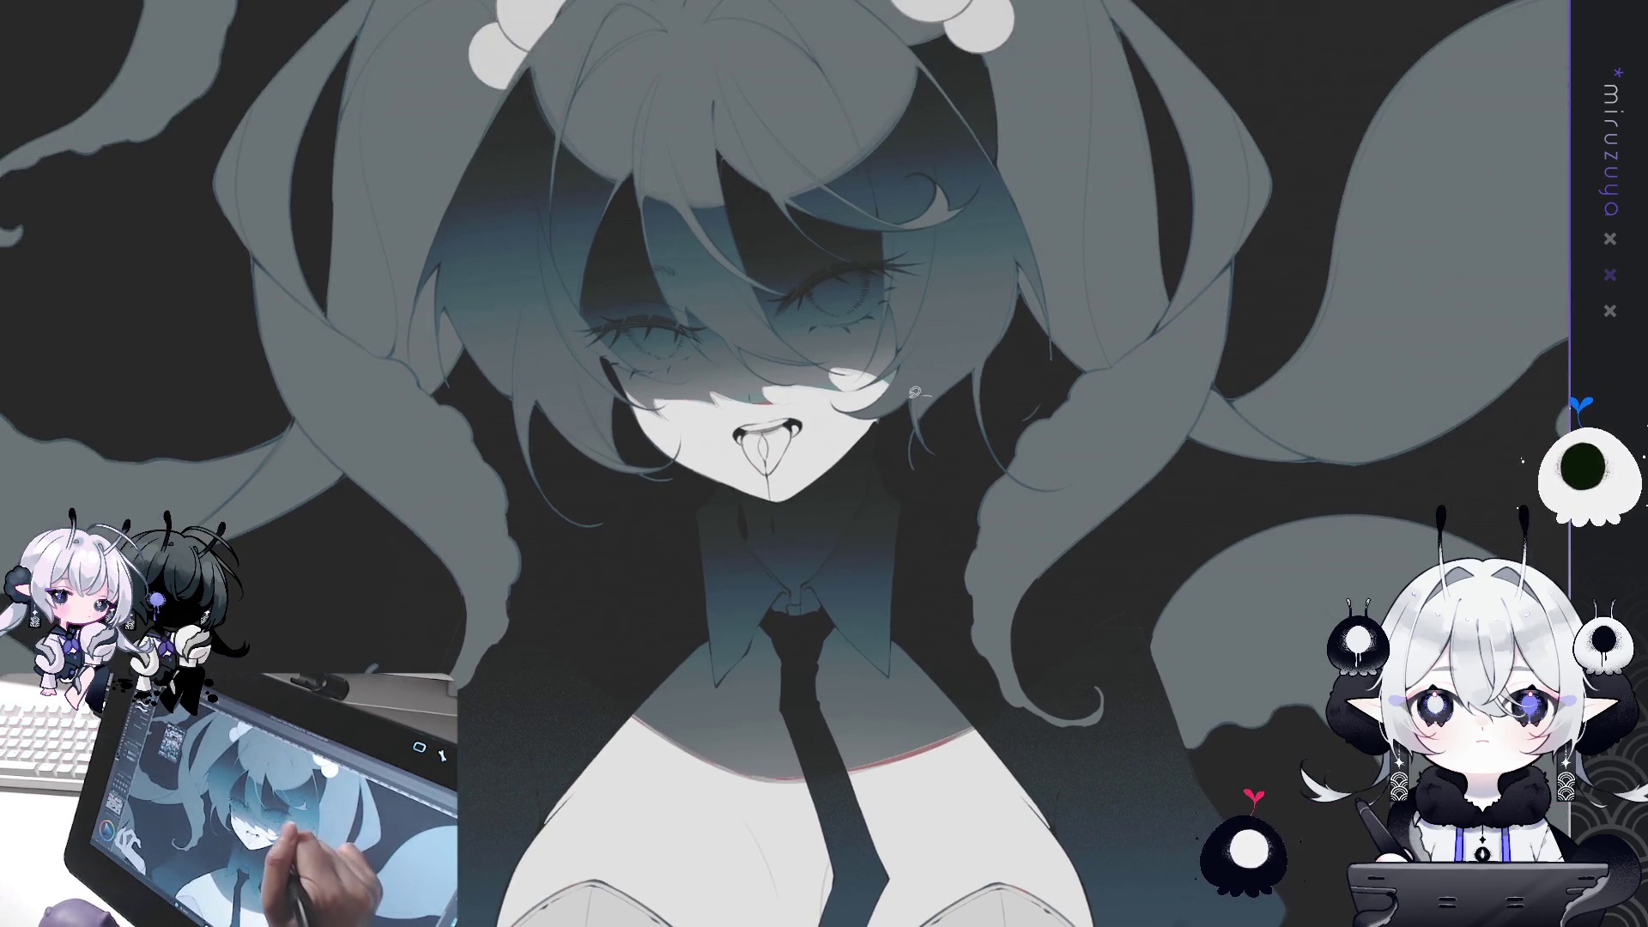
# Lasso the face and clear its dark shading.
pyautogui.moveTo(841, 98); pyautogui.dragTo(1000, 328)
pyautogui.press('Delete')
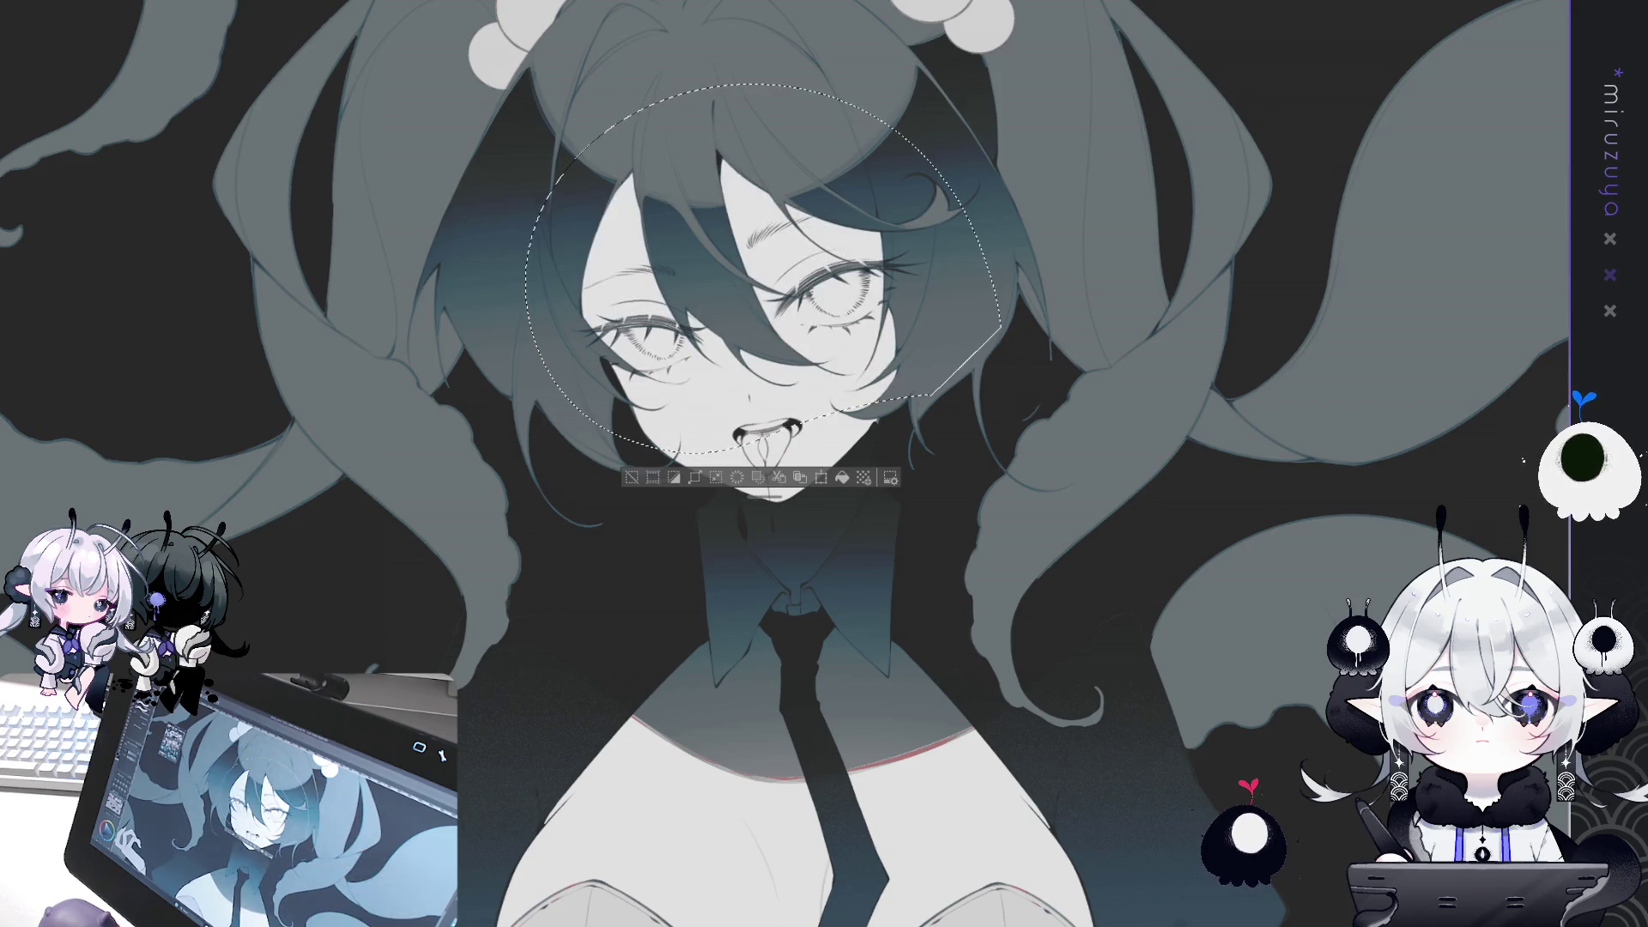
pyautogui.hotkey('ctrl', 'z')
pyautogui.hotkey('ctrl', 'd')
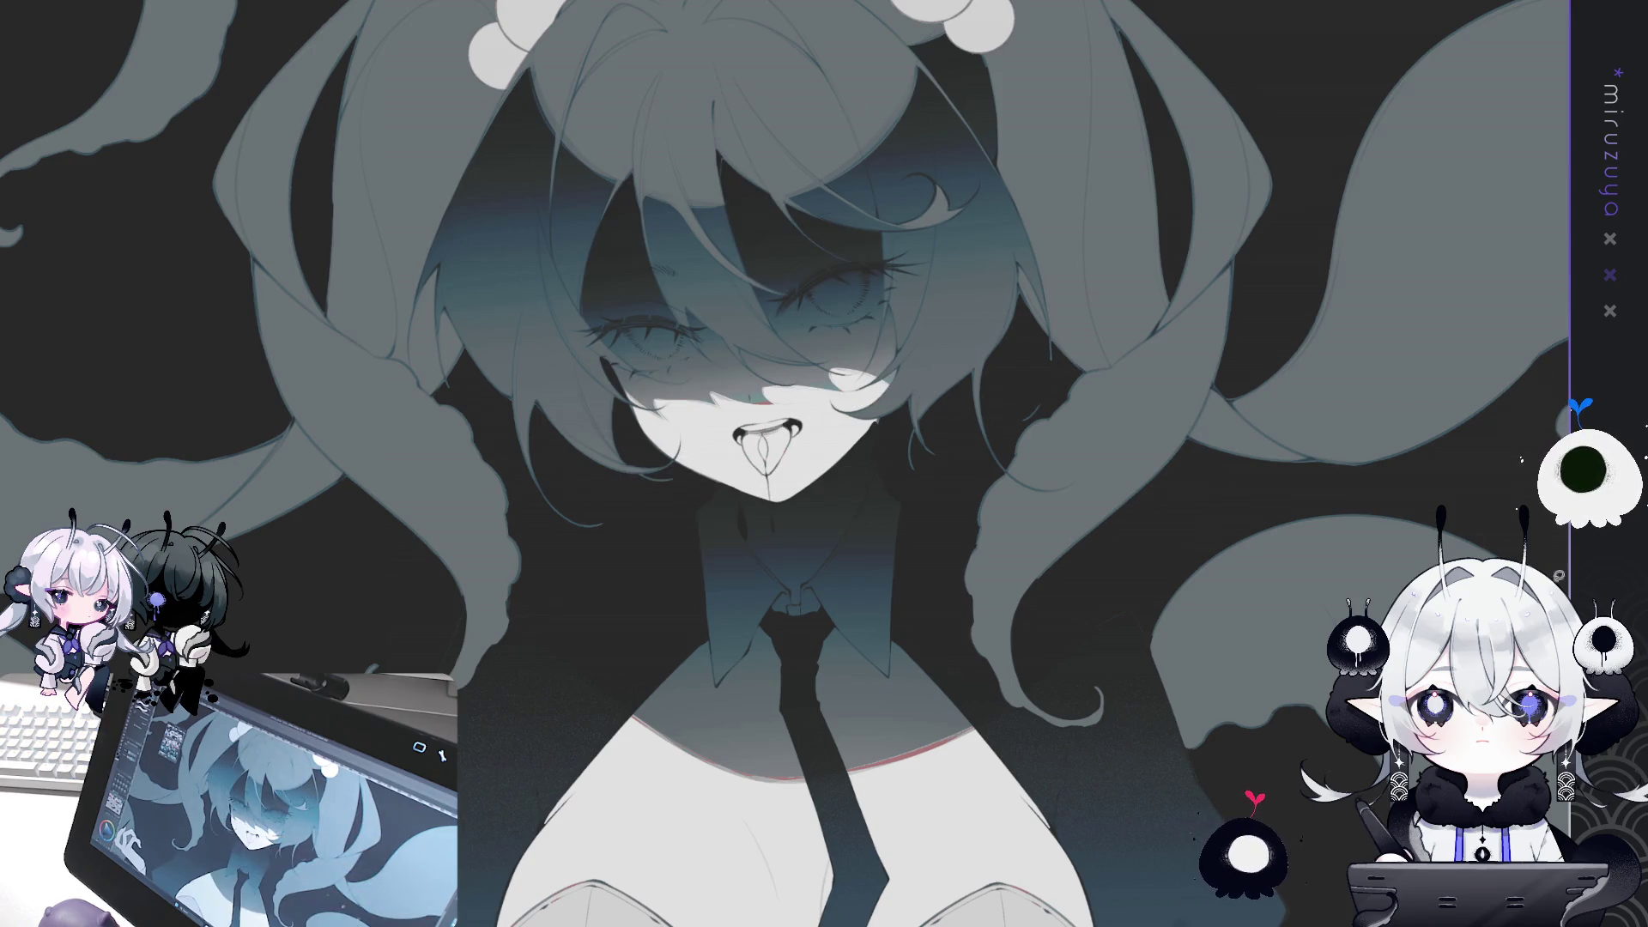
pyautogui.press('Delete')
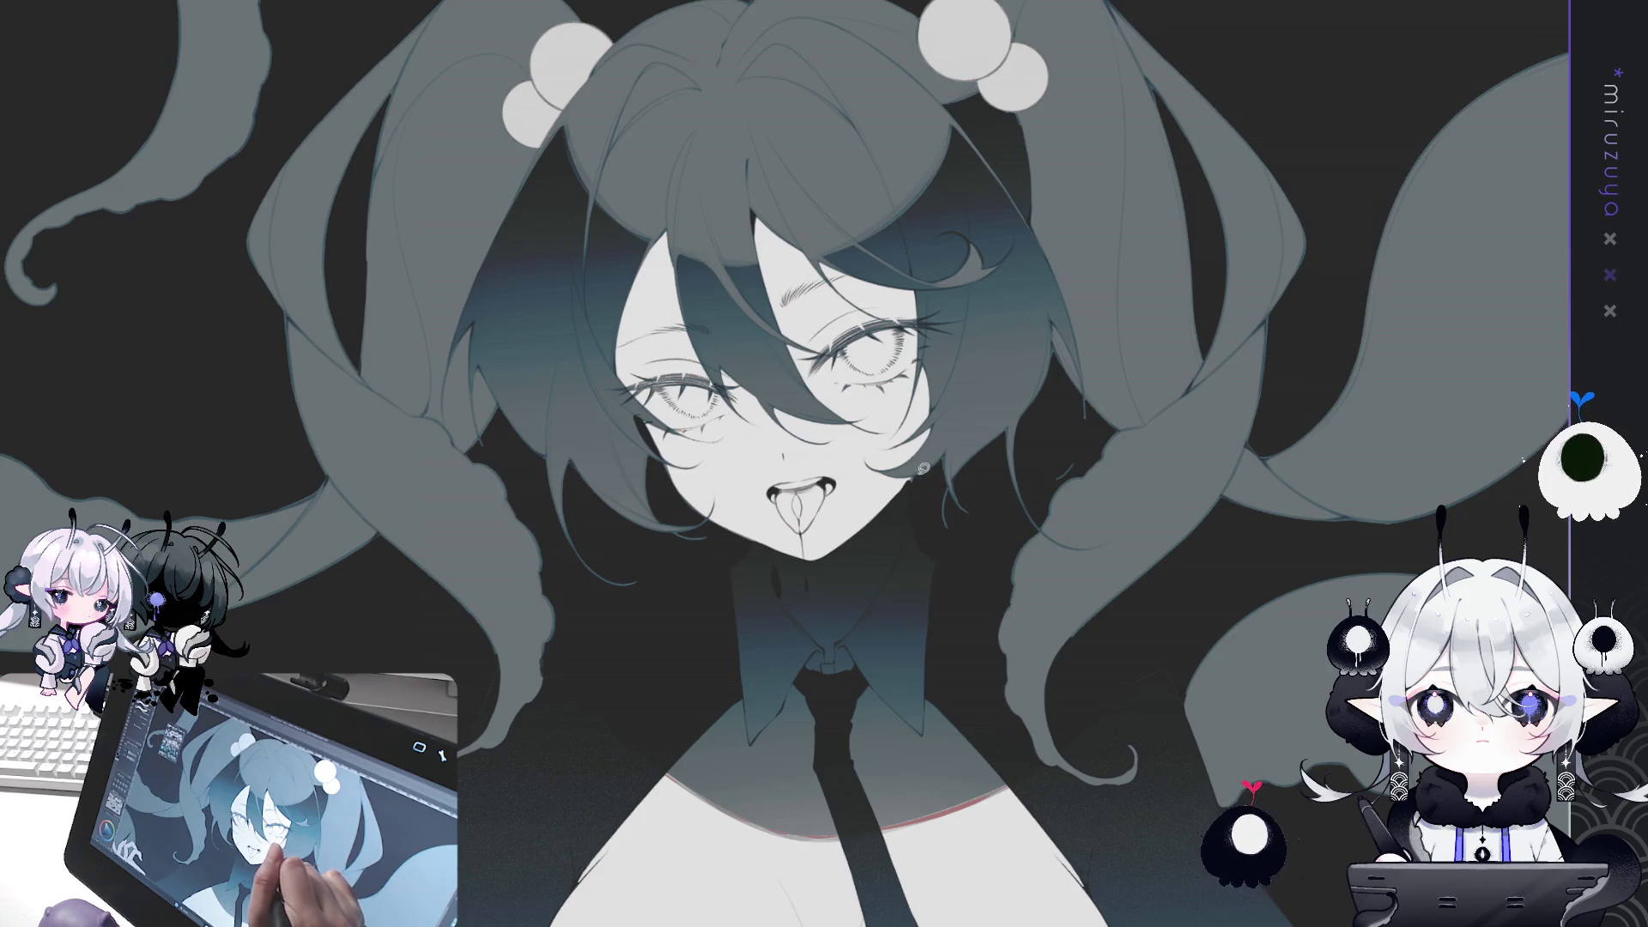
# Lay a pink-and-teal gradient band across the eyes inside a selection, then deselect.
pyautogui.moveTo(629, 456)
pyautogui.mouseDown()
pyautogui.moveTo(858, 155)
pyautogui.moveTo(820, 562)
pyautogui.mouseUp()
pyautogui.moveTo(775, 170); pyautogui.dragTo(841, 756)
pyautogui.hotkey('ctrl', 'z')
pyautogui.moveTo(823, 215)
pyautogui.mouseDown()
pyautogui.moveTo(891, 772)
pyautogui.moveTo(820, 369)
pyautogui.mouseUp()
pyautogui.hotkey('ctrl', 'z')
pyautogui.moveTo(850, 776); pyautogui.dragTo(790, 254)
pyautogui.hotkey('ctrl', 'd')
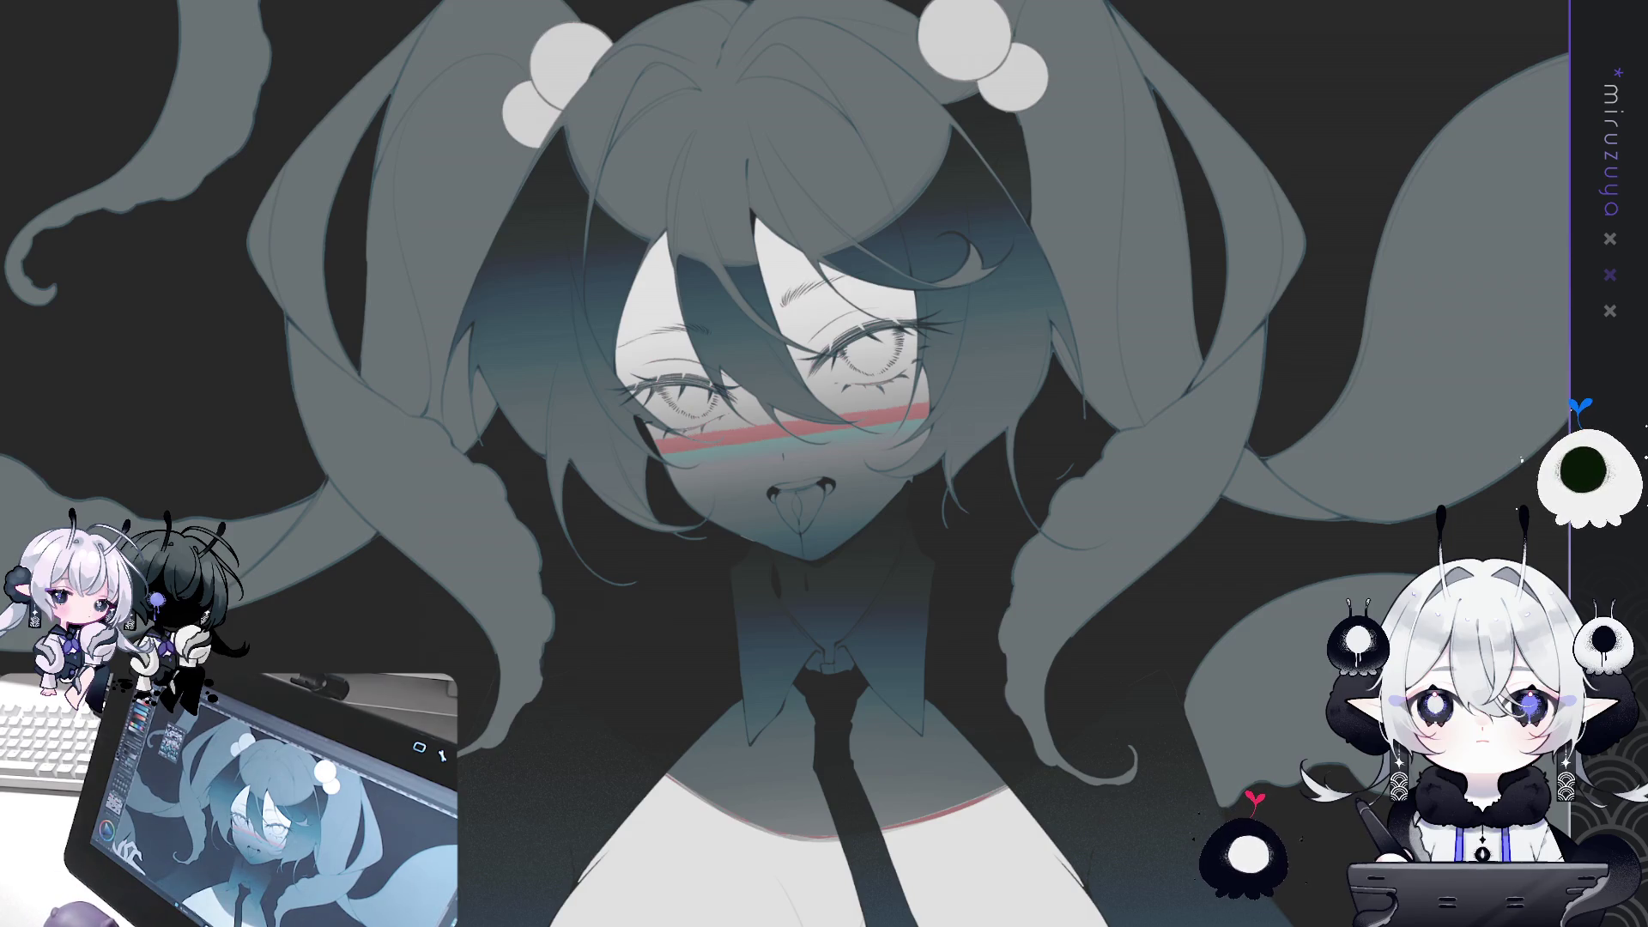
# Undo the old blush, lasso the face and lay a slanted red gradient band just below the eyes.
pyautogui.hotkey('ctrl', 'z')
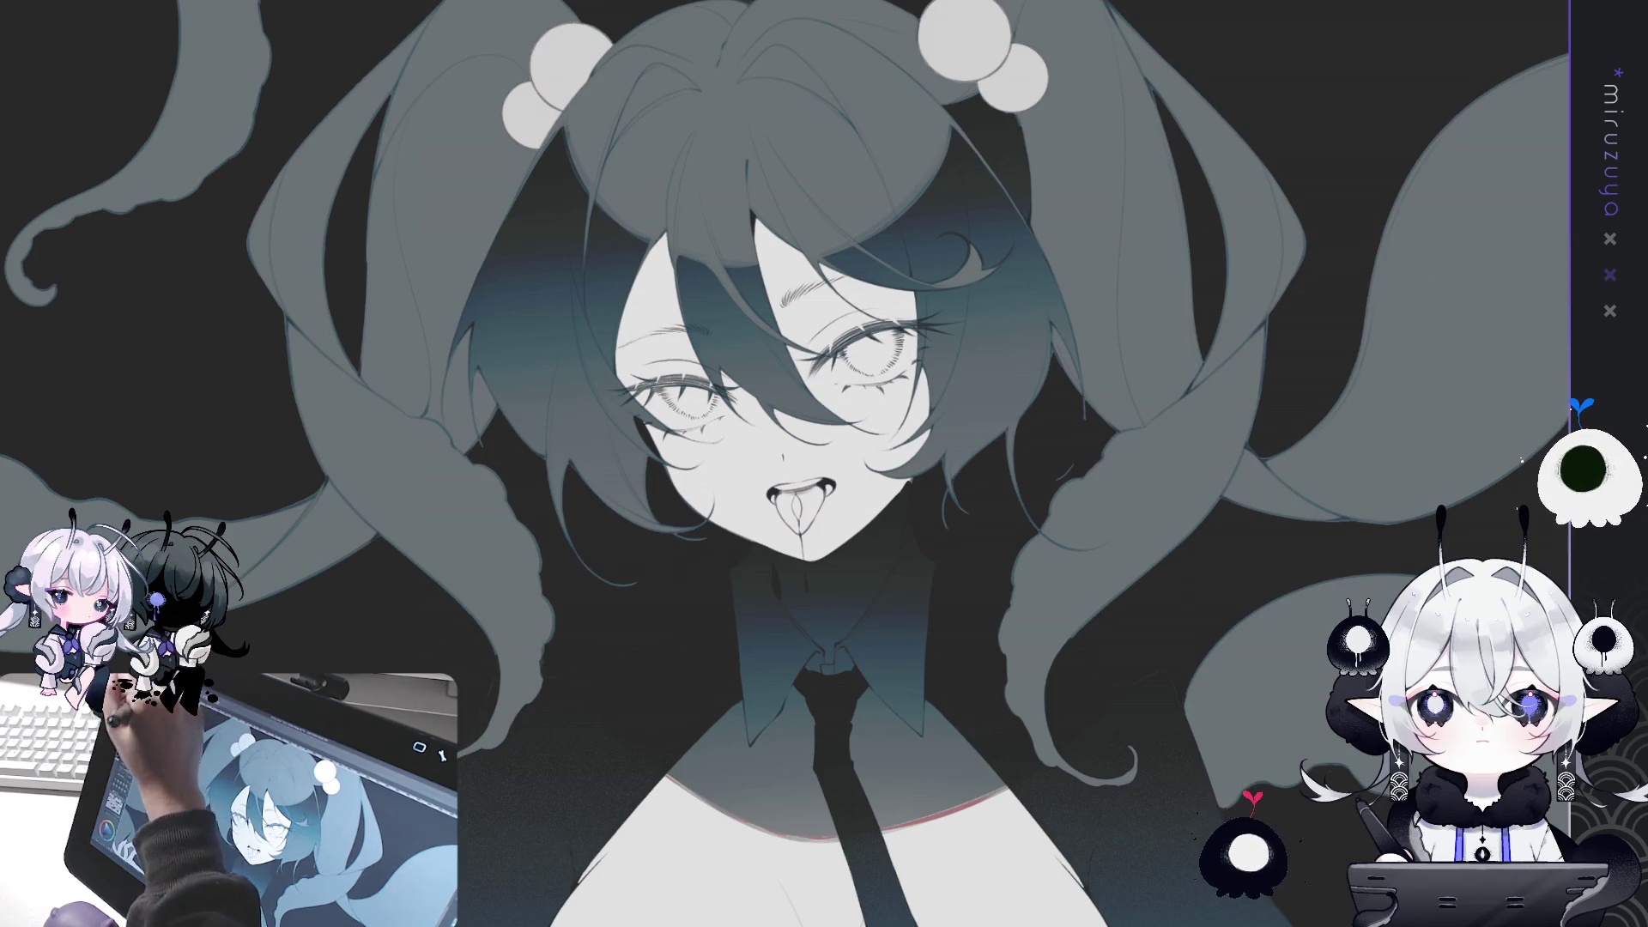
pyautogui.moveTo(953, 427)
pyautogui.mouseDown()
pyautogui.moveTo(815, 564)
pyautogui.moveTo(601, 240)
pyautogui.moveTo(952, 429)
pyautogui.mouseUp()
pyautogui.moveTo(770, 142); pyautogui.dragTo(785, 296)
pyautogui.moveTo(763, 147); pyautogui.dragTo(781, 292)
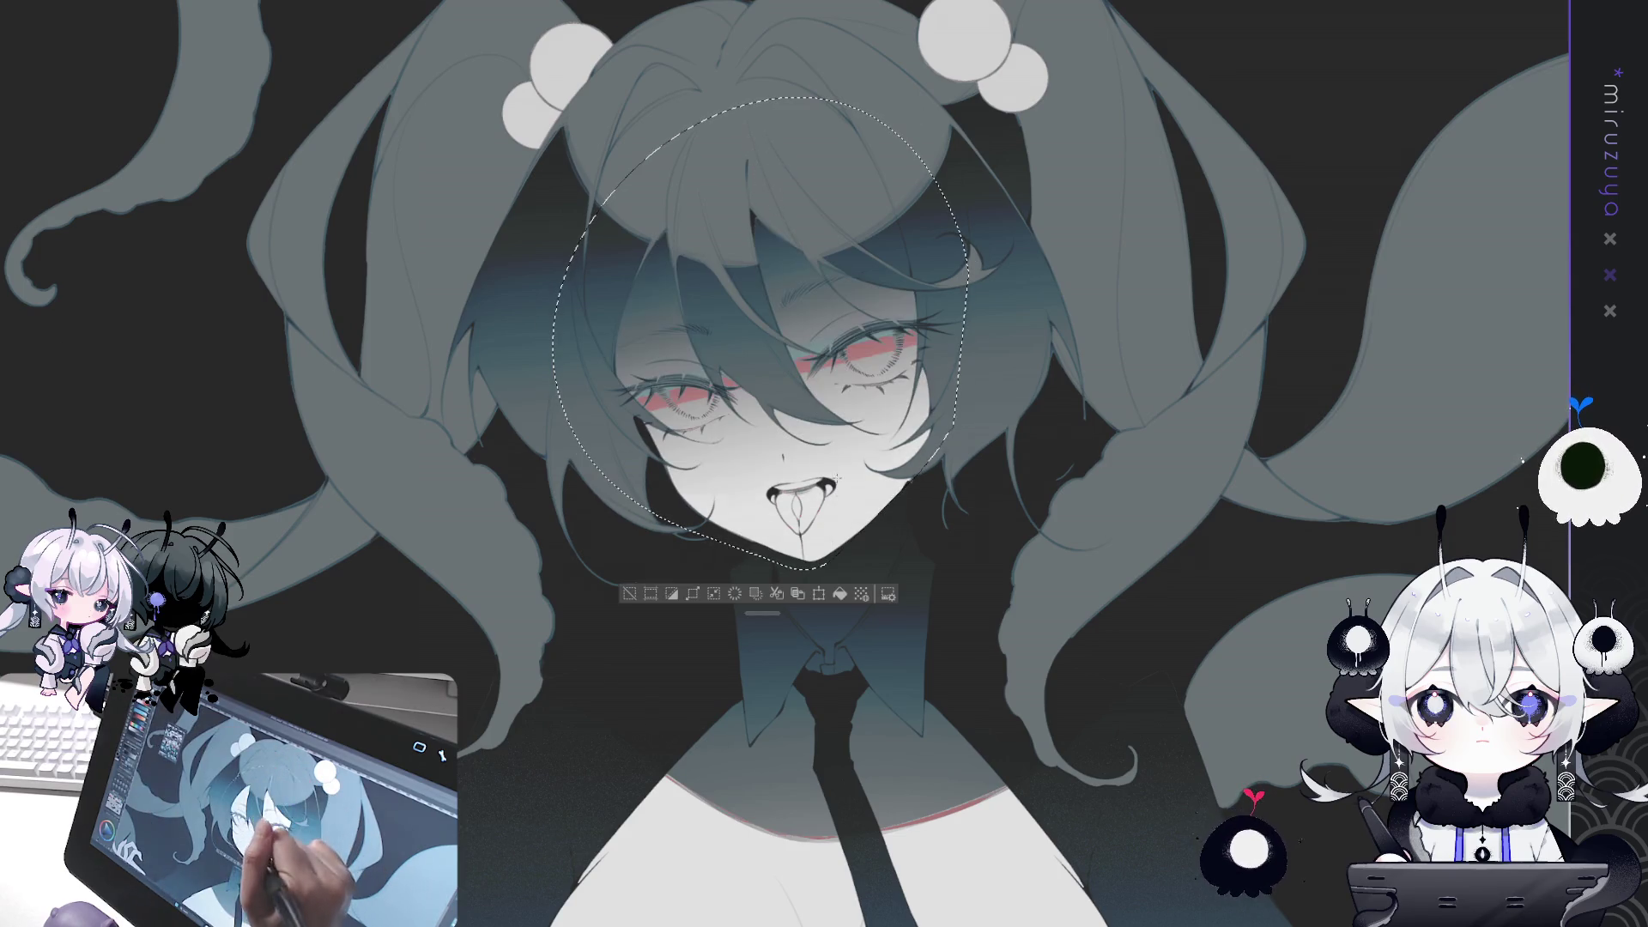
pyautogui.moveTo(763, 147); pyautogui.dragTo(791, 330)
pyautogui.moveTo(745, 156); pyautogui.dragTo(805, 455)
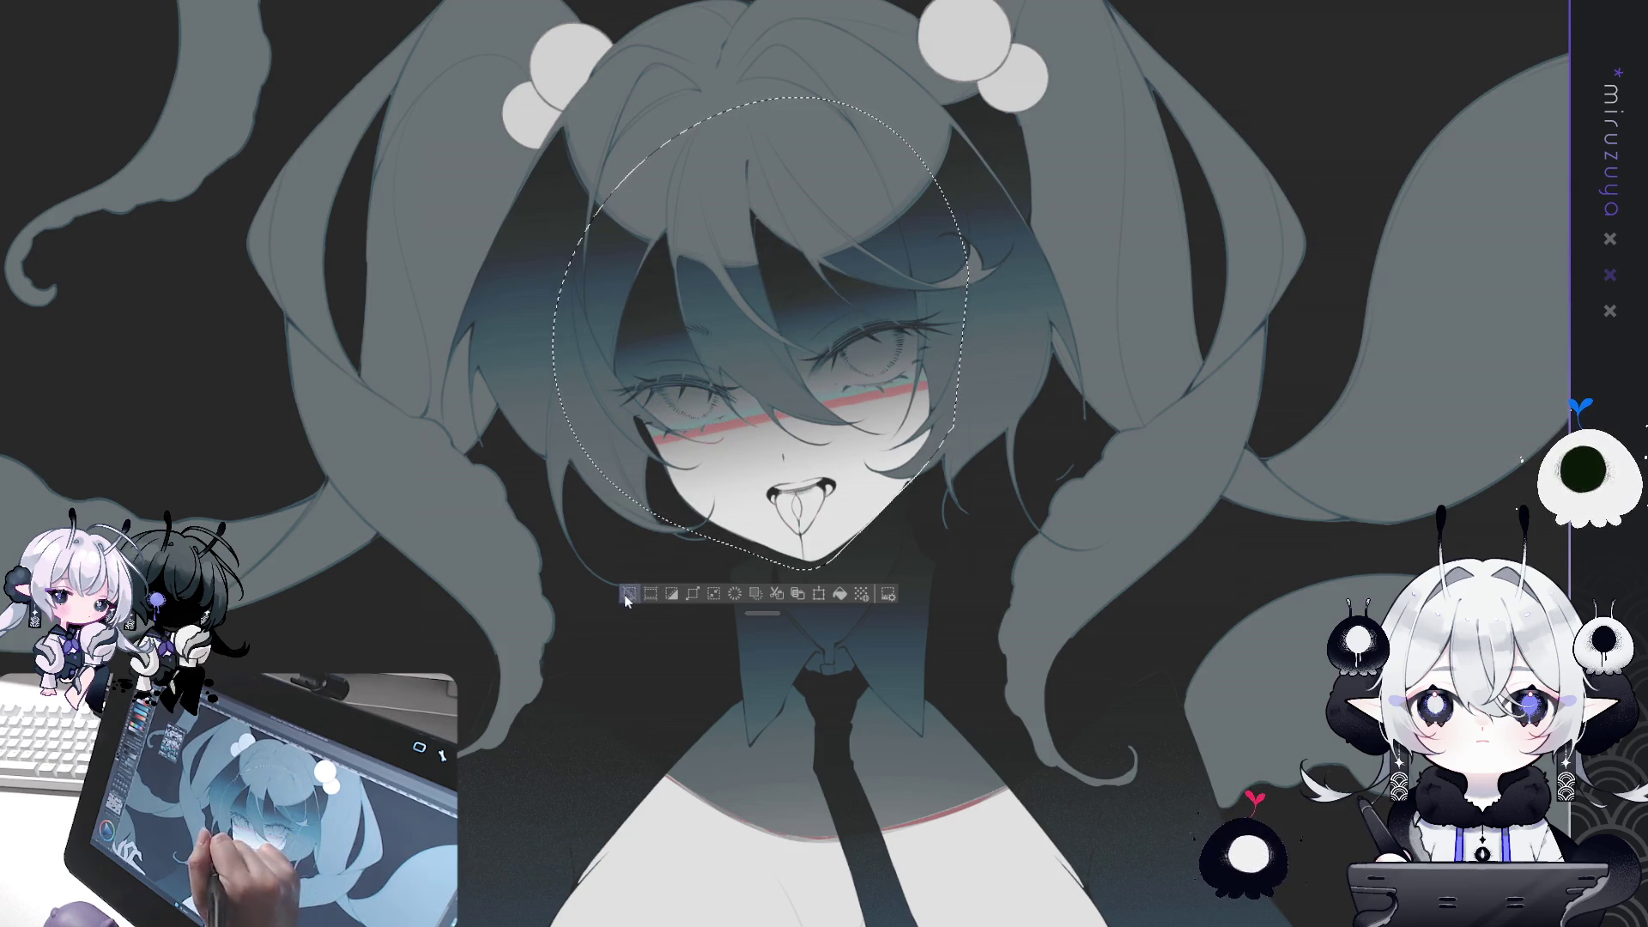
pyautogui.hotkey('ctrl', 'd')
# Rotate the view to check the face sideways, then return it upright with the whole head visible.
pyautogui.moveTo(1107, 355); pyautogui.dragTo(468, 499)
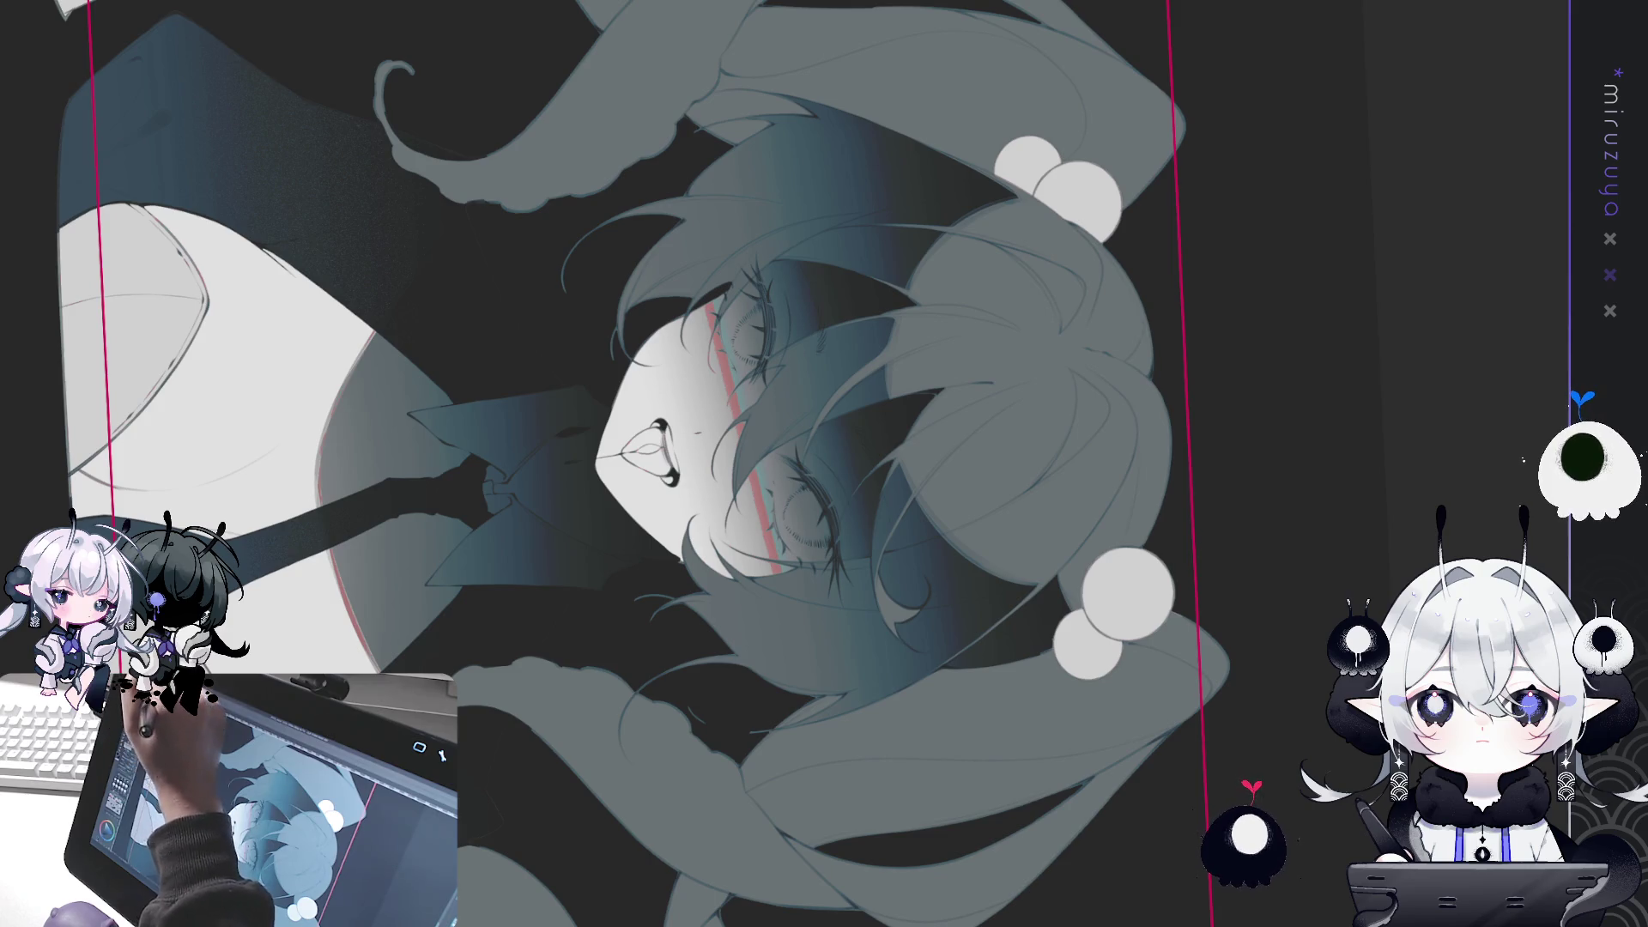
pyautogui.hotkey('ctrl', '@')
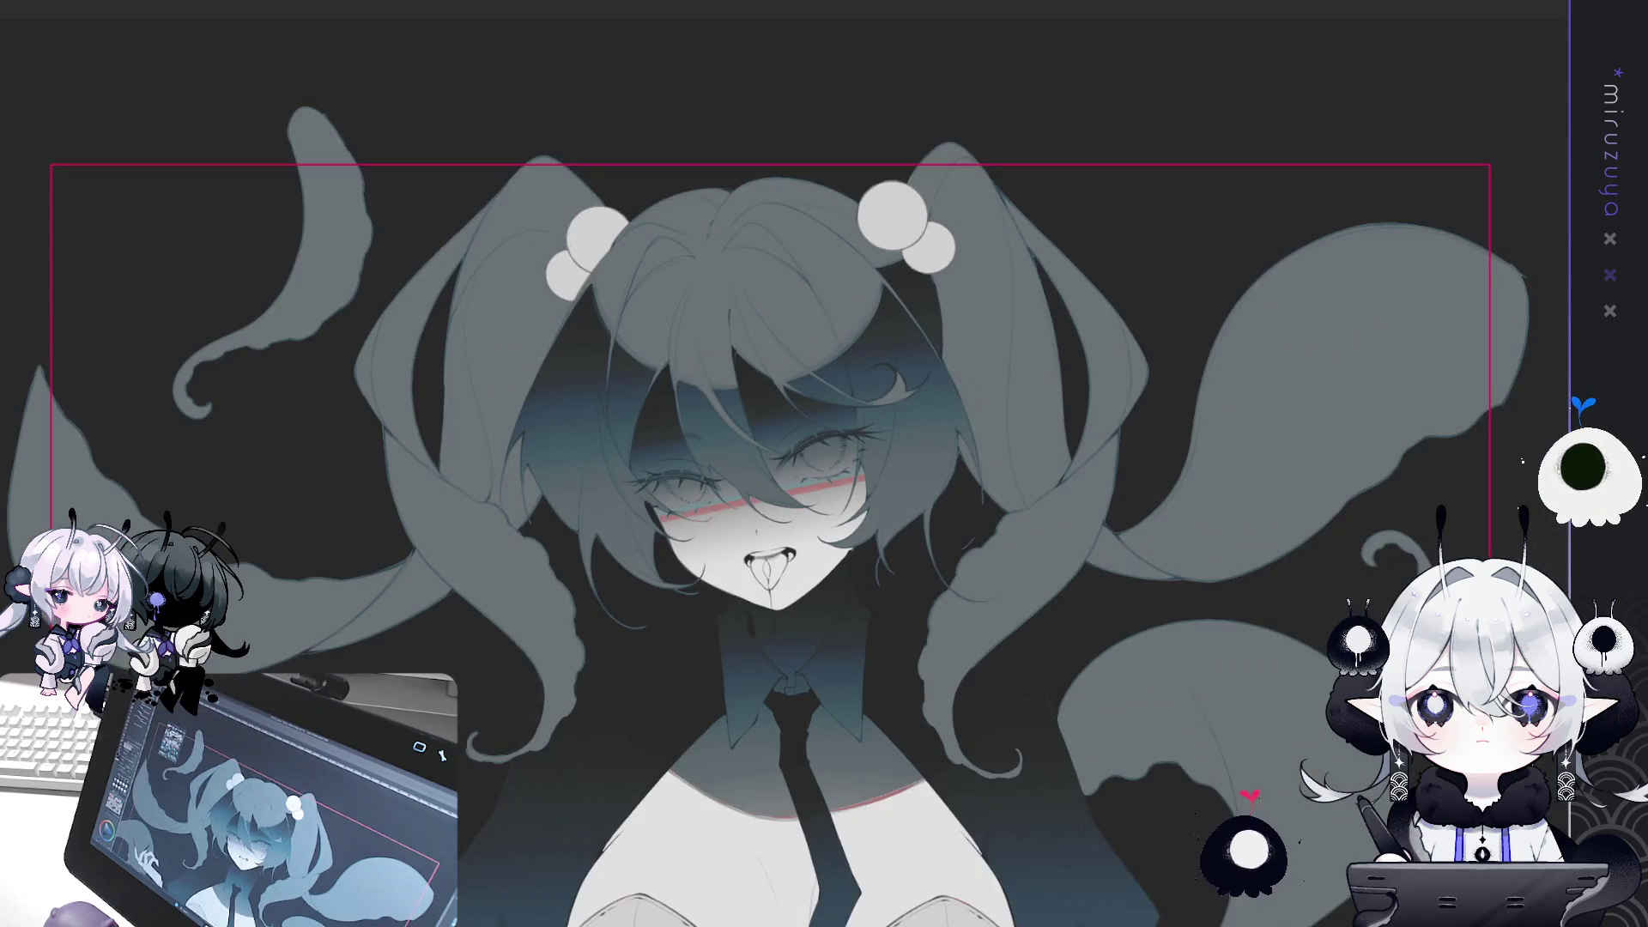
pyautogui.moveTo(1476, 494); pyautogui.dragTo(1523, 354)
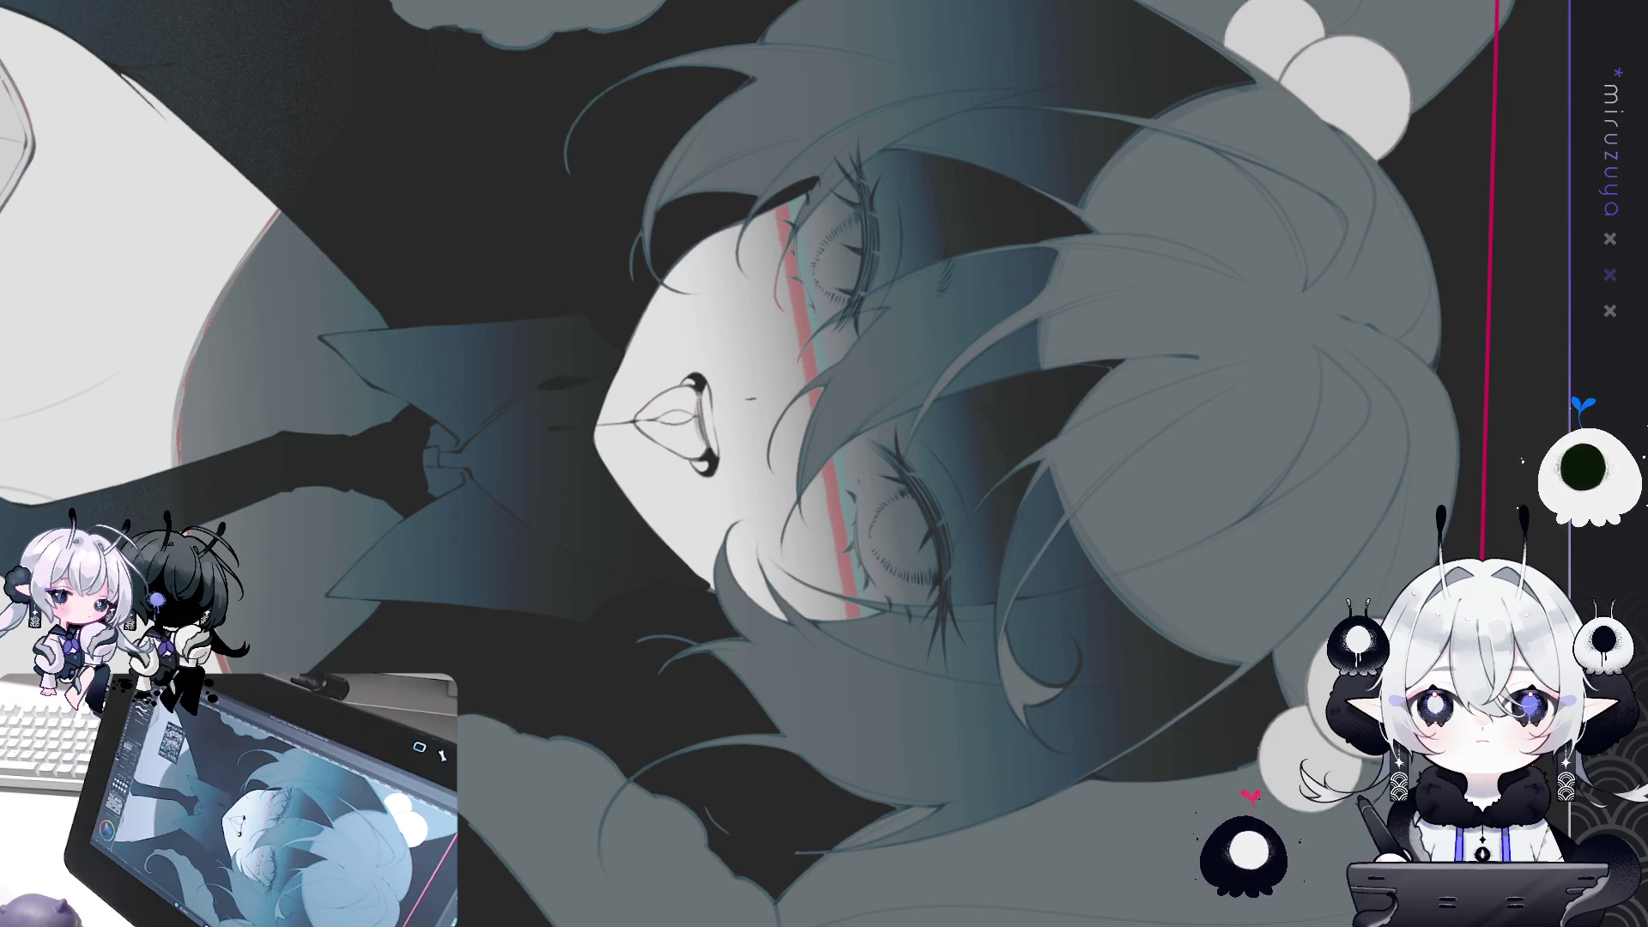
# Compare the less and more tilted blush band versions, rotating the view to judge the face.
pyautogui.hotkey('ctrl', 'z')
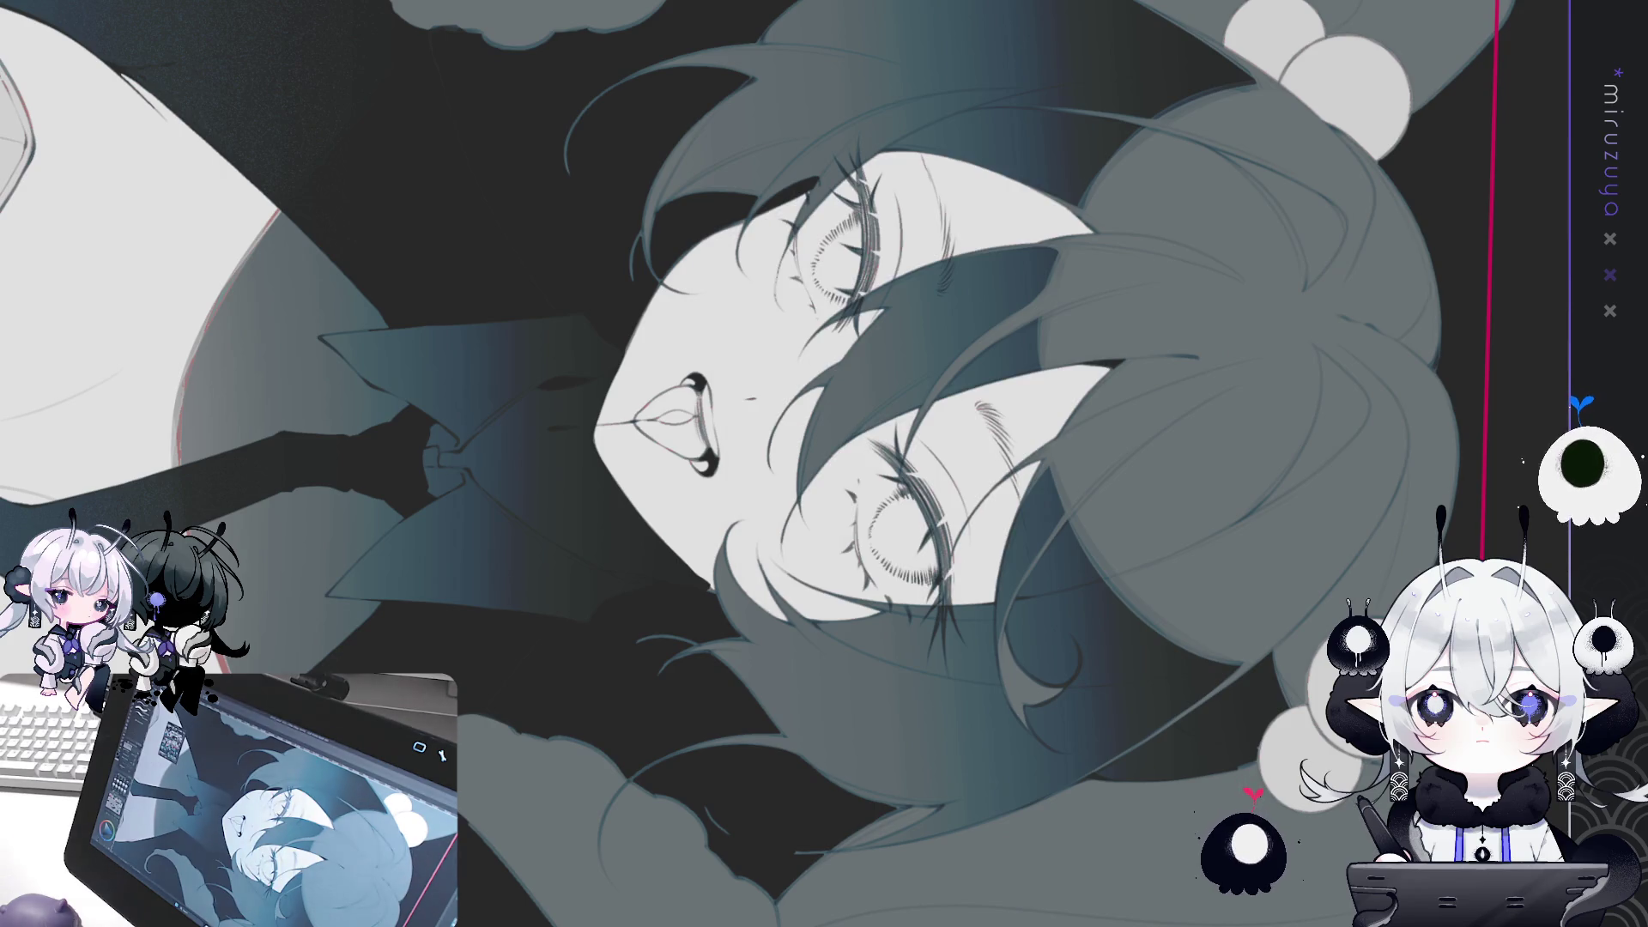
pyautogui.hotkey('ctrl', 'y')
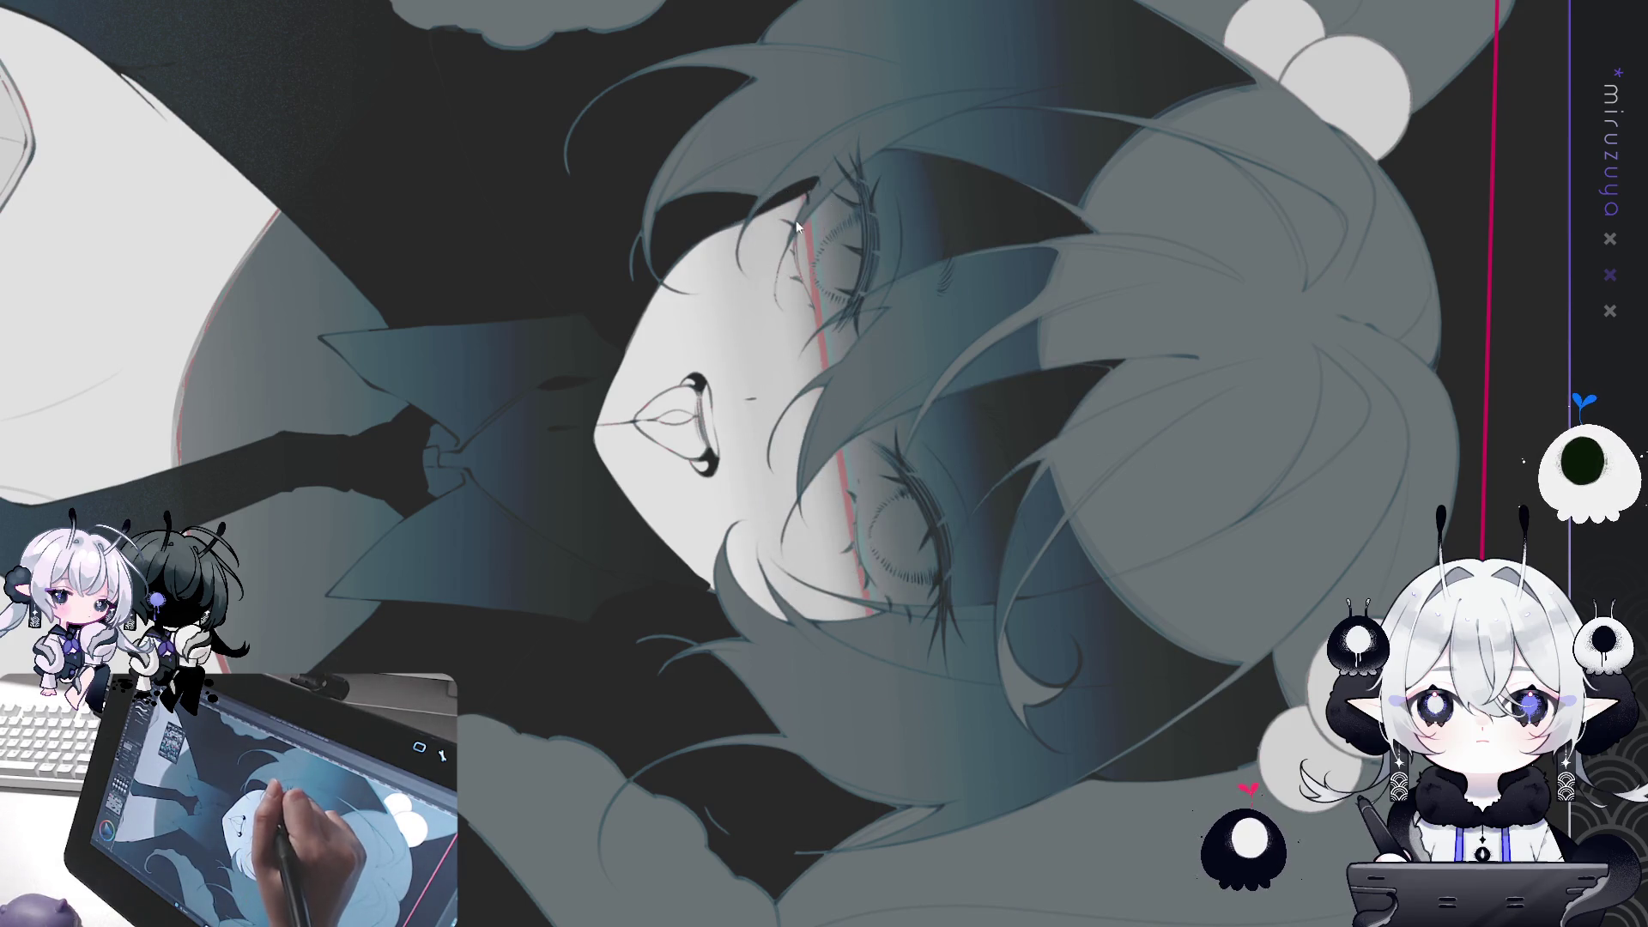
pyautogui.hotkey('ctrl', 'z')
pyautogui.hotkey('ctrl', 'y')
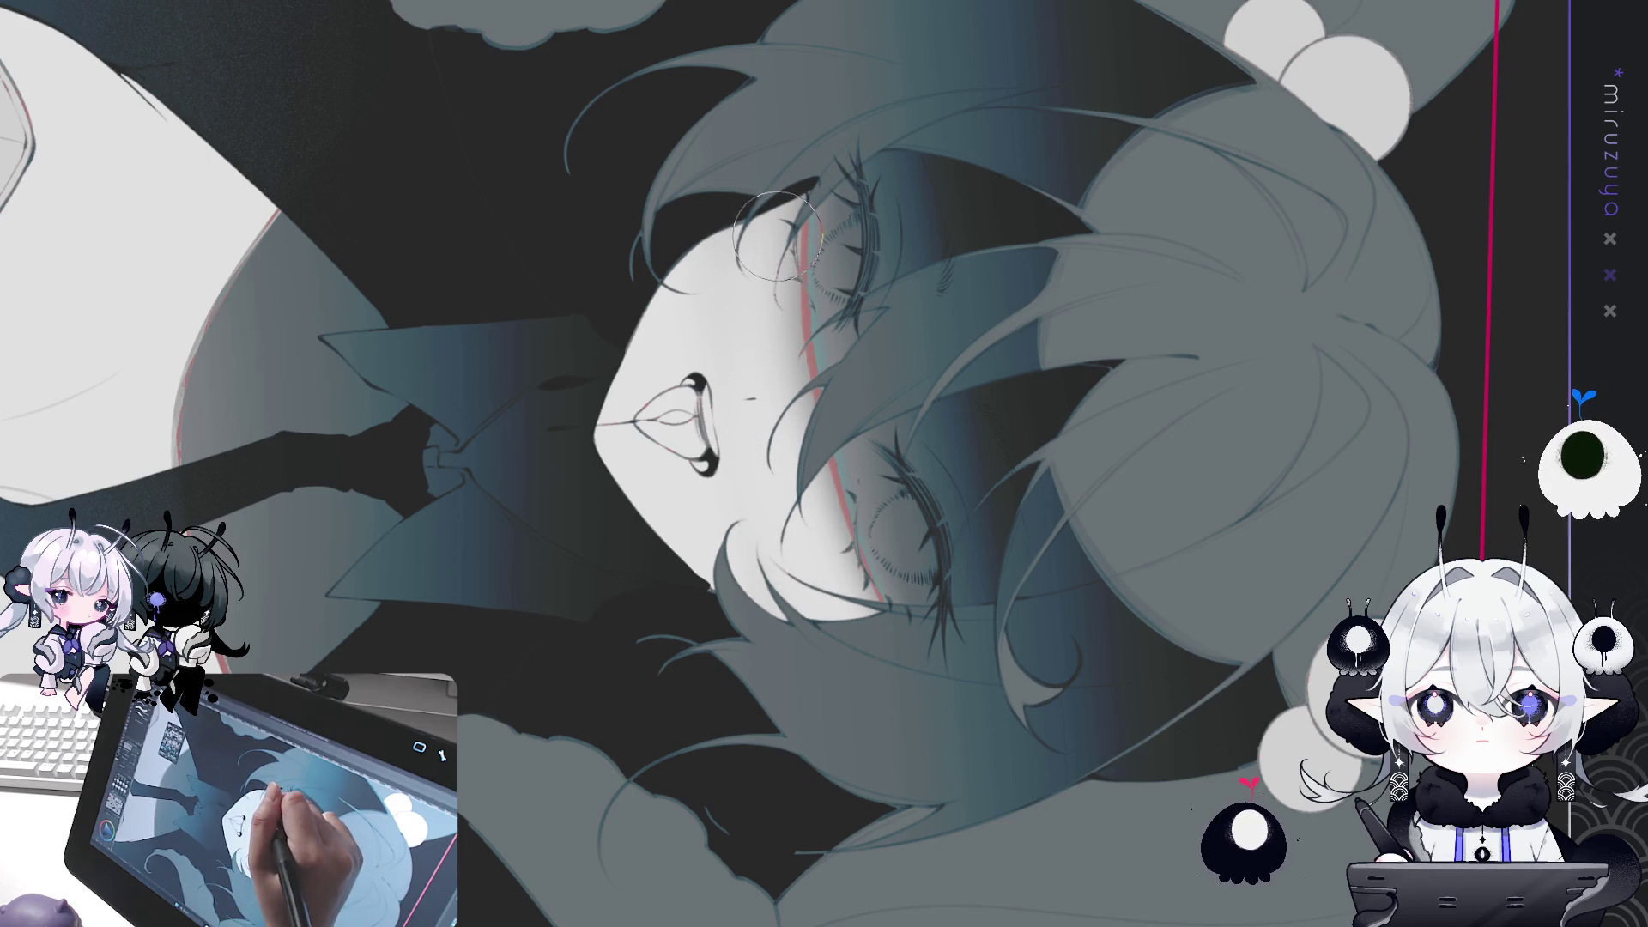
pyautogui.hotkey('ctrl', '0')
pyautogui.moveTo(1244, 387)
pyautogui.mouseDown()
pyautogui.moveTo(1115, 687)
pyautogui.moveTo(904, 831)
pyautogui.mouseUp()
pyautogui.hotkey('ctrl', 'z')
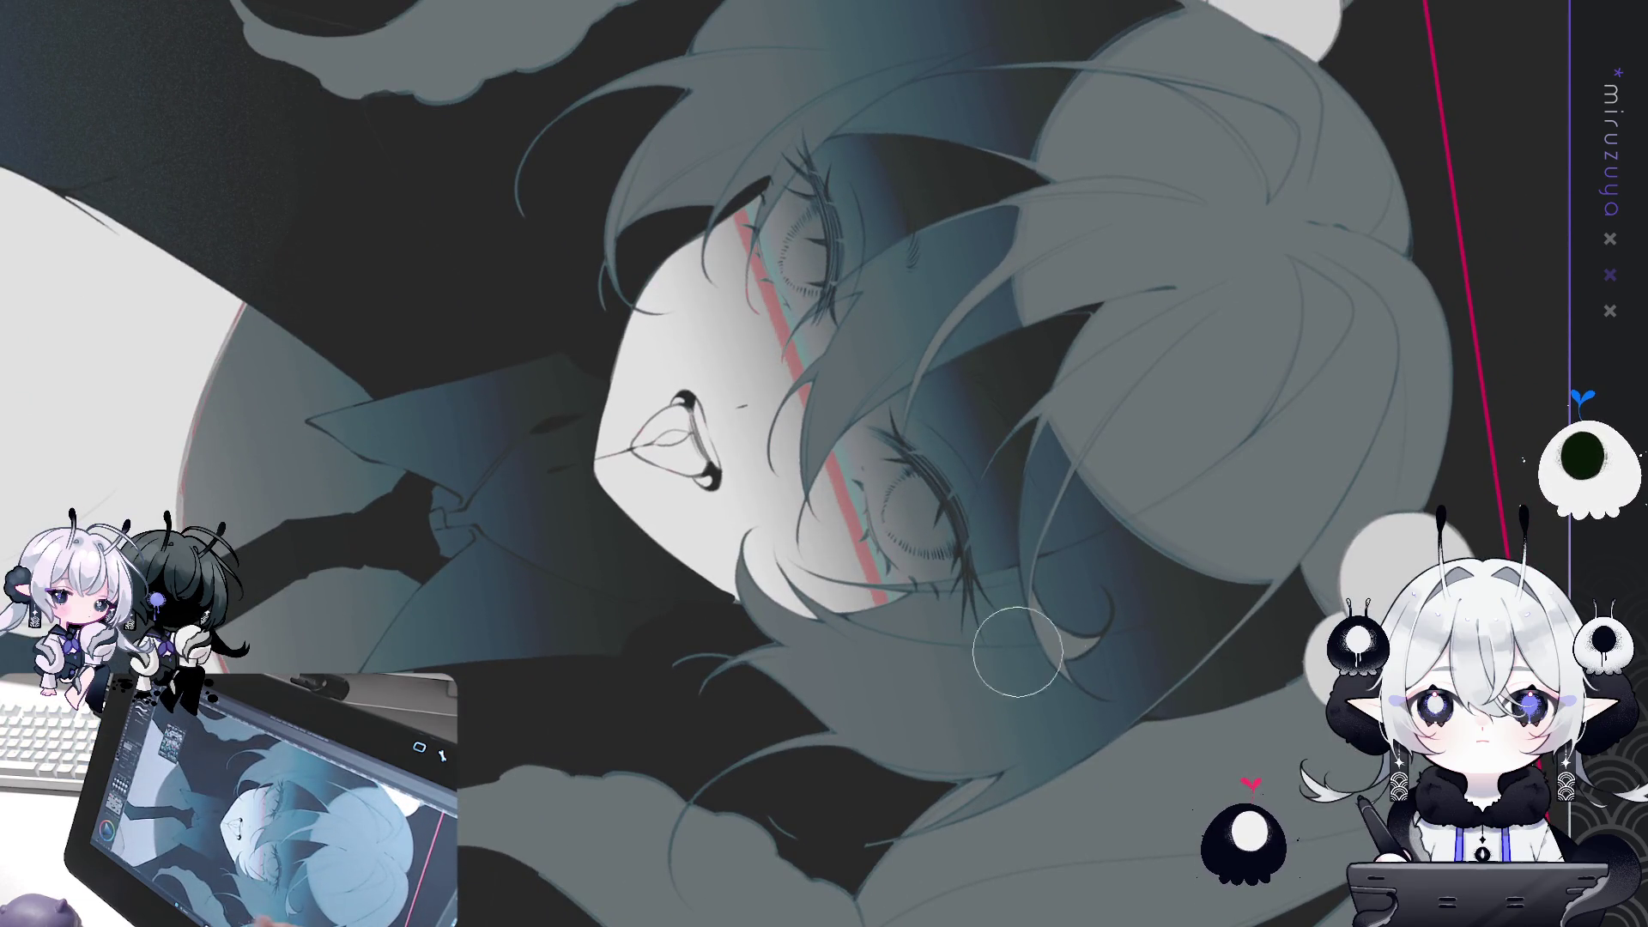
pyautogui.hotkey('ctrl', '0')
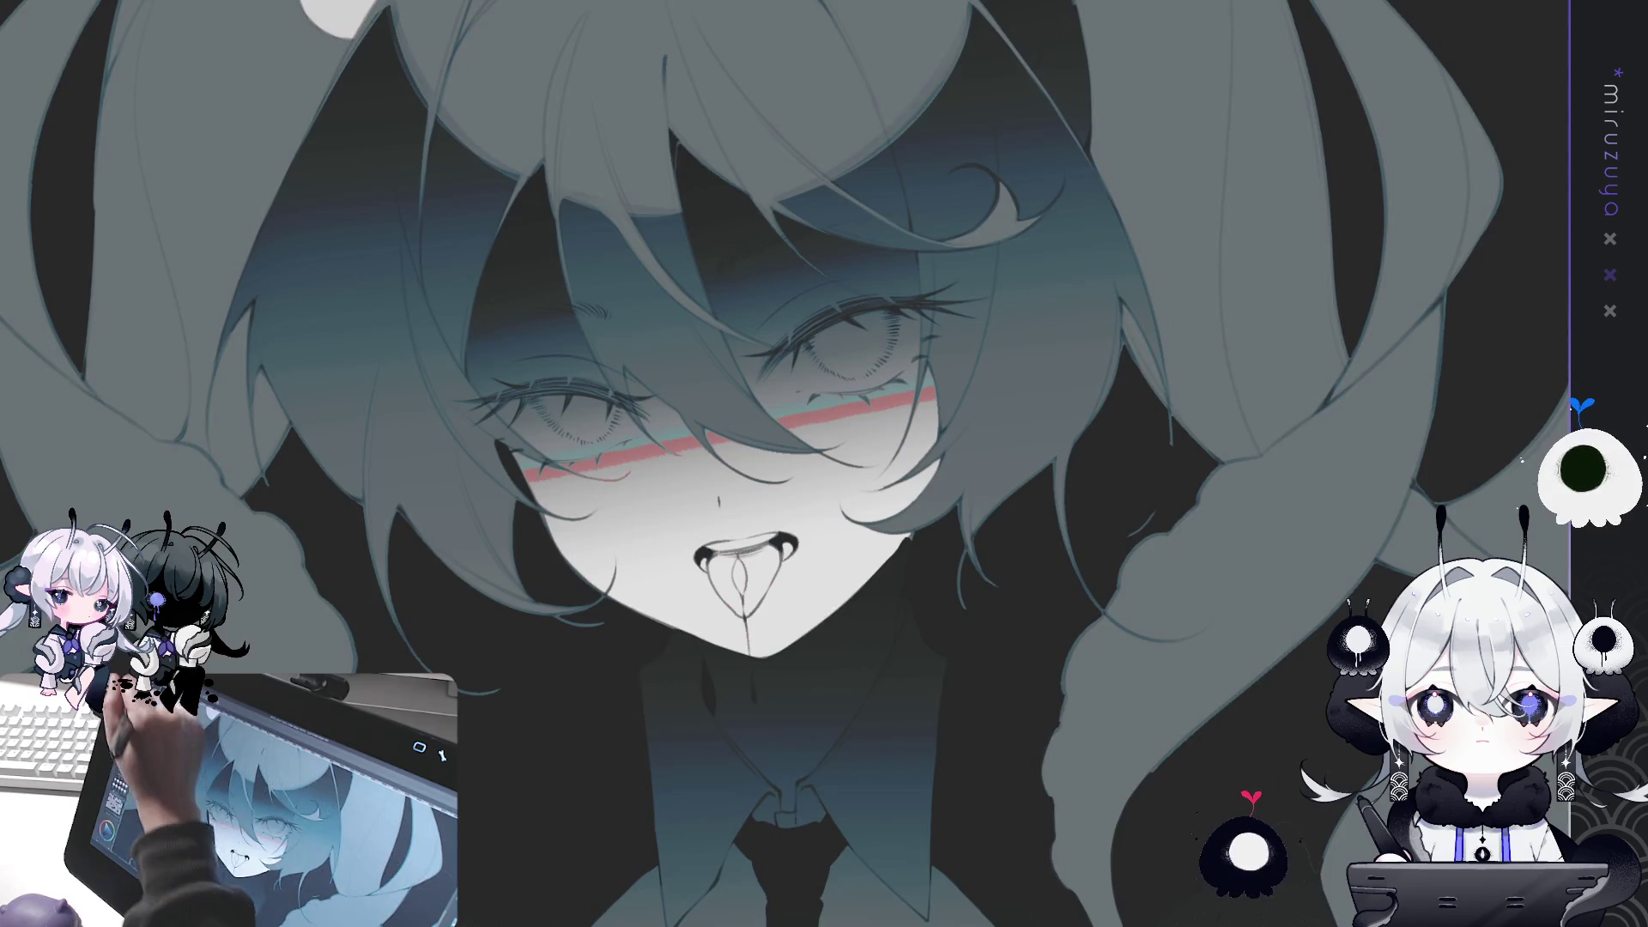
# Try test strokes across the face and near the eye, undo them, then remove the blush band.
pyautogui.moveTo(532, 535)
pyautogui.mouseDown()
pyautogui.moveTo(716, 448)
pyautogui.moveTo(893, 455)
pyautogui.mouseUp()
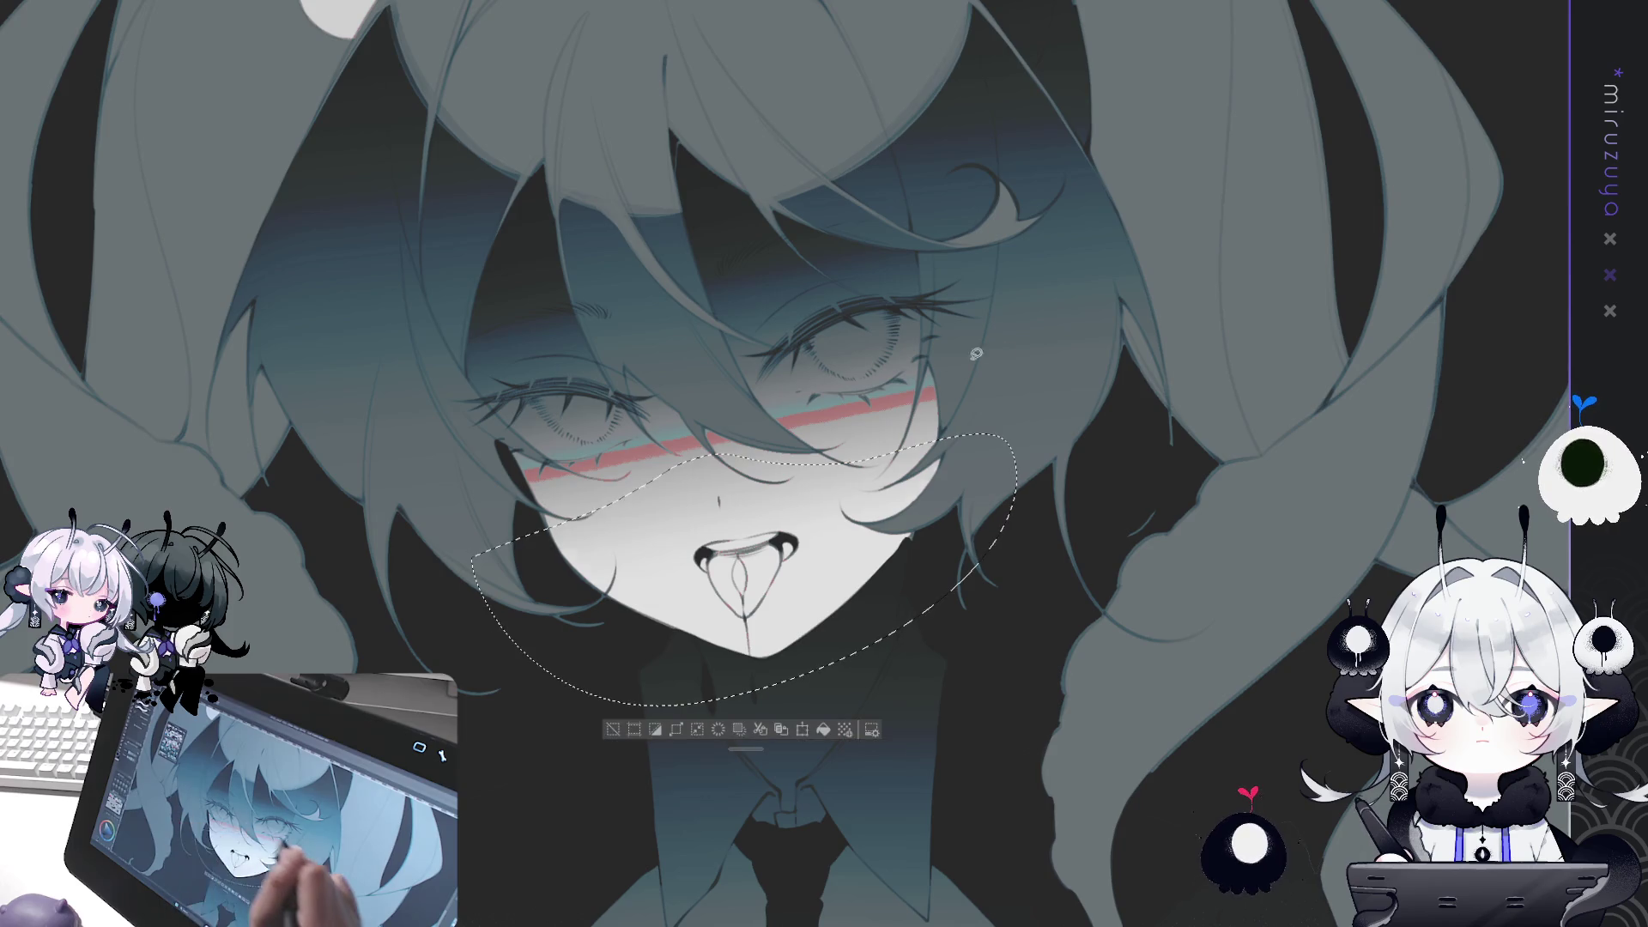
pyautogui.hotkey('ctrl', 'z')
pyautogui.moveTo(1100, 351)
pyautogui.mouseDown()
pyautogui.moveTo(987, 215)
pyautogui.moveTo(858, 172)
pyautogui.mouseUp()
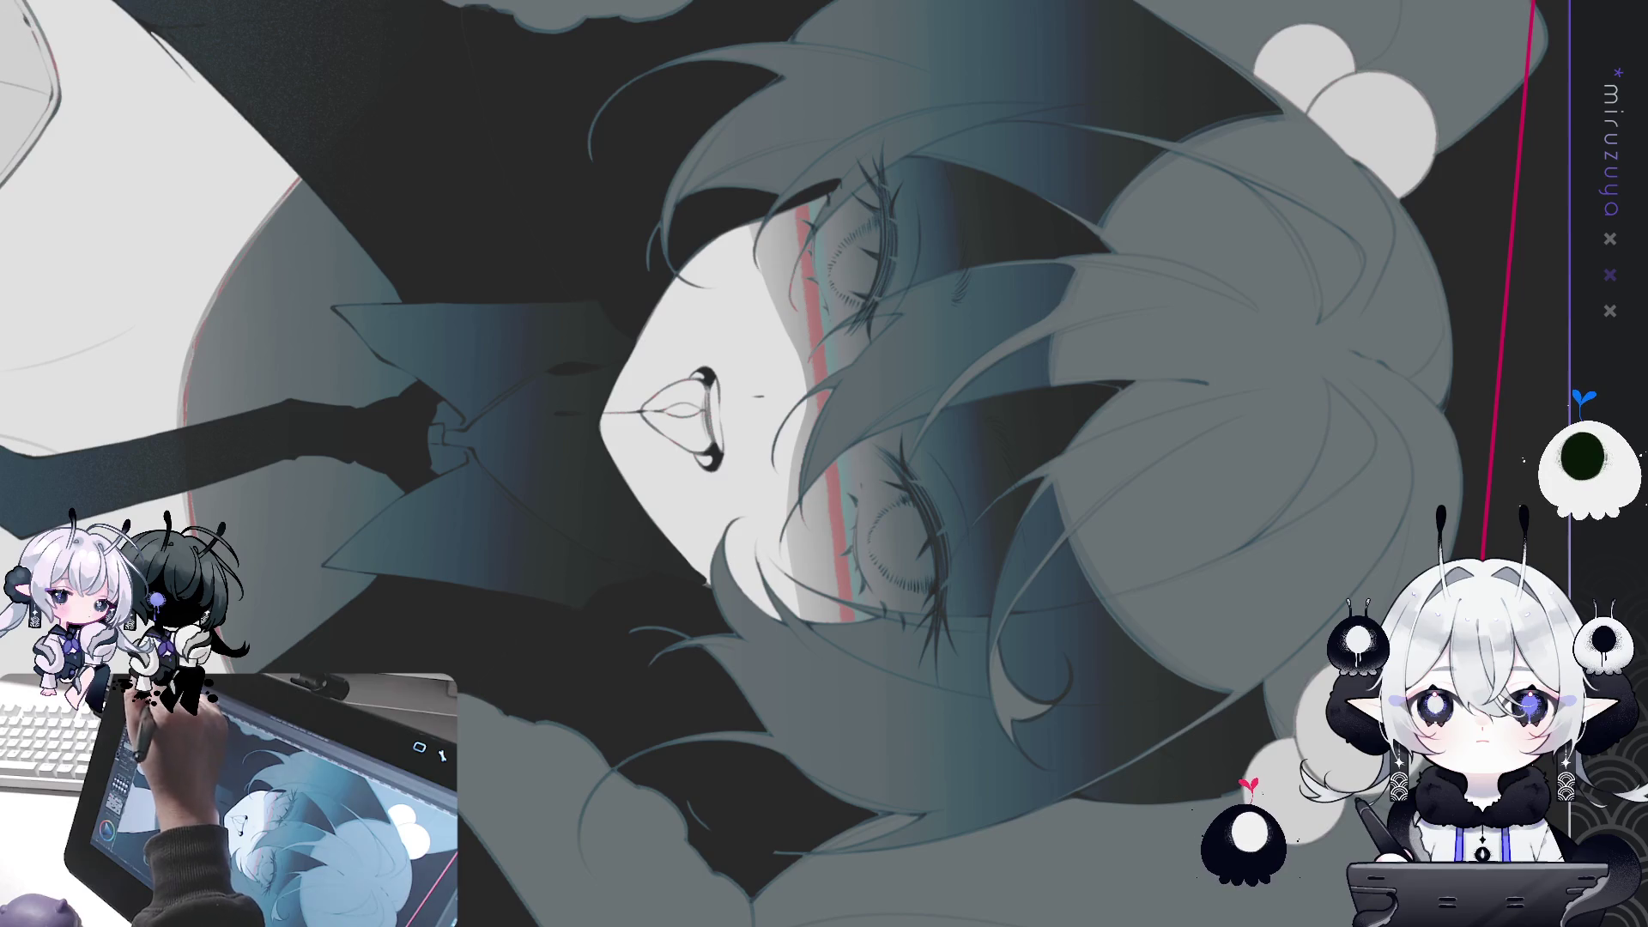
pyautogui.moveTo(799, 279); pyautogui.dragTo(815, 324)
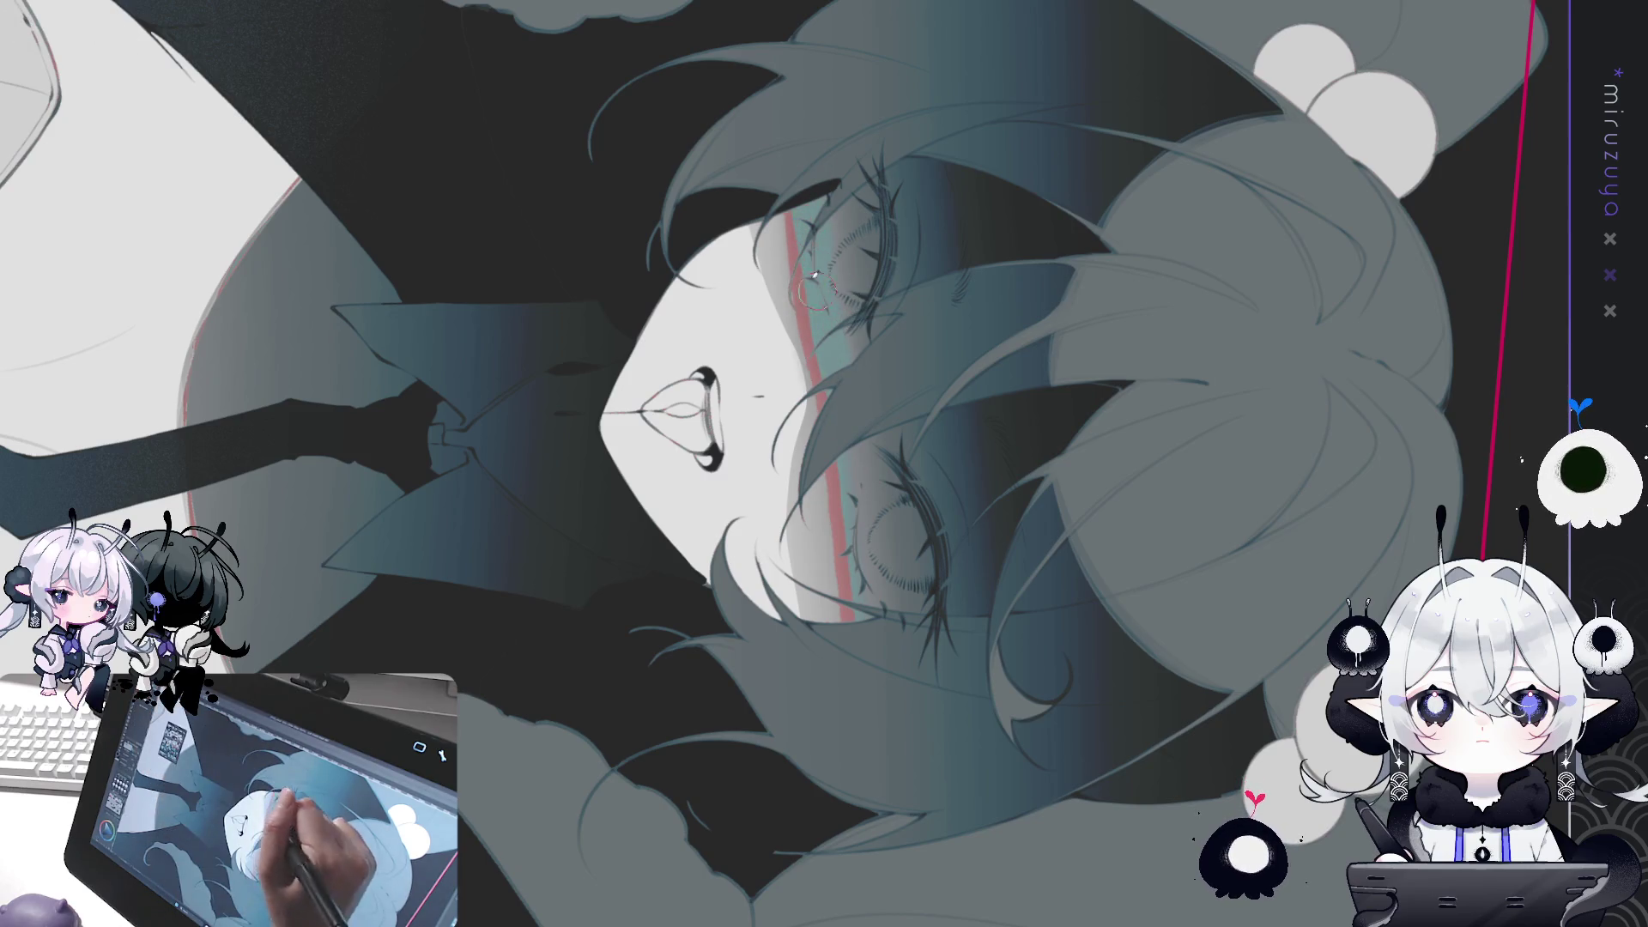
pyautogui.hotkey('ctrl', 'z')
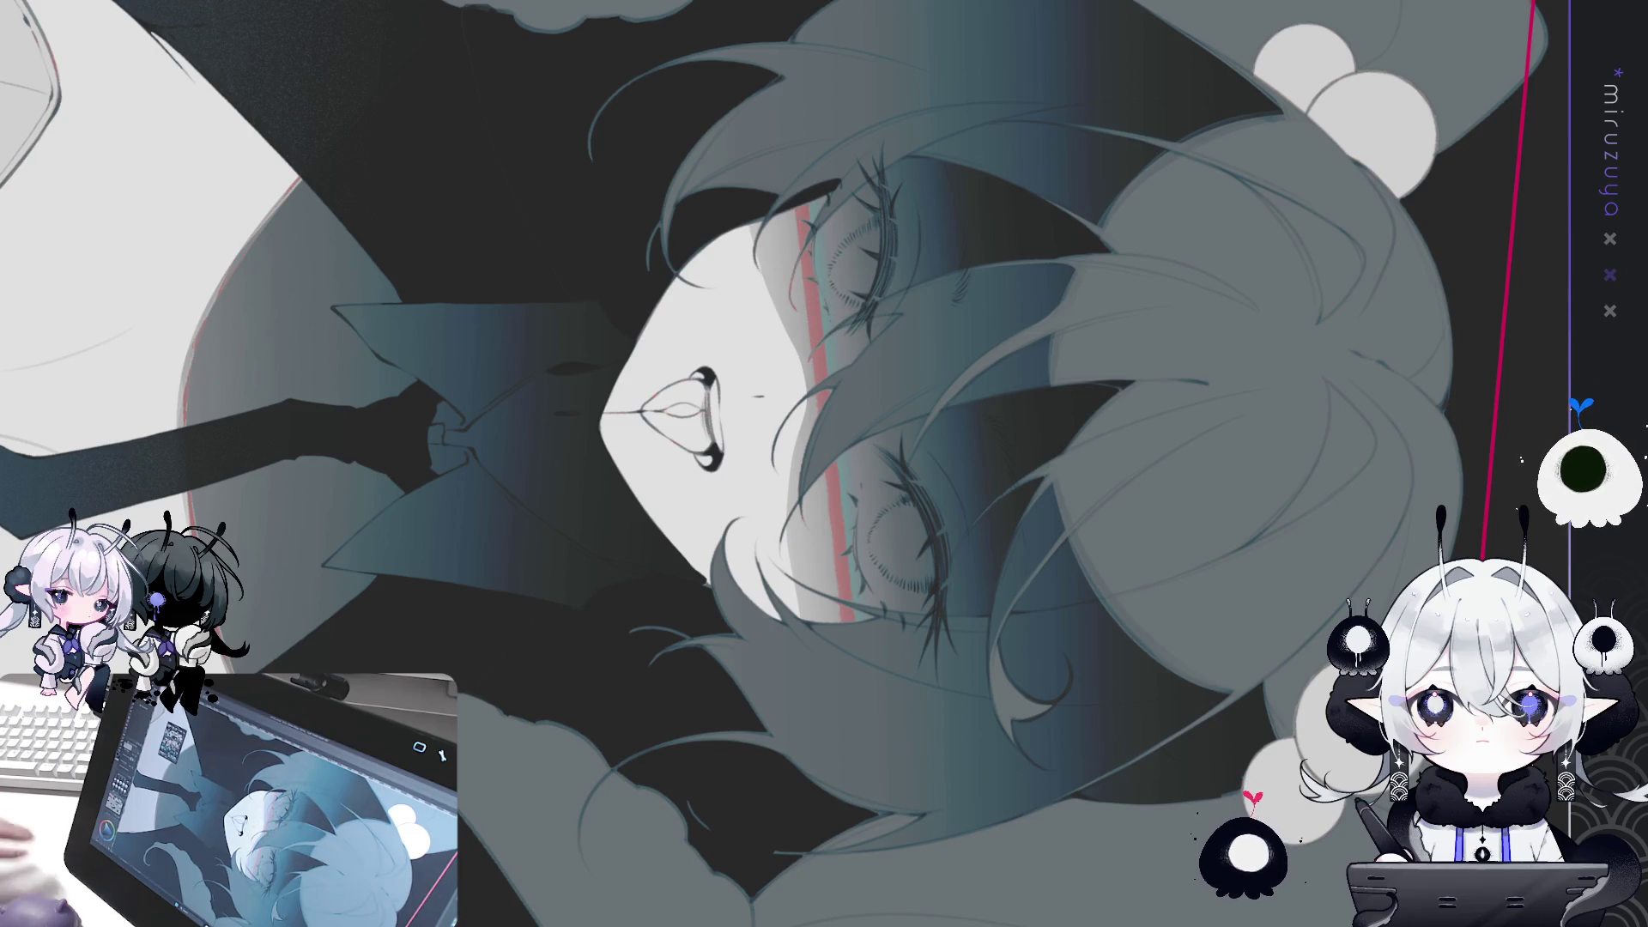
pyautogui.hotkey('ctrl', '0')
pyautogui.hotkey('ctrl', 'z')
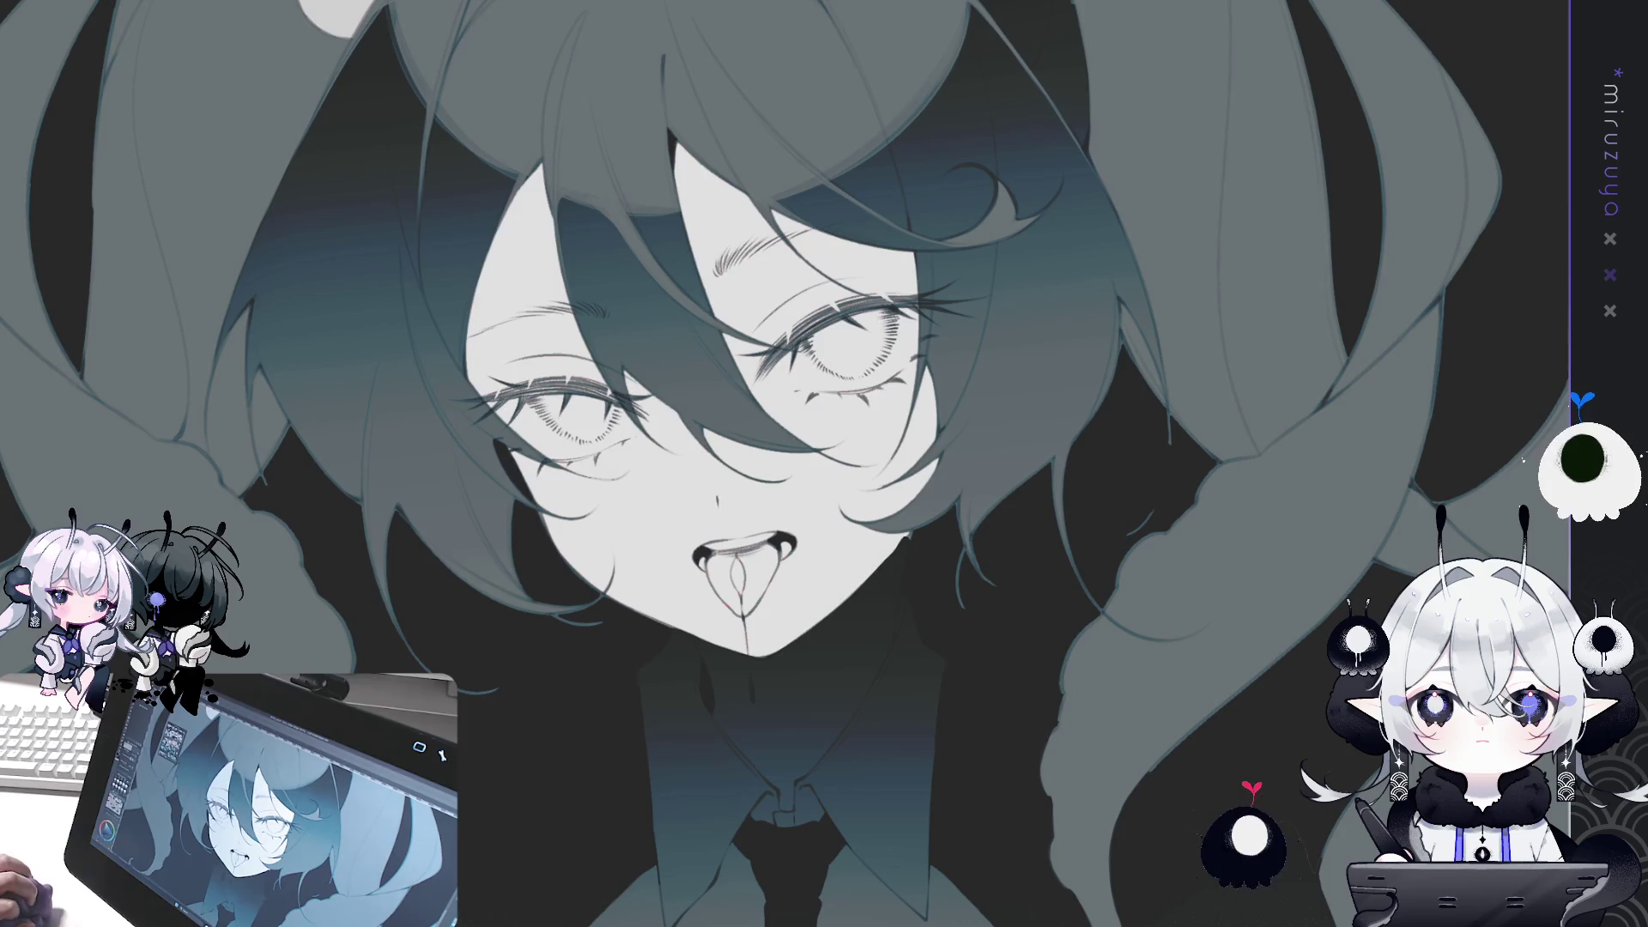
# Try and discard a light stroke and light fill over the eye, then hide the dark face shading.
pyautogui.hotkey('ctrl', 'z')
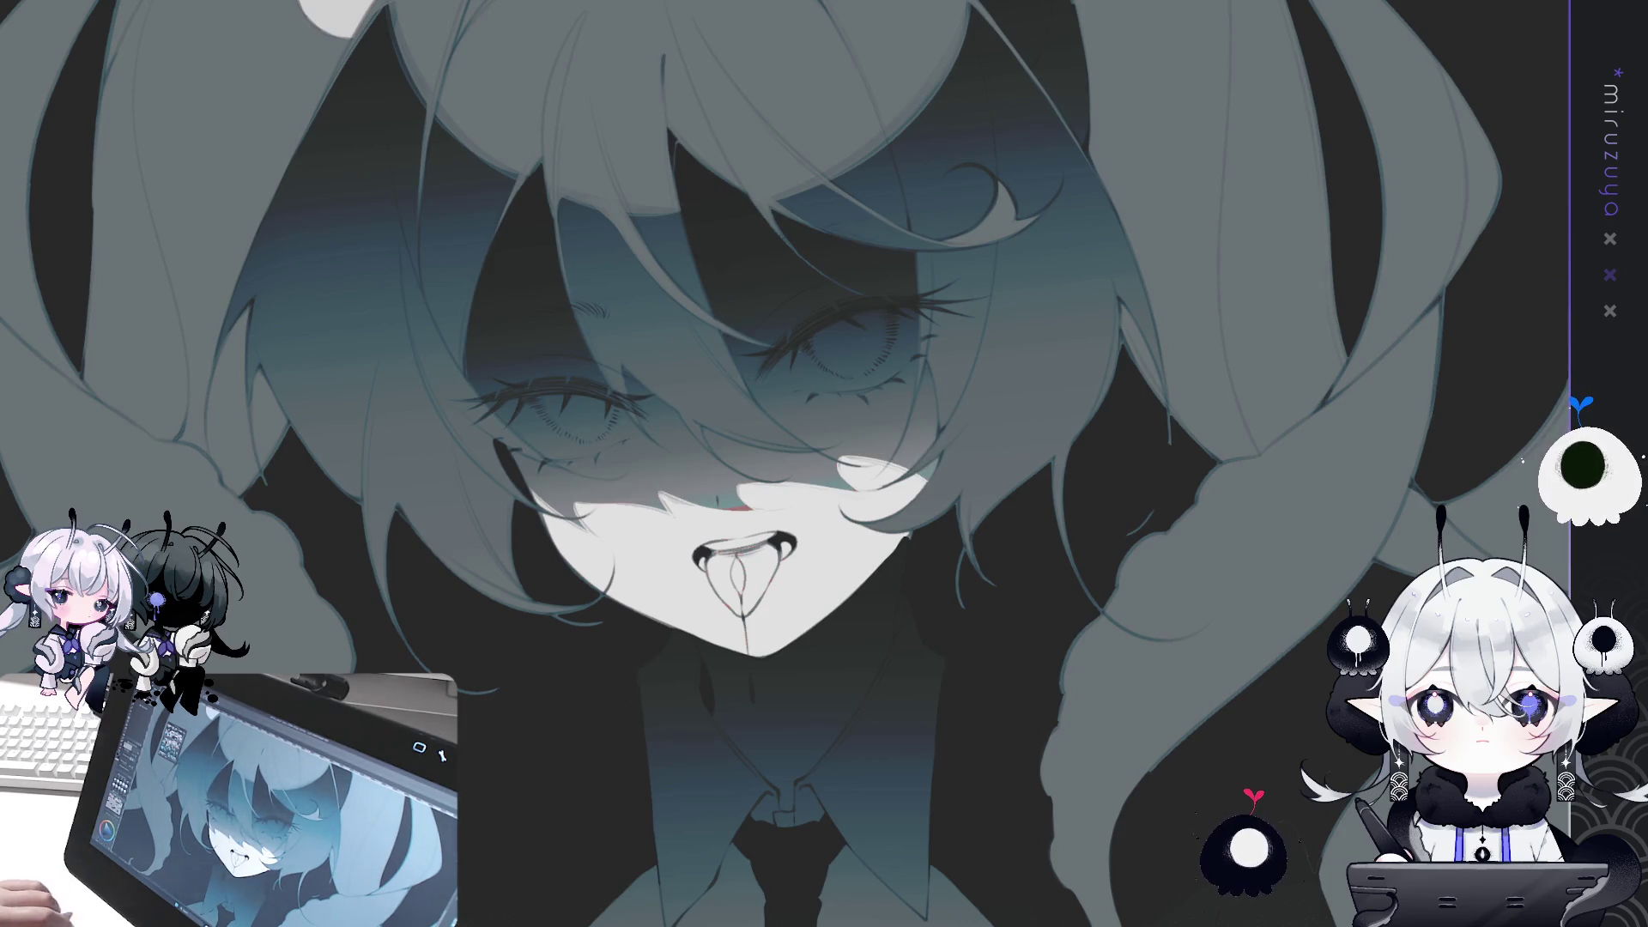
pyautogui.scroll(-1, 824, 463)
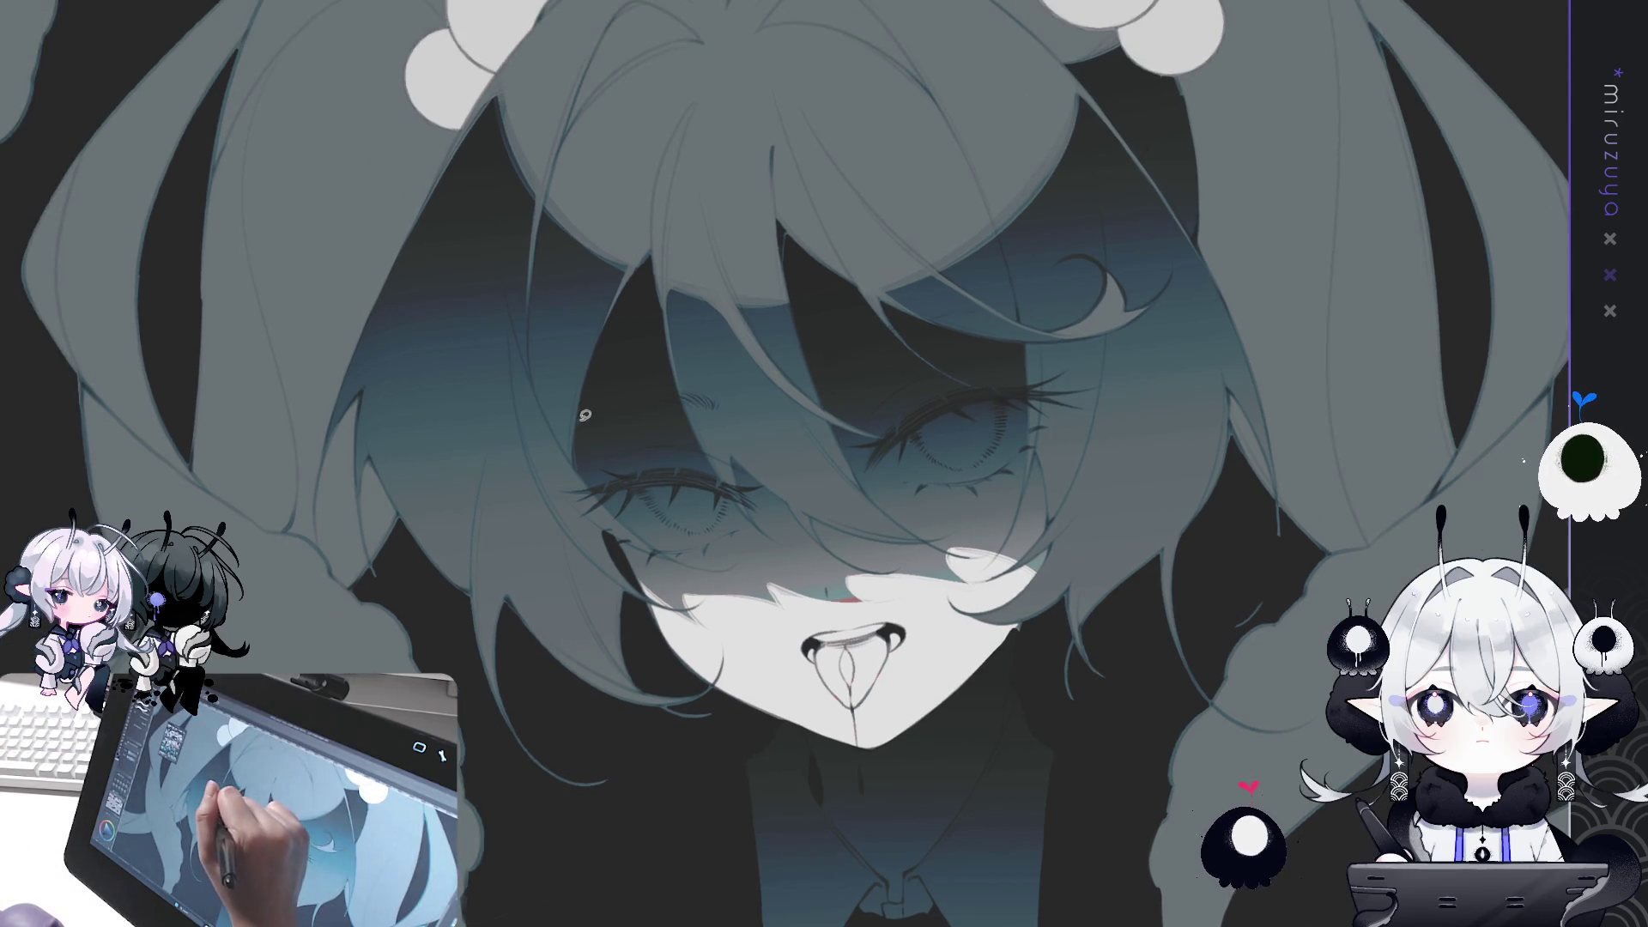
pyautogui.moveTo(574, 437); pyautogui.dragTo(1031, 283)
pyautogui.hotkey('ctrl', 'z')
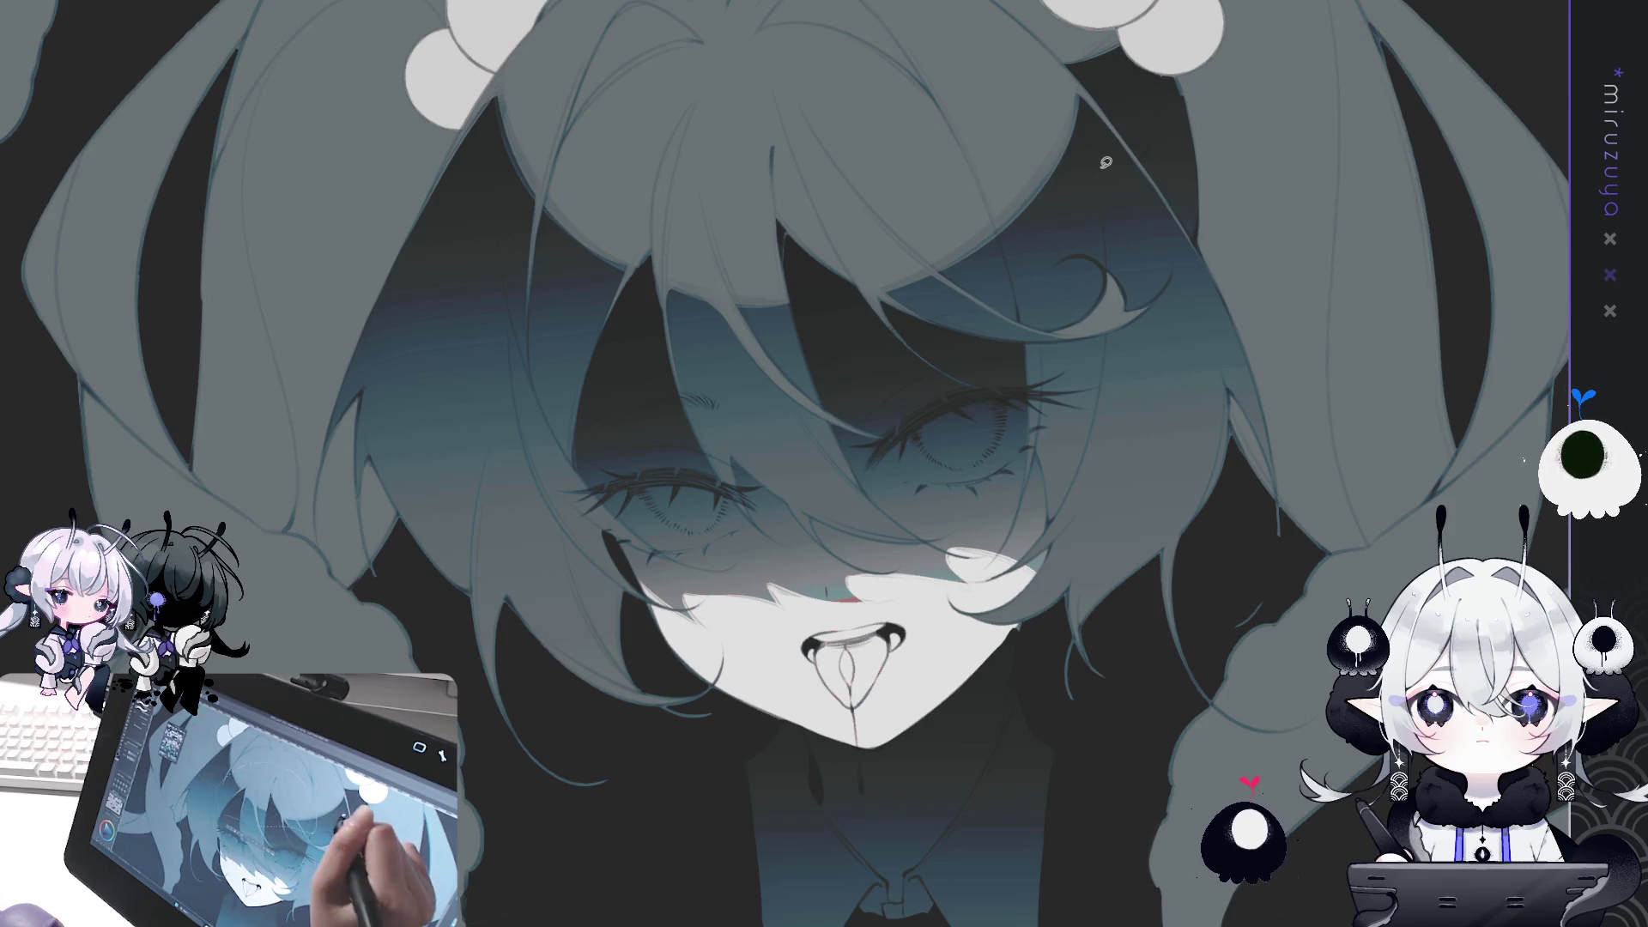
pyautogui.moveTo(573, 433); pyautogui.dragTo(575, 429)
pyautogui.hotkey('alt', 'BackSpace')
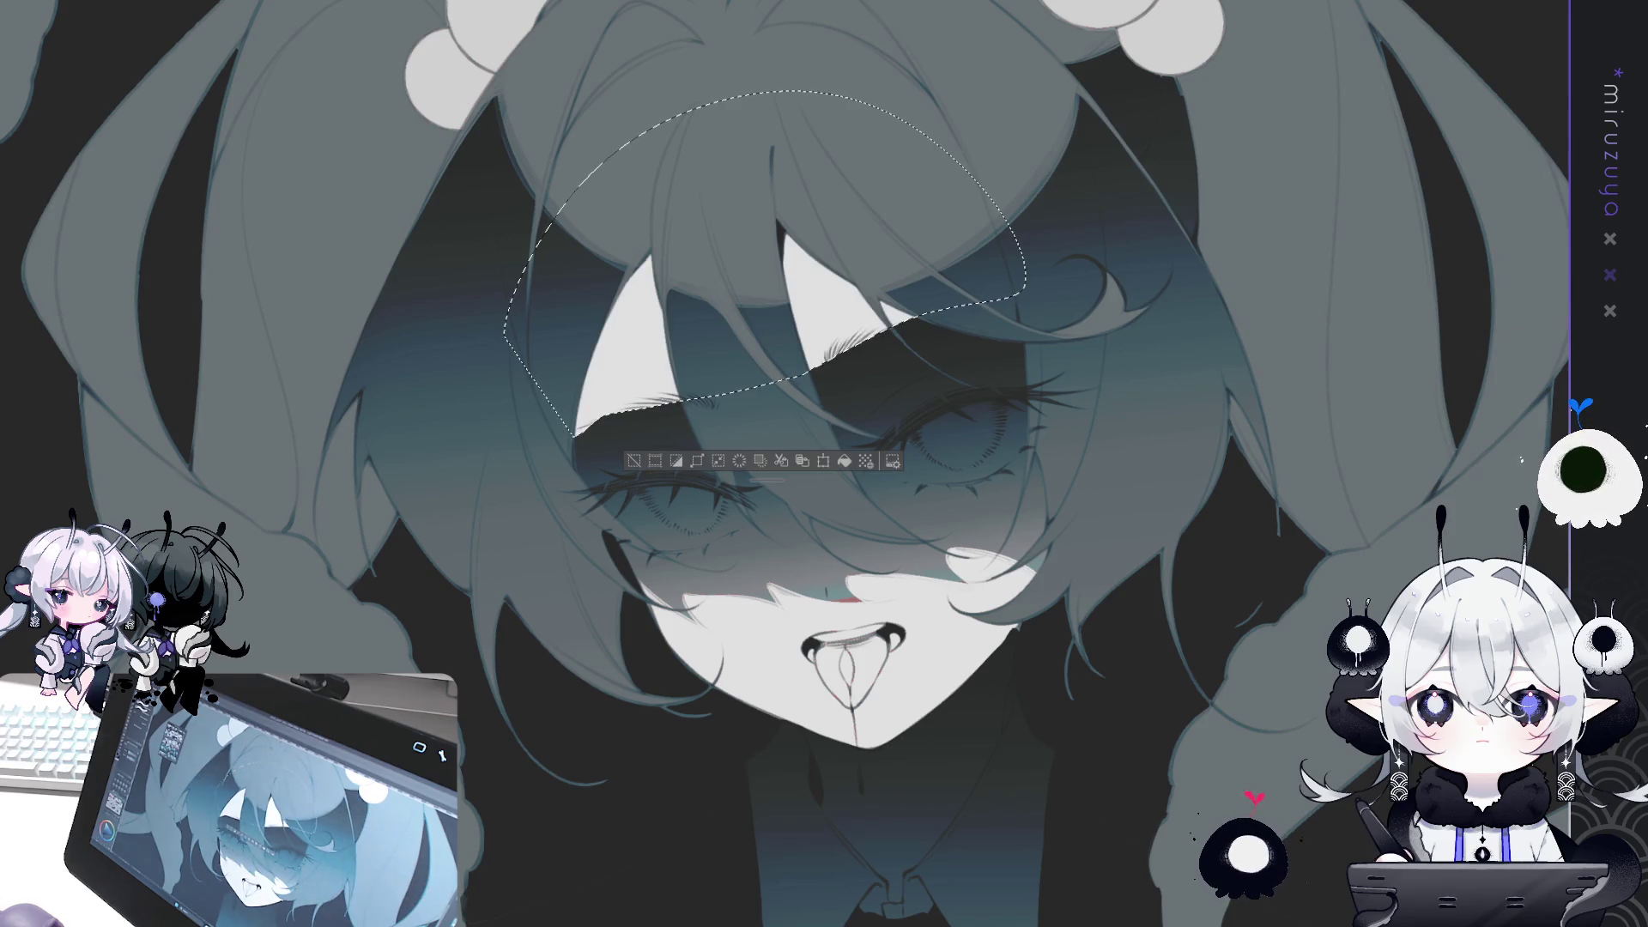
pyautogui.hotkey('ctrl', 'z')
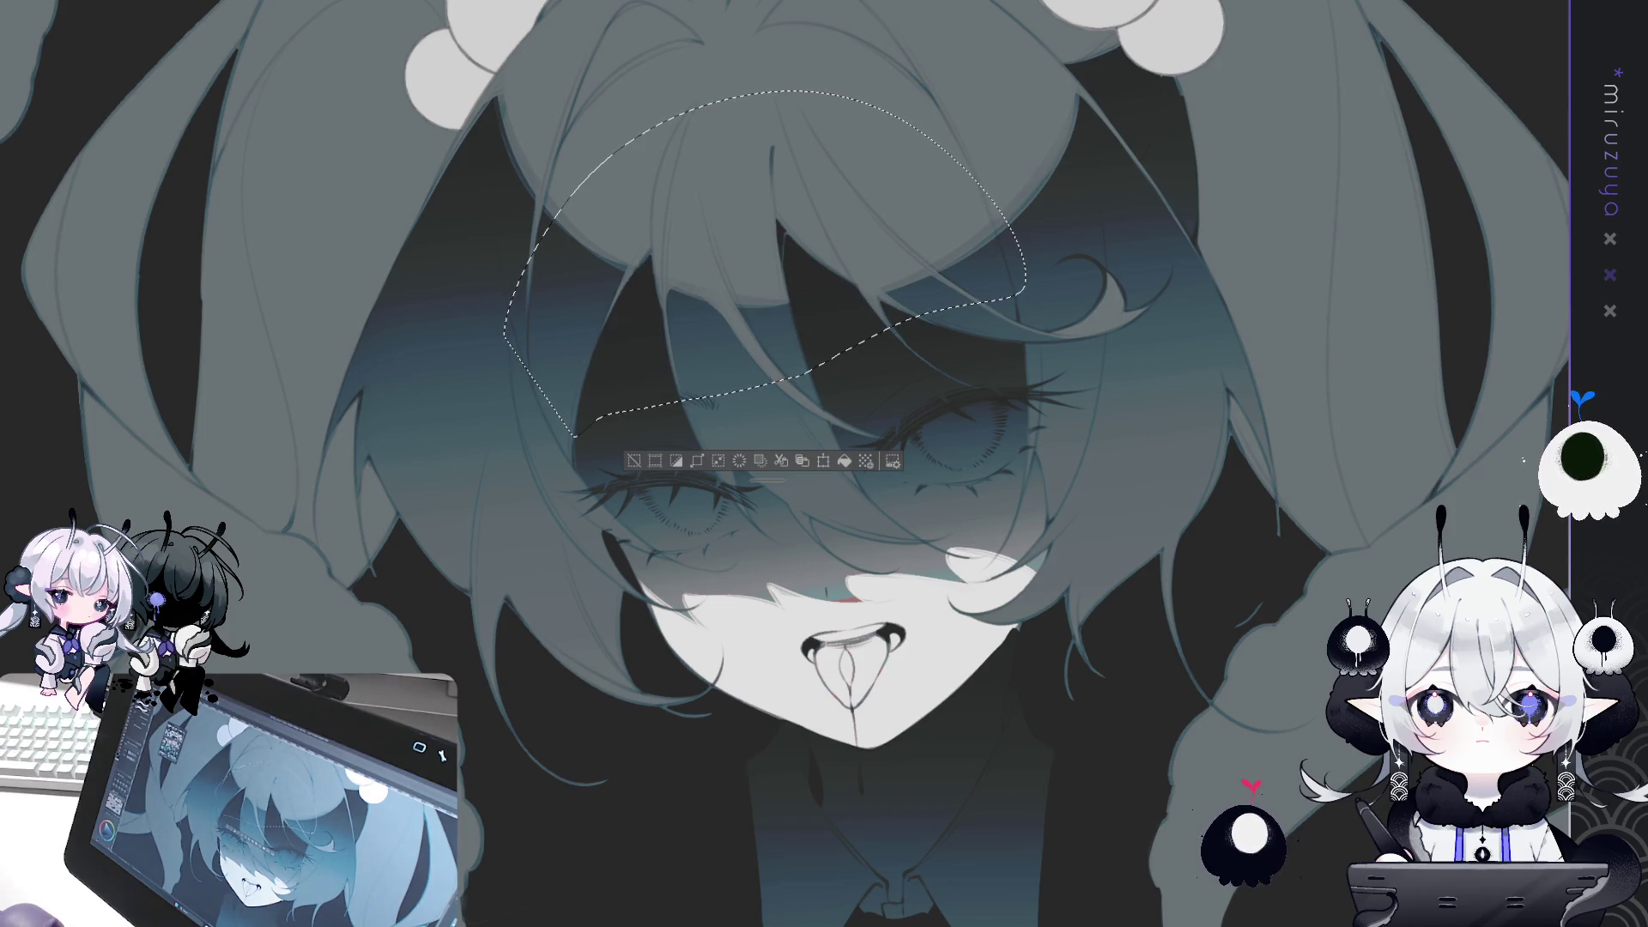
pyautogui.hotkey('ctrl', 'd')
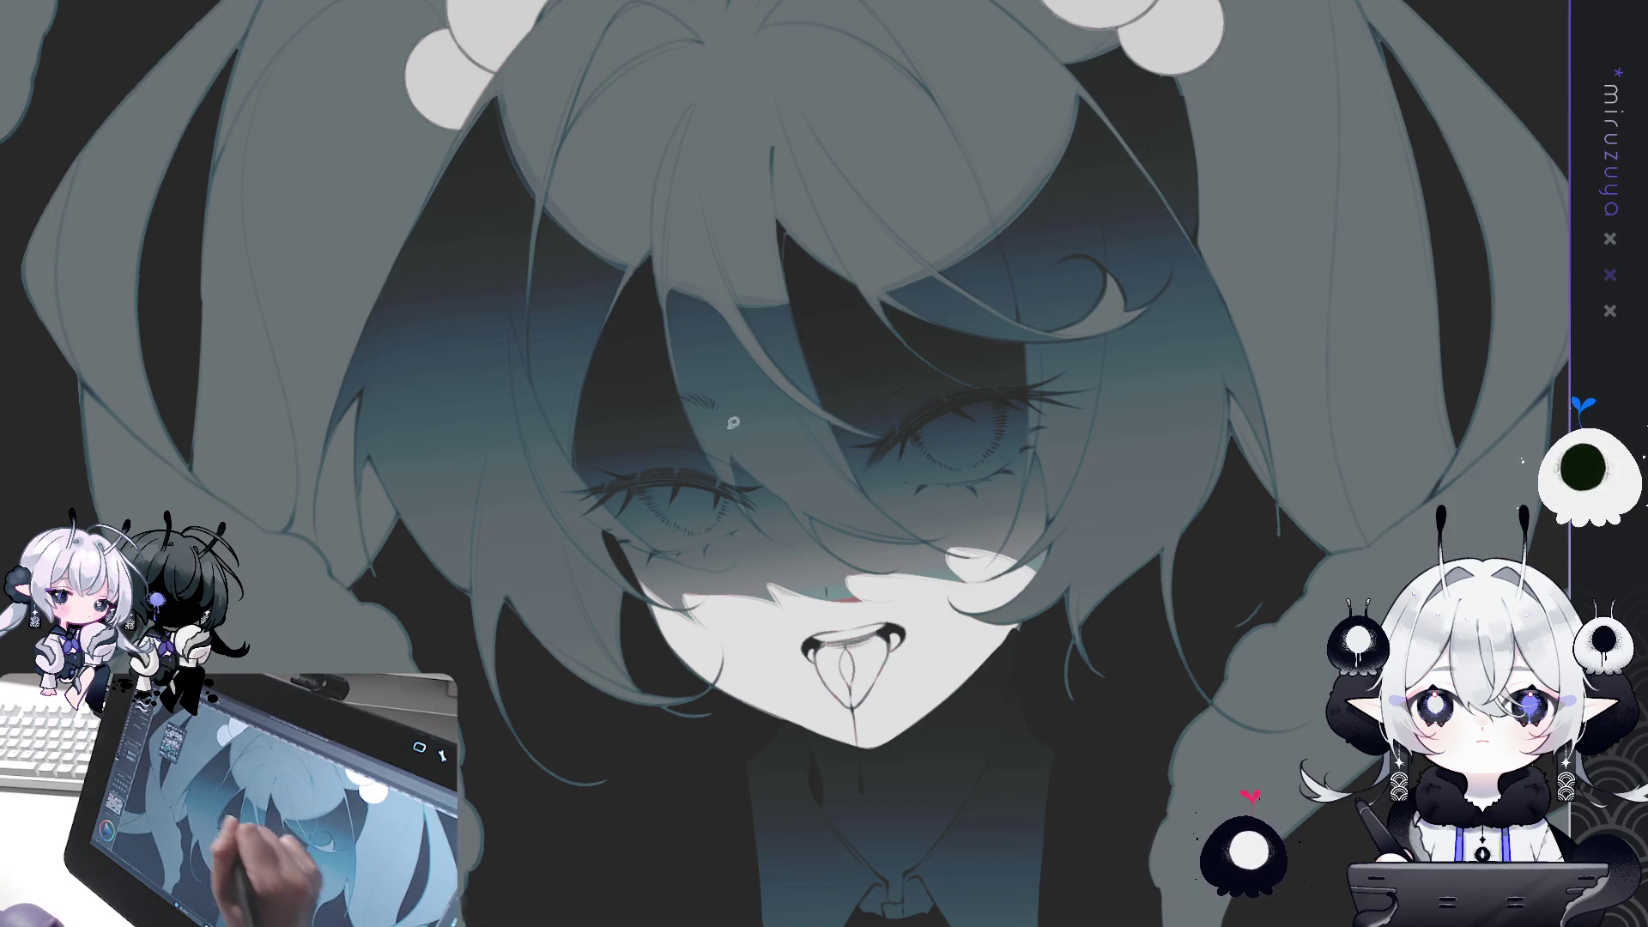
pyautogui.press('Delete')
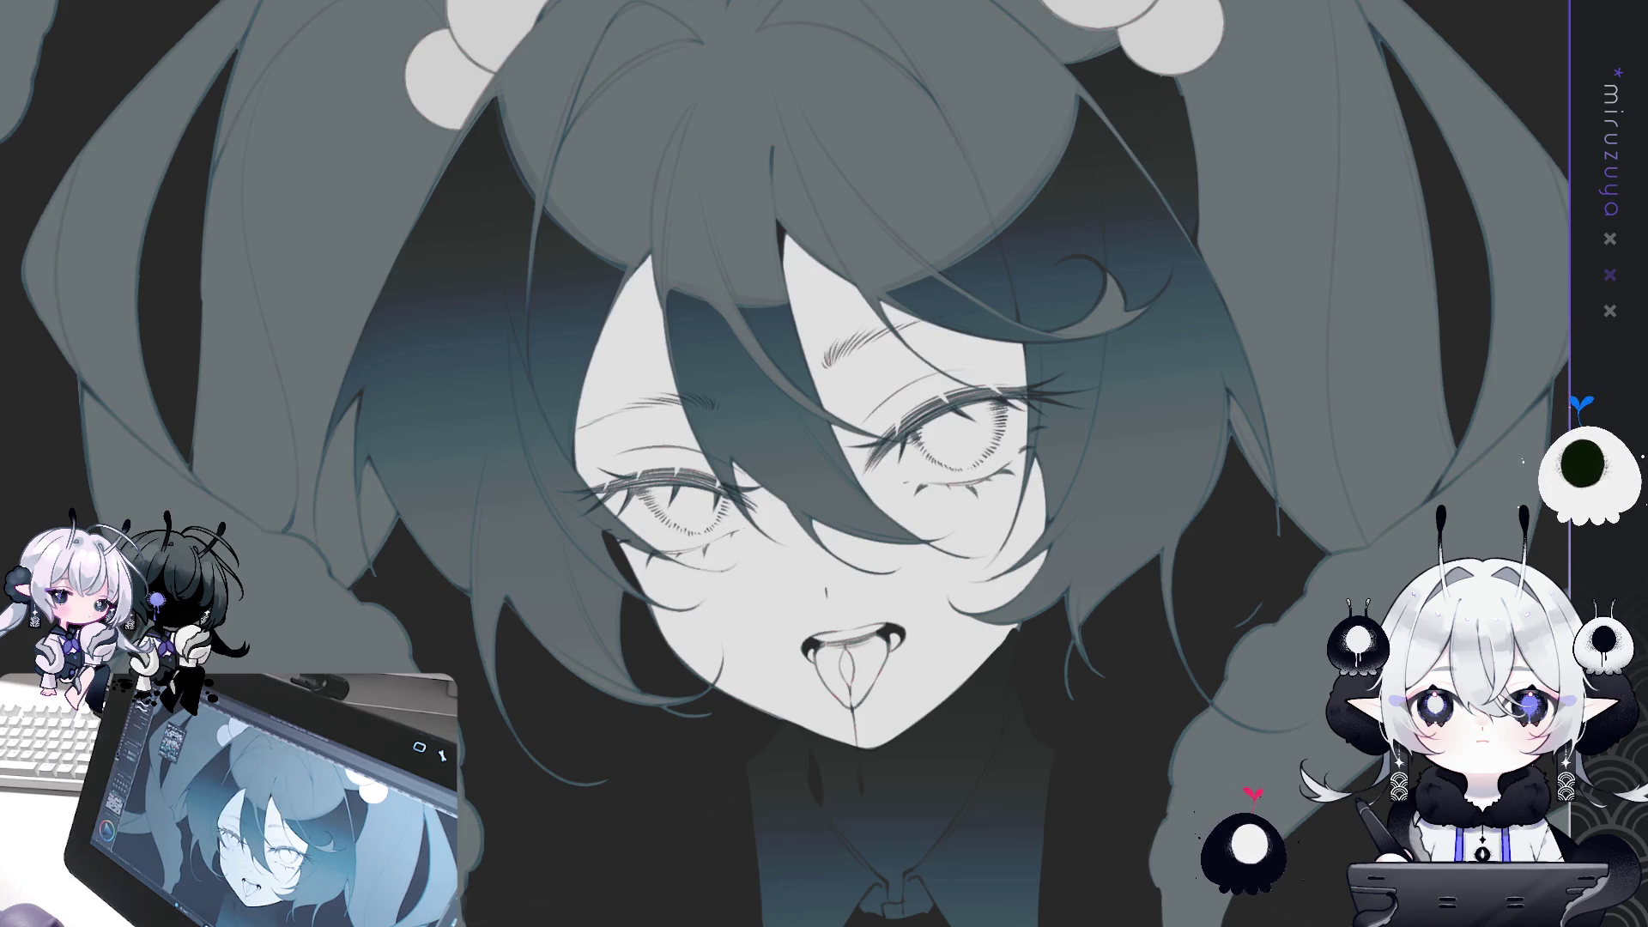
# Bring back the face shading, zoom in, and paint a dark iris loop in the left eye.
pyautogui.hotkey('ctrl', 'z')
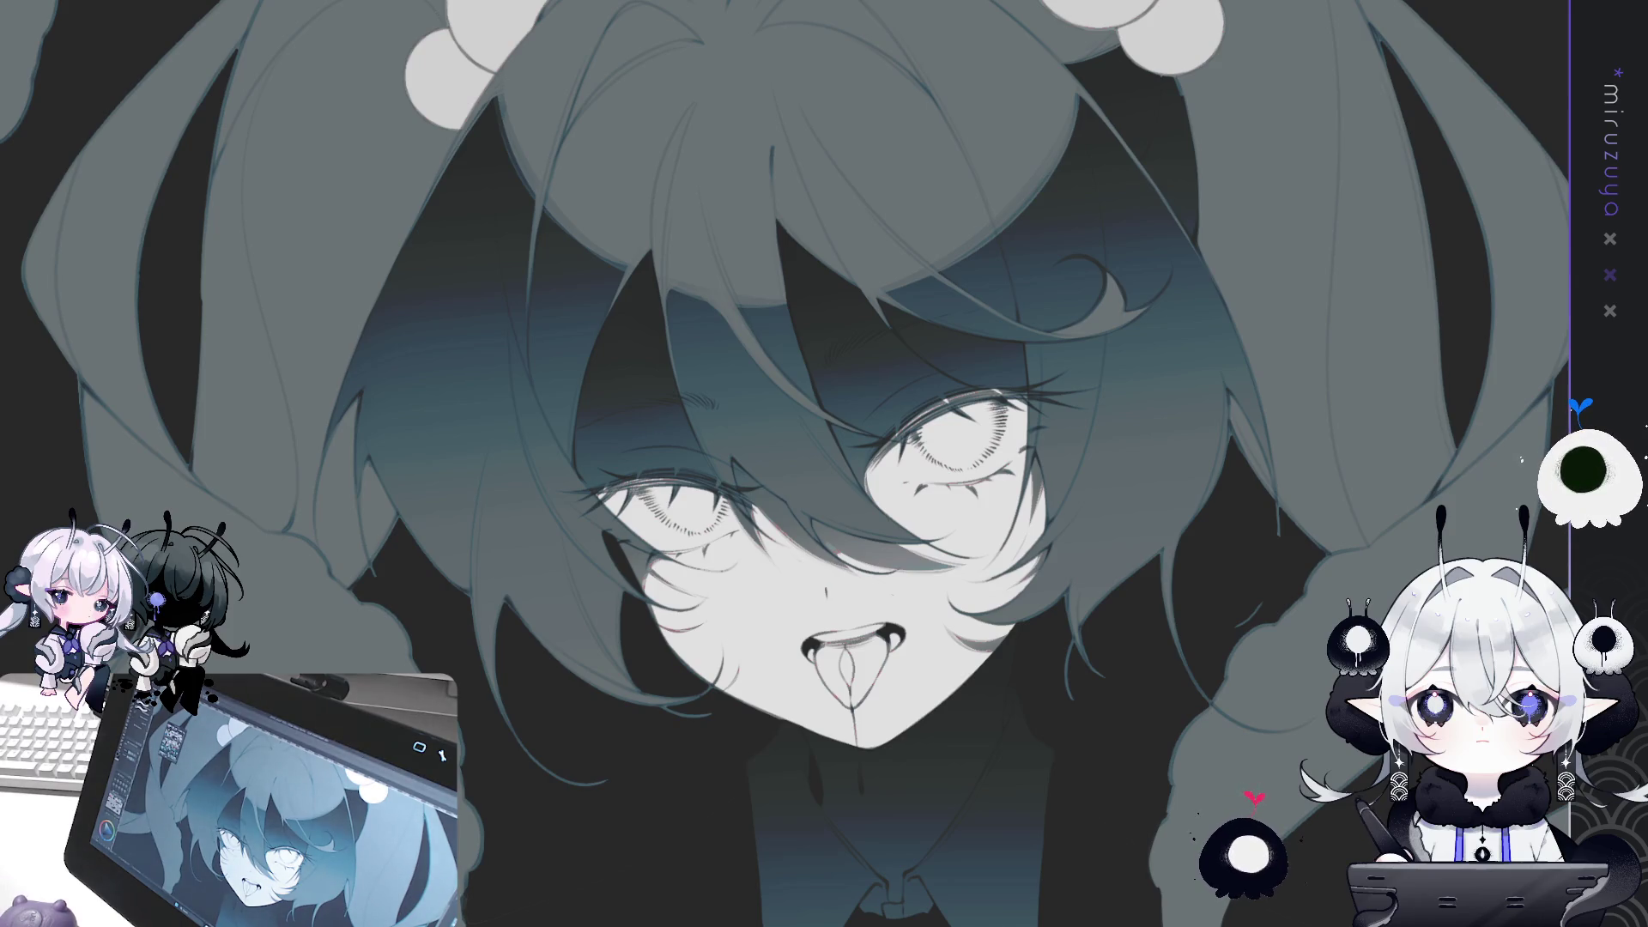
pyautogui.hotkey('ctrl', '+')
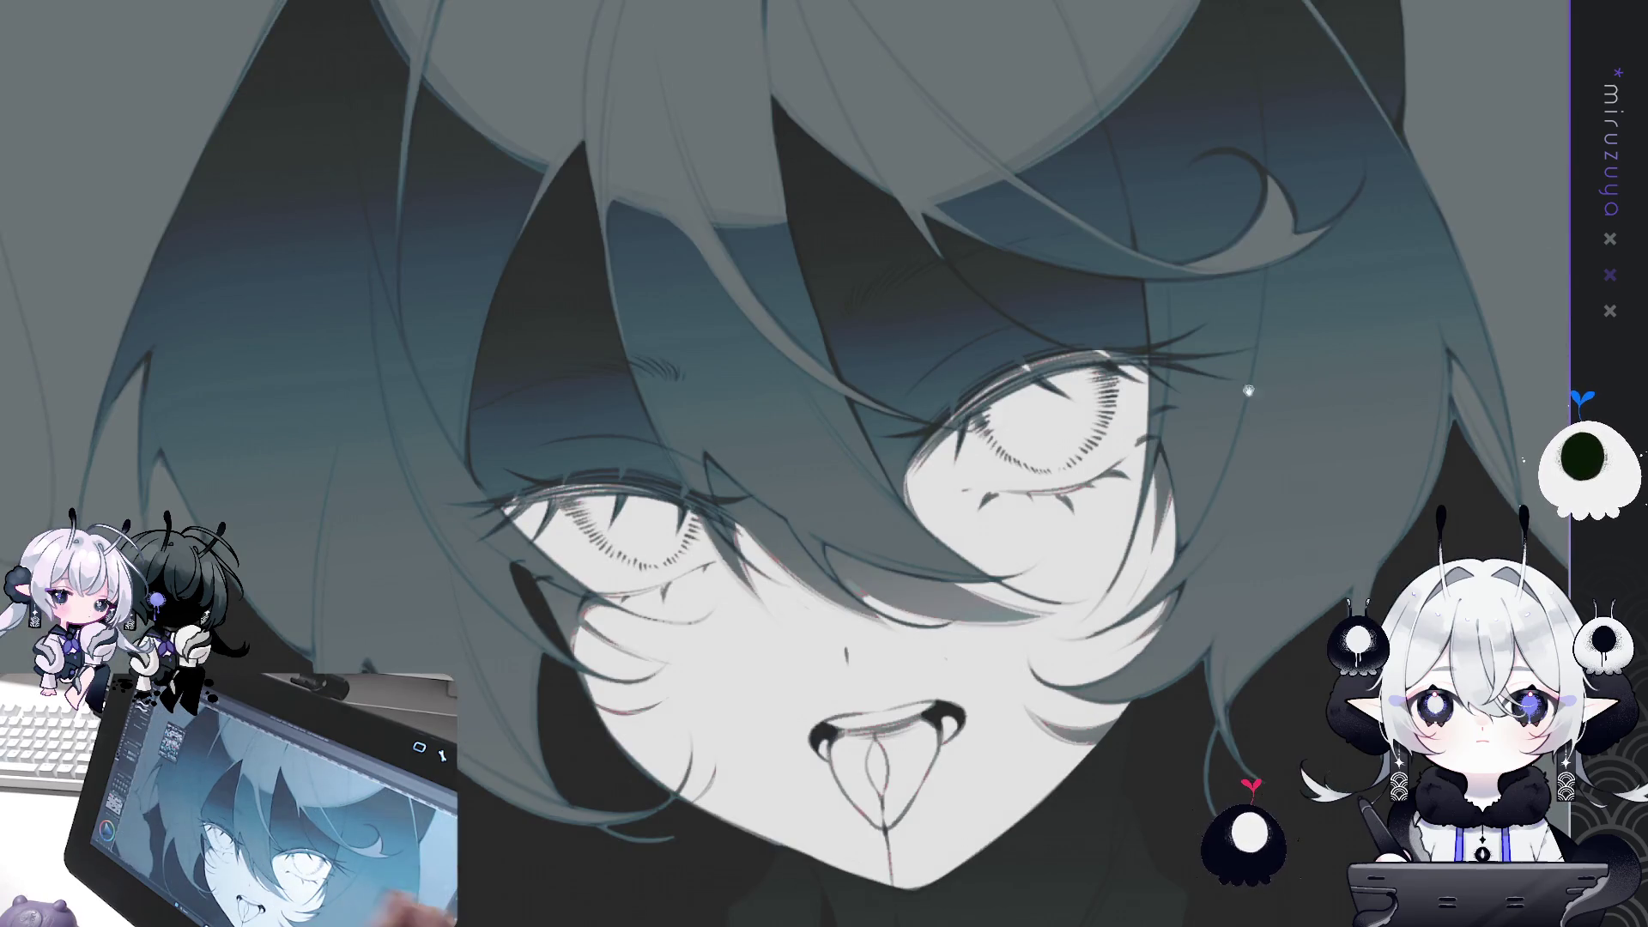
pyautogui.hotkey('ctrl', '+')
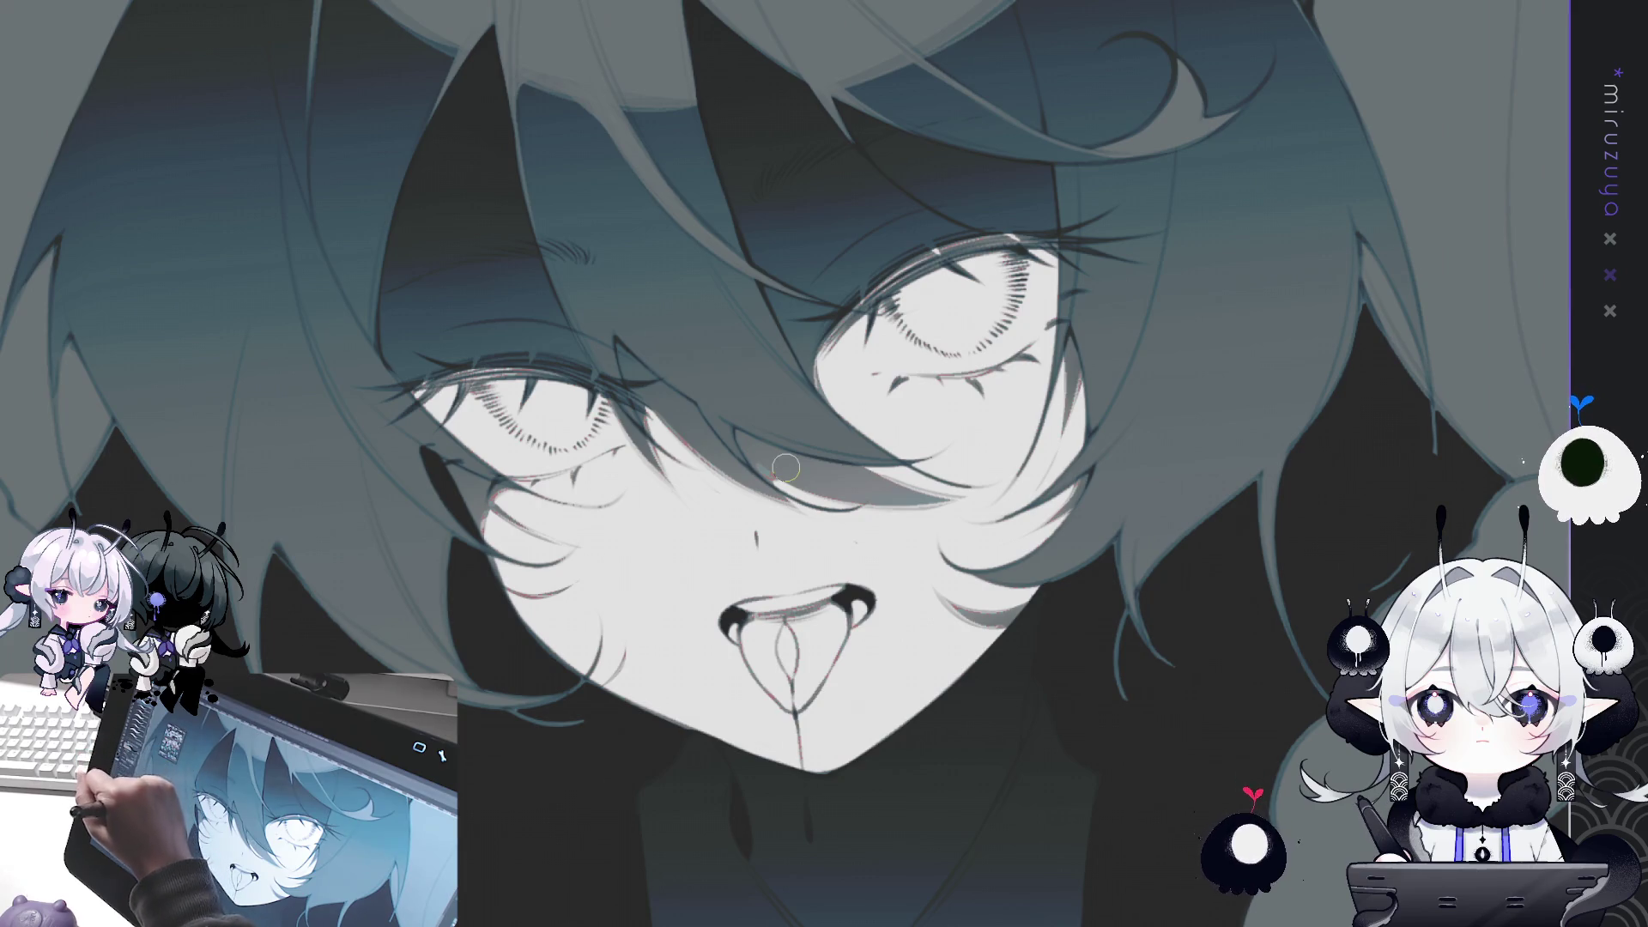
pyautogui.moveTo(496, 388)
pyautogui.mouseDown()
pyautogui.moveTo(554, 440)
pyautogui.moveTo(479, 384)
pyautogui.moveTo(549, 447)
pyautogui.moveTo(598, 396)
pyautogui.mouseUp()
pyautogui.hotkey('ctrl', 'z')
pyautogui.moveTo(480, 384)
pyautogui.mouseDown()
pyautogui.moveTo(562, 451)
pyautogui.moveTo(605, 404)
pyautogui.moveTo(508, 396)
pyautogui.moveTo(557, 422)
pyautogui.moveTo(584, 403)
pyautogui.mouseUp()
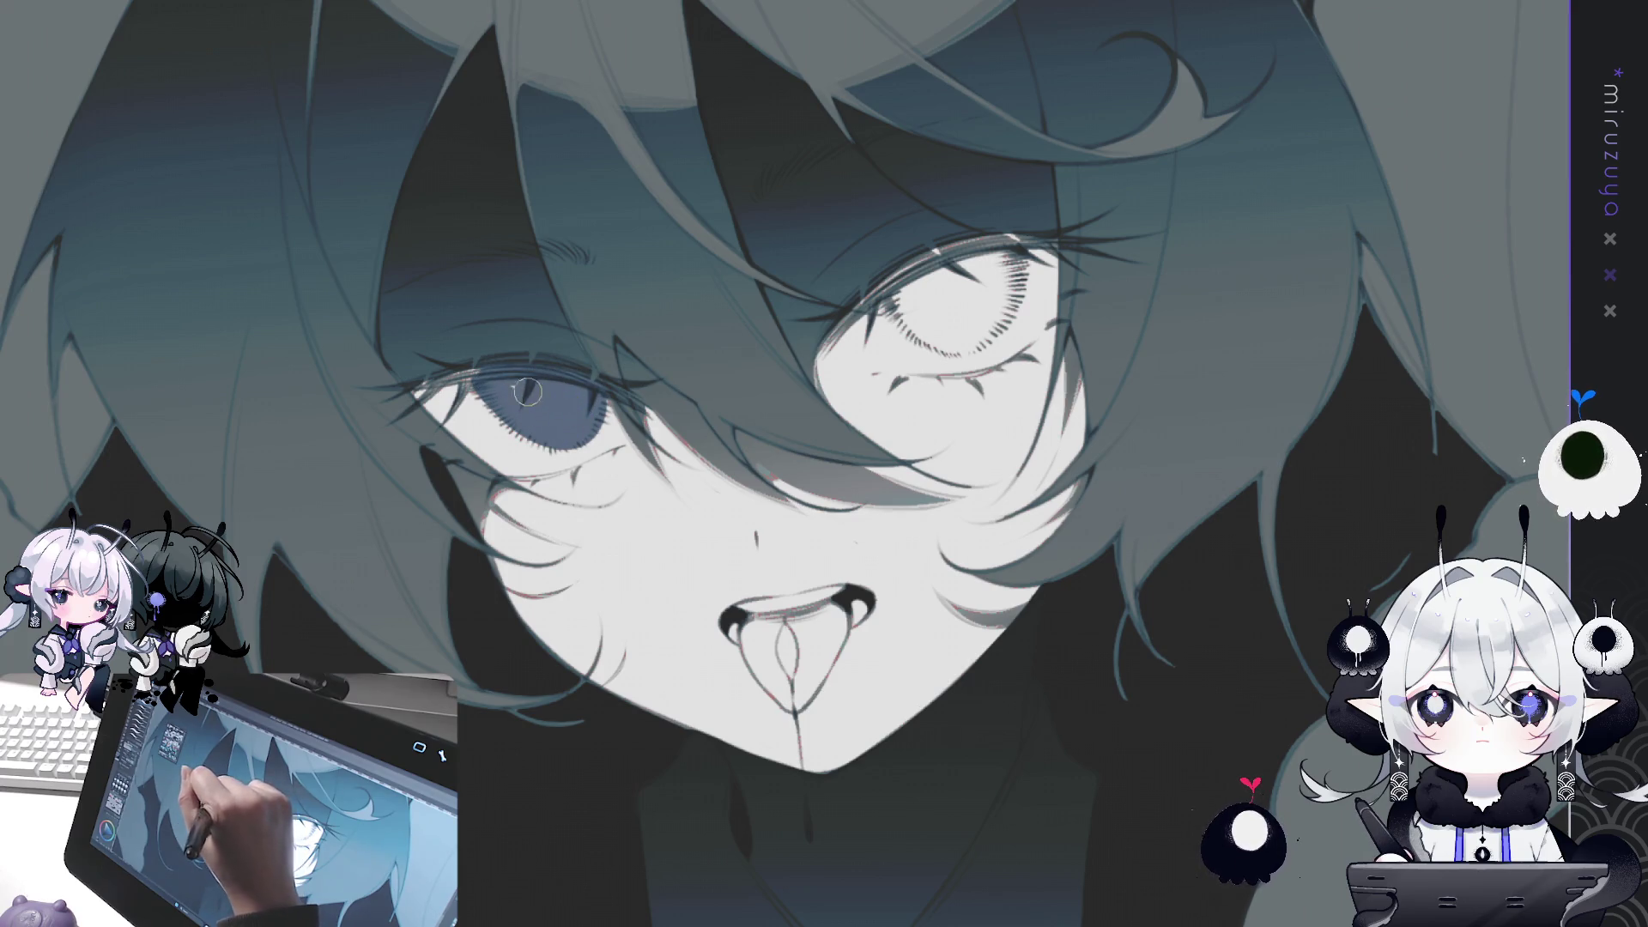
# Outline and fill the right eye's iris with blue-grey, then shrink the brush for detail.
pyautogui.moveTo(923, 290)
pyautogui.mouseDown()
pyautogui.moveTo(884, 339)
pyautogui.moveTo(983, 337)
pyautogui.moveTo(1013, 253)
pyautogui.moveTo(897, 301)
pyautogui.moveTo(950, 346)
pyautogui.moveTo(1013, 309)
pyautogui.moveTo(1013, 245)
pyautogui.moveTo(884, 292)
pyautogui.mouseUp()
pyautogui.hotkey('ctrl', 'z')
pyautogui.click(952, 300)
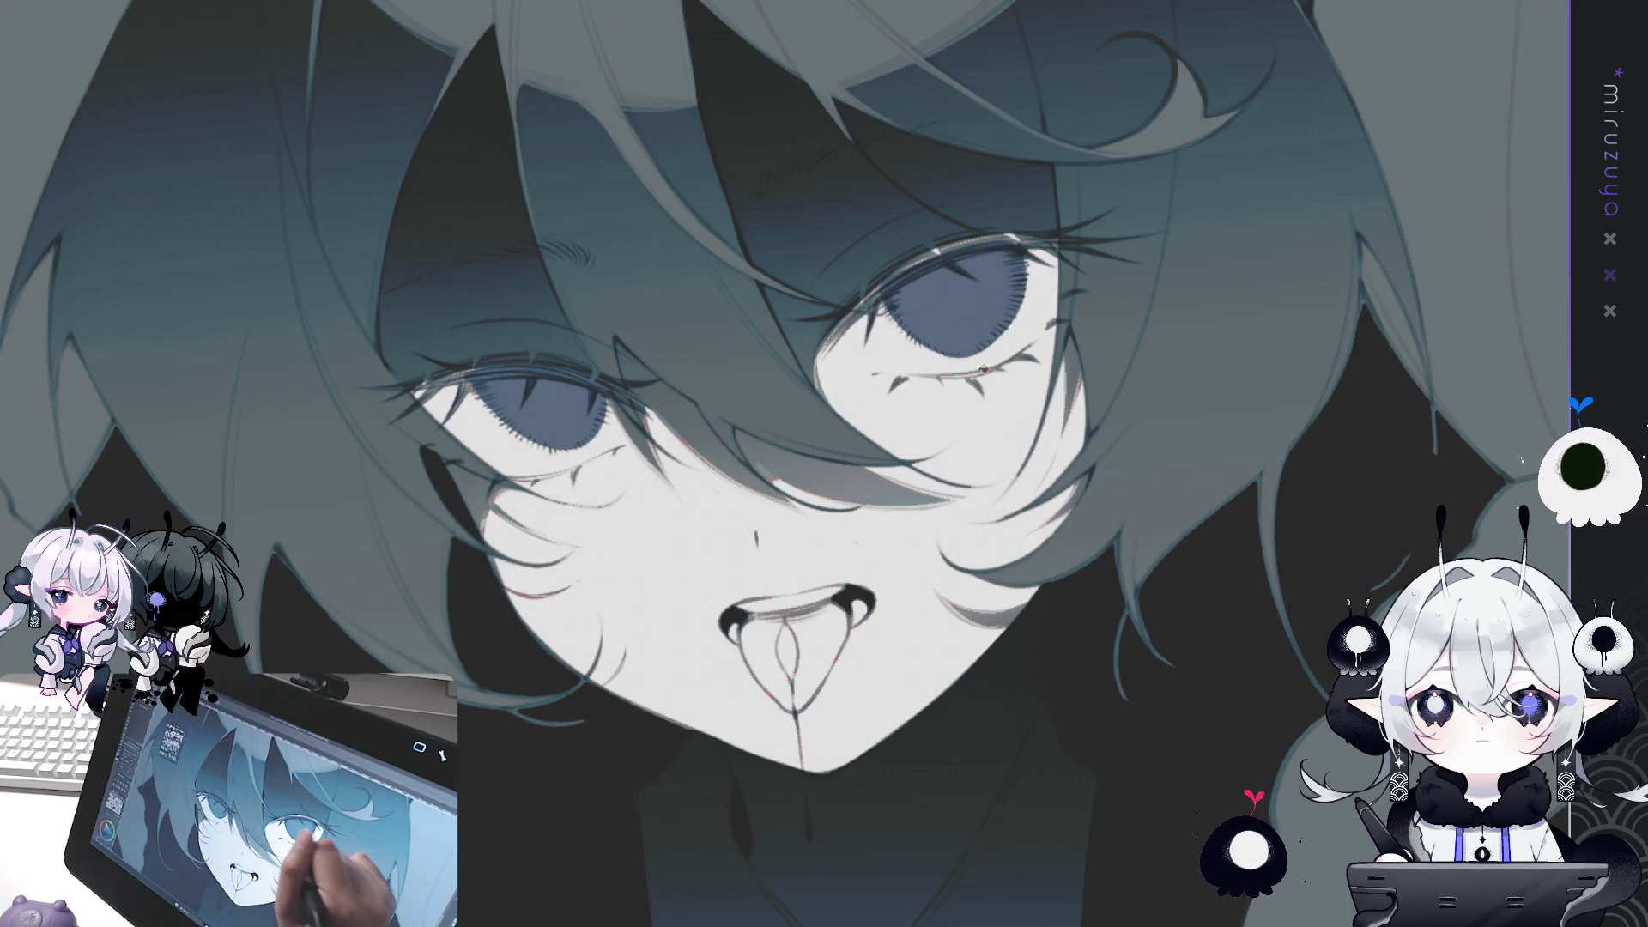
pyautogui.press('p')
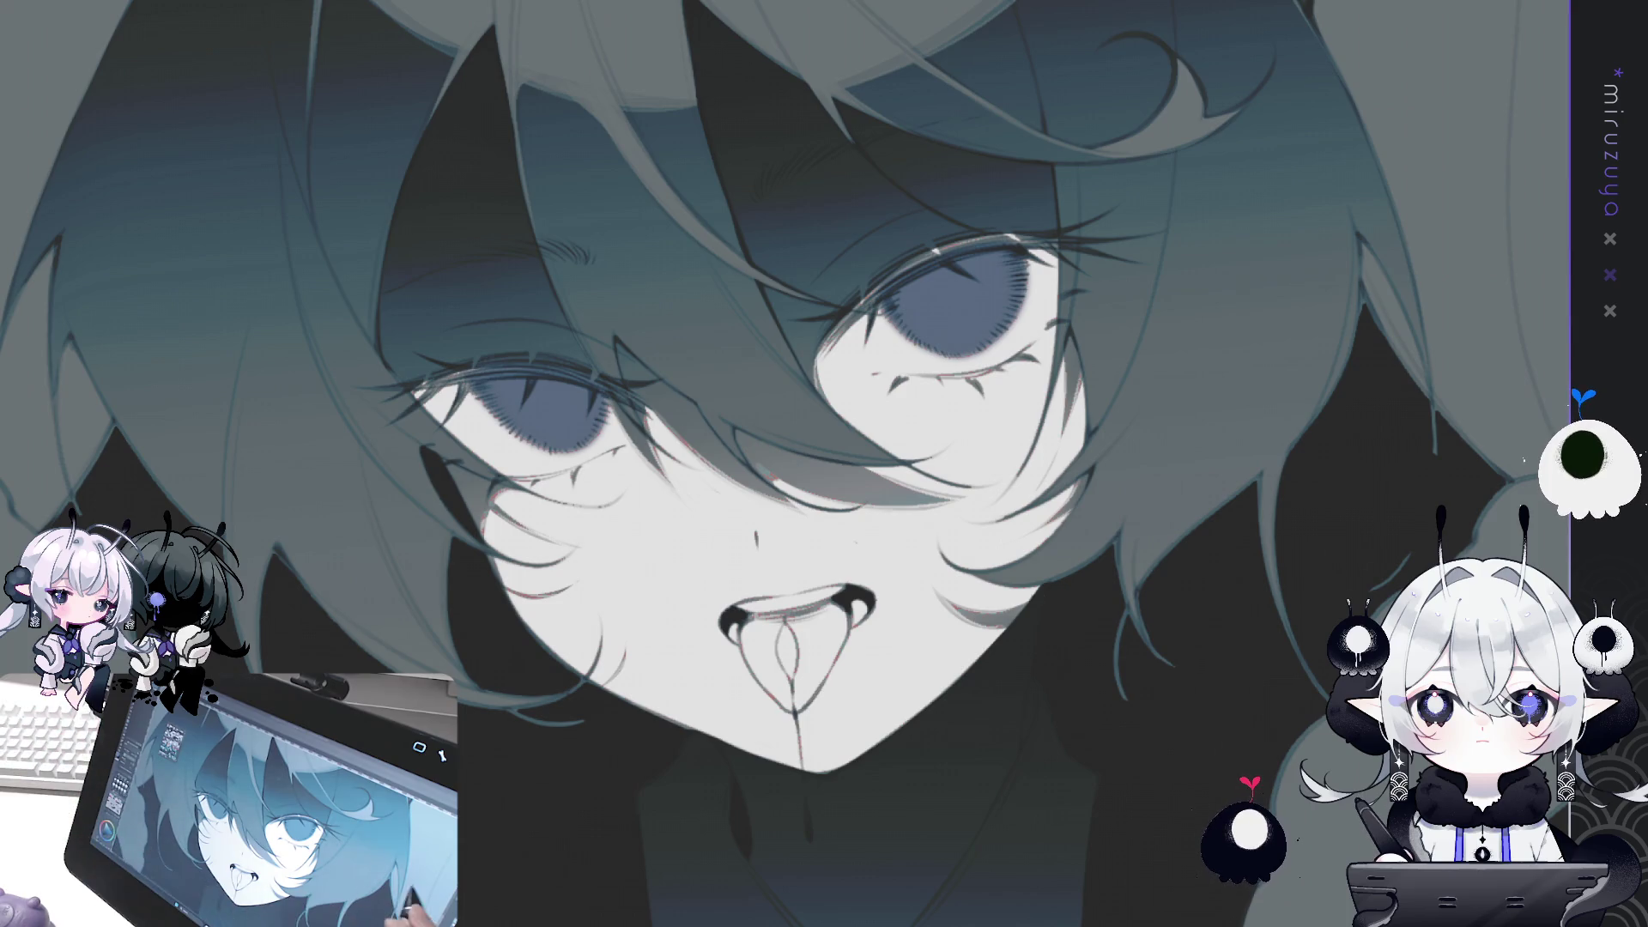
# Lasso the eye areas and paint the right iris a deeper, darker blue, then deselect.
pyautogui.moveTo(1070, 717); pyautogui.dragTo(1199, 717)
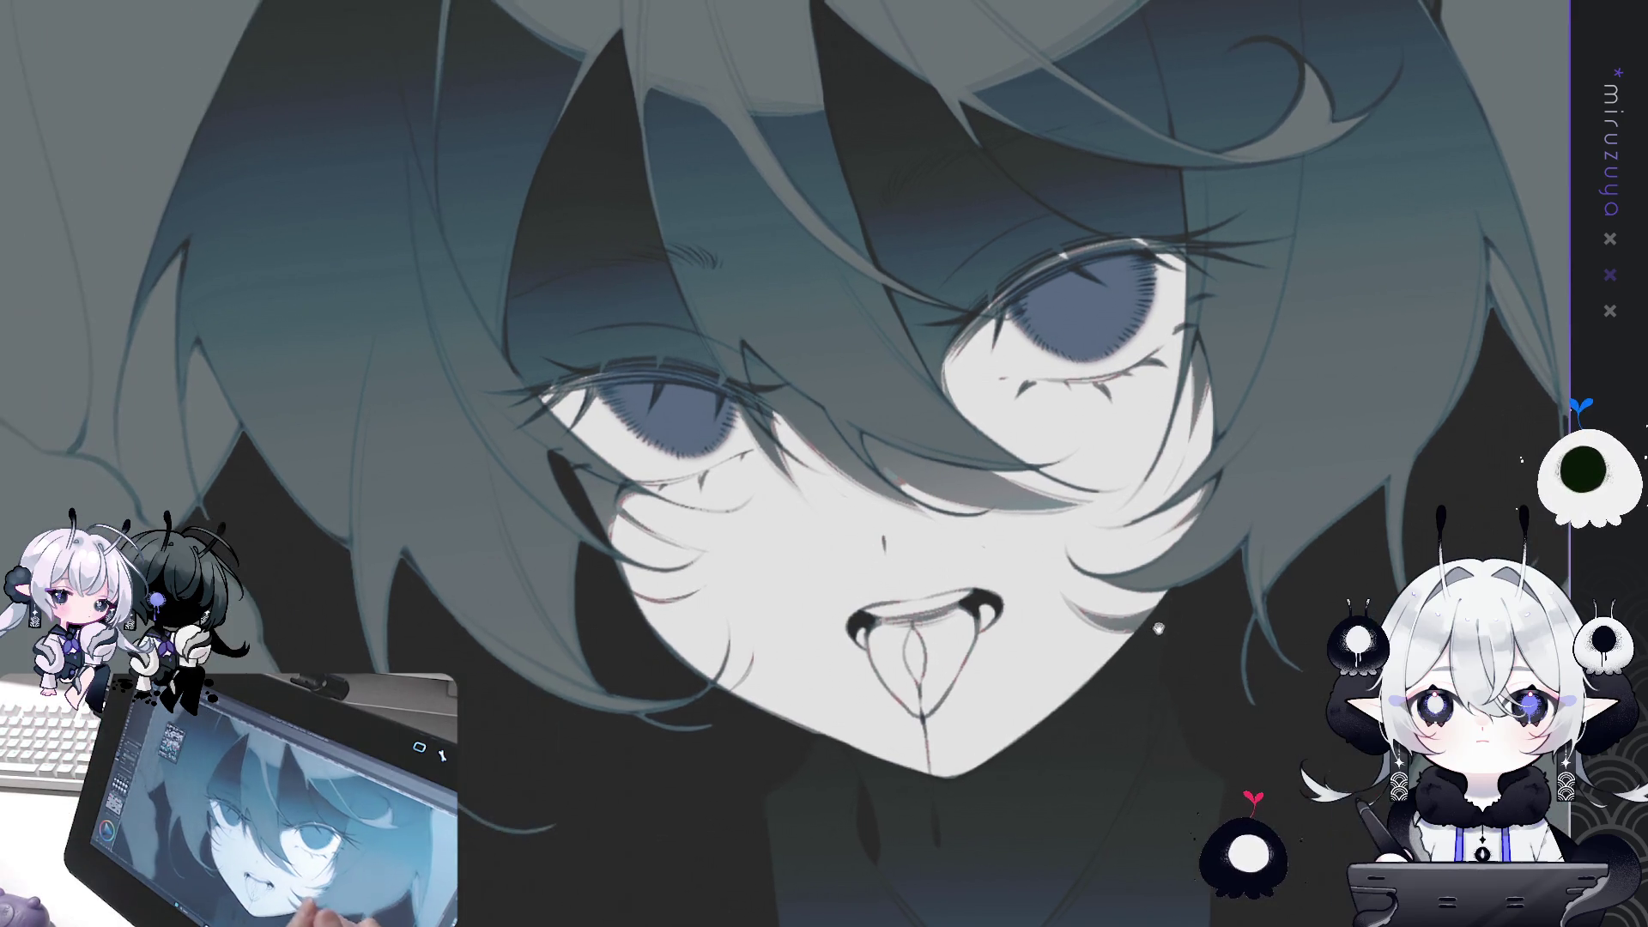
pyautogui.scroll(-1, 680, 390)
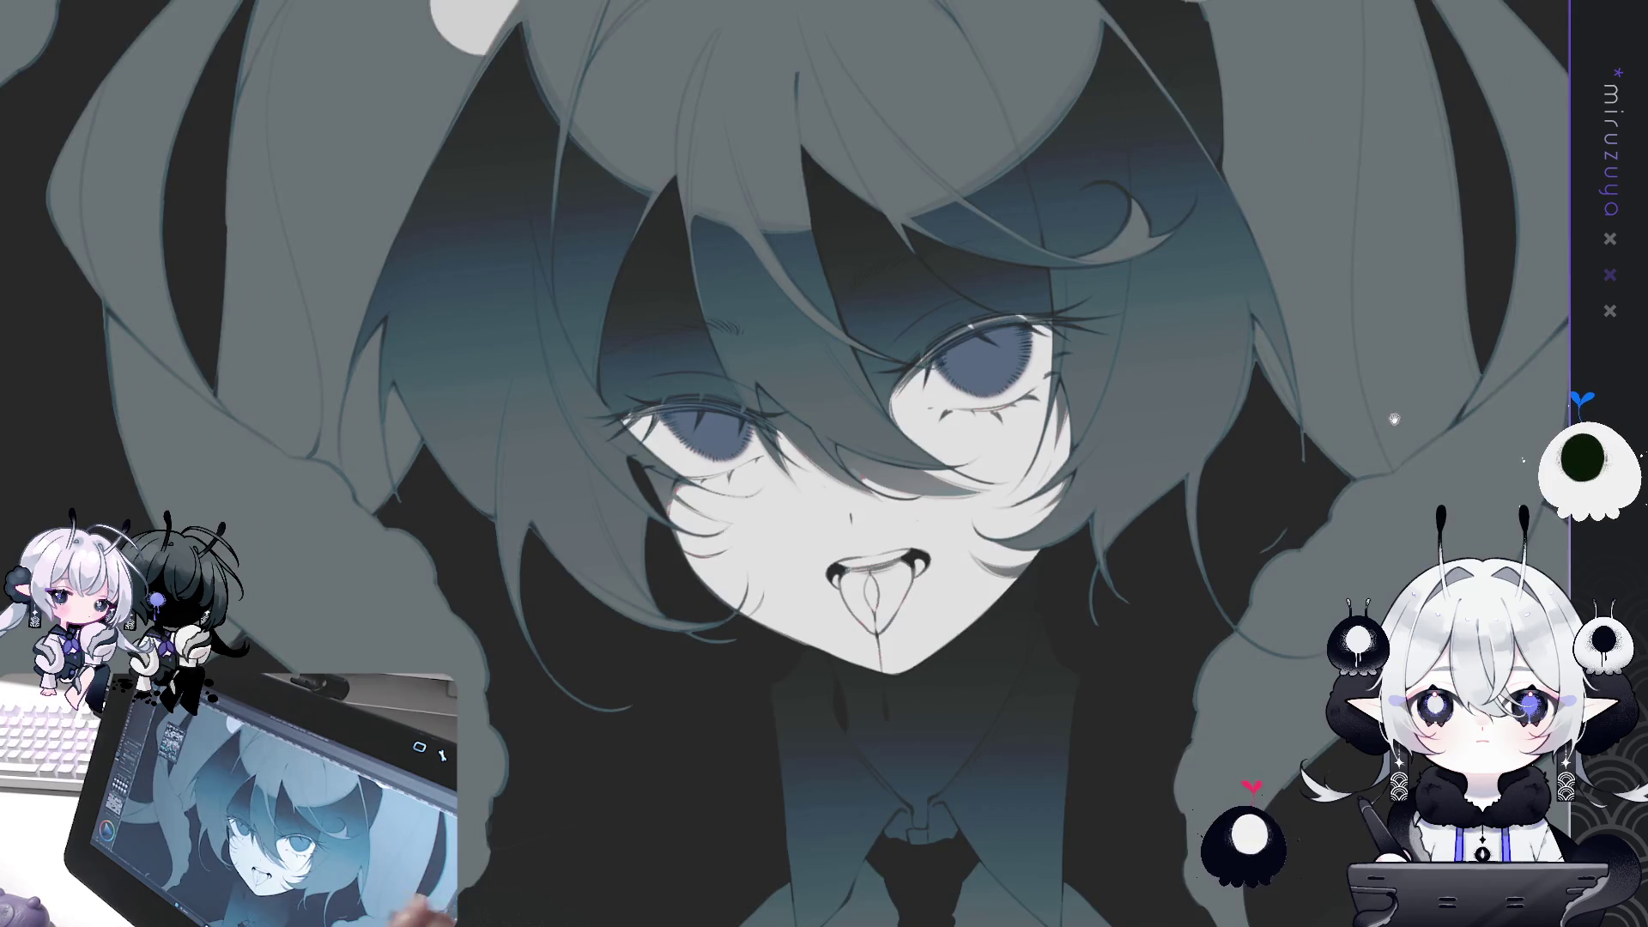
pyautogui.moveTo(1362, 416); pyautogui.dragTo(1340, 379)
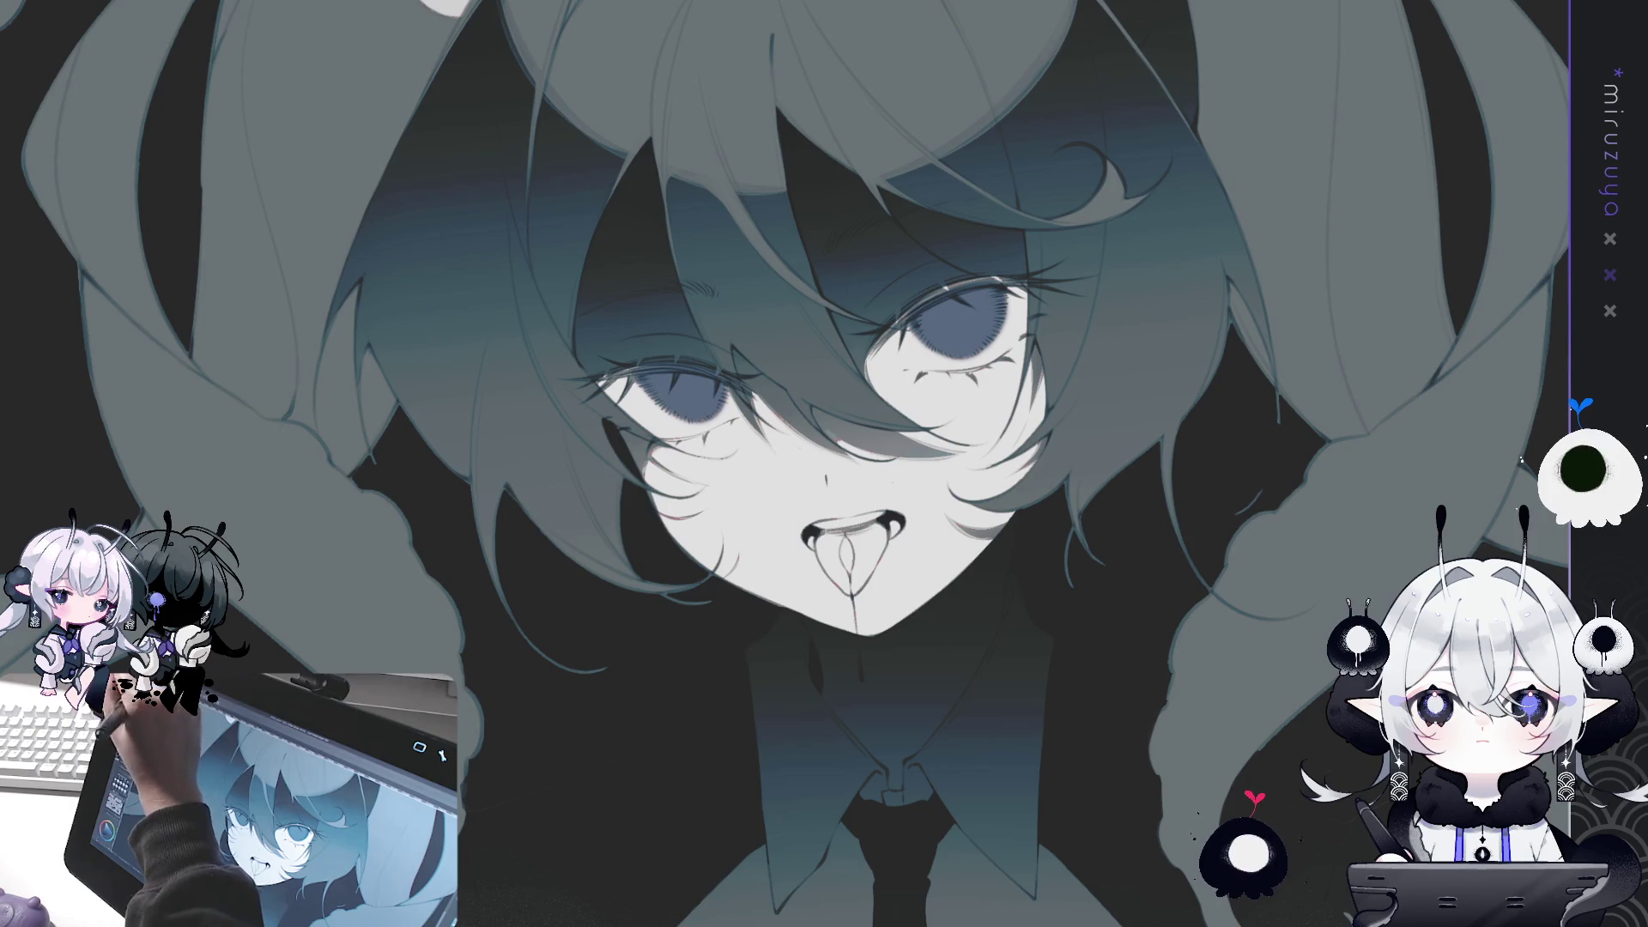
pyautogui.moveTo(961, 211)
pyautogui.mouseDown()
pyautogui.moveTo(909, 438)
pyautogui.moveTo(1038, 208)
pyautogui.mouseUp()
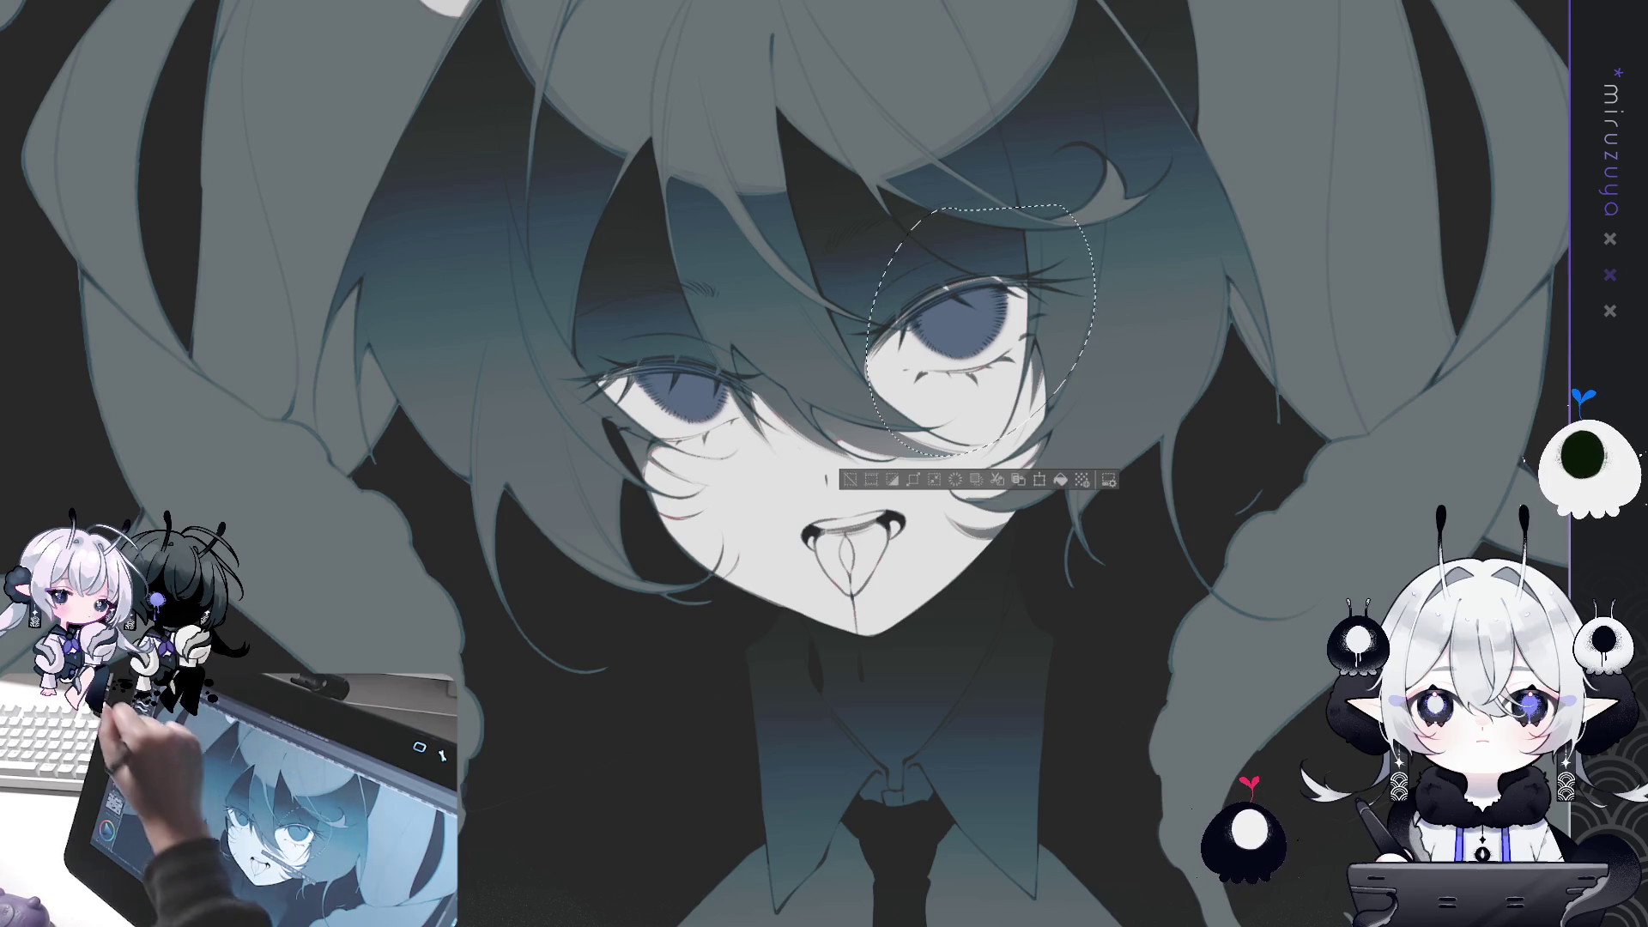
pyautogui.moveTo(926, 284); pyautogui.dragTo(995, 339)
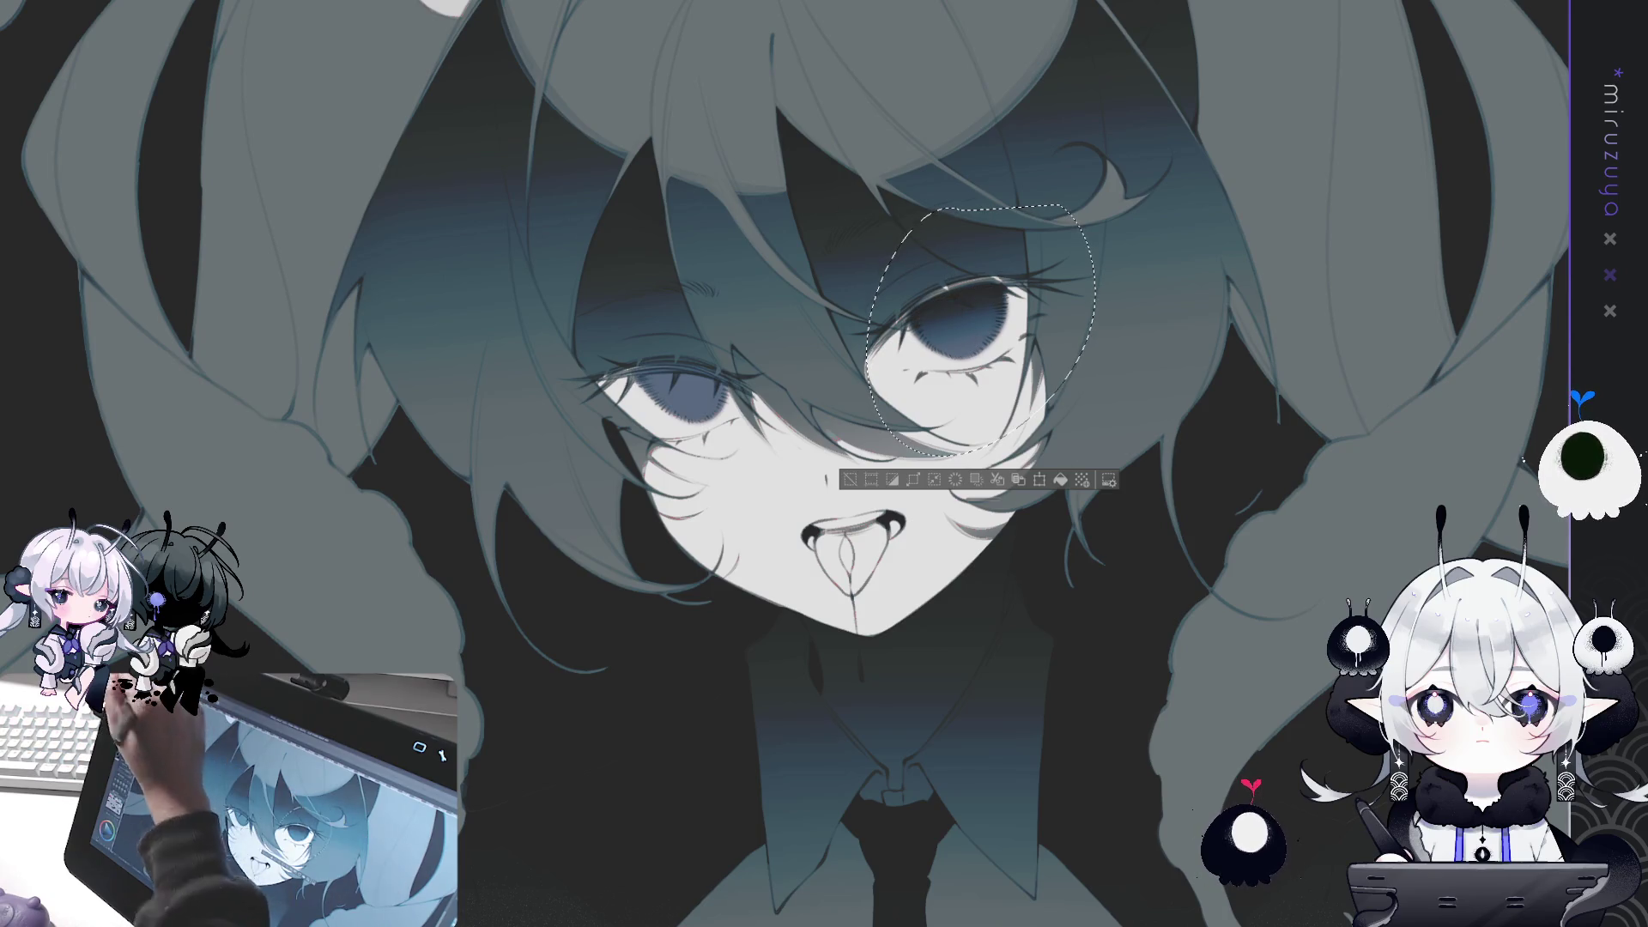
pyautogui.moveTo(678, 242); pyautogui.dragTo(691, 240)
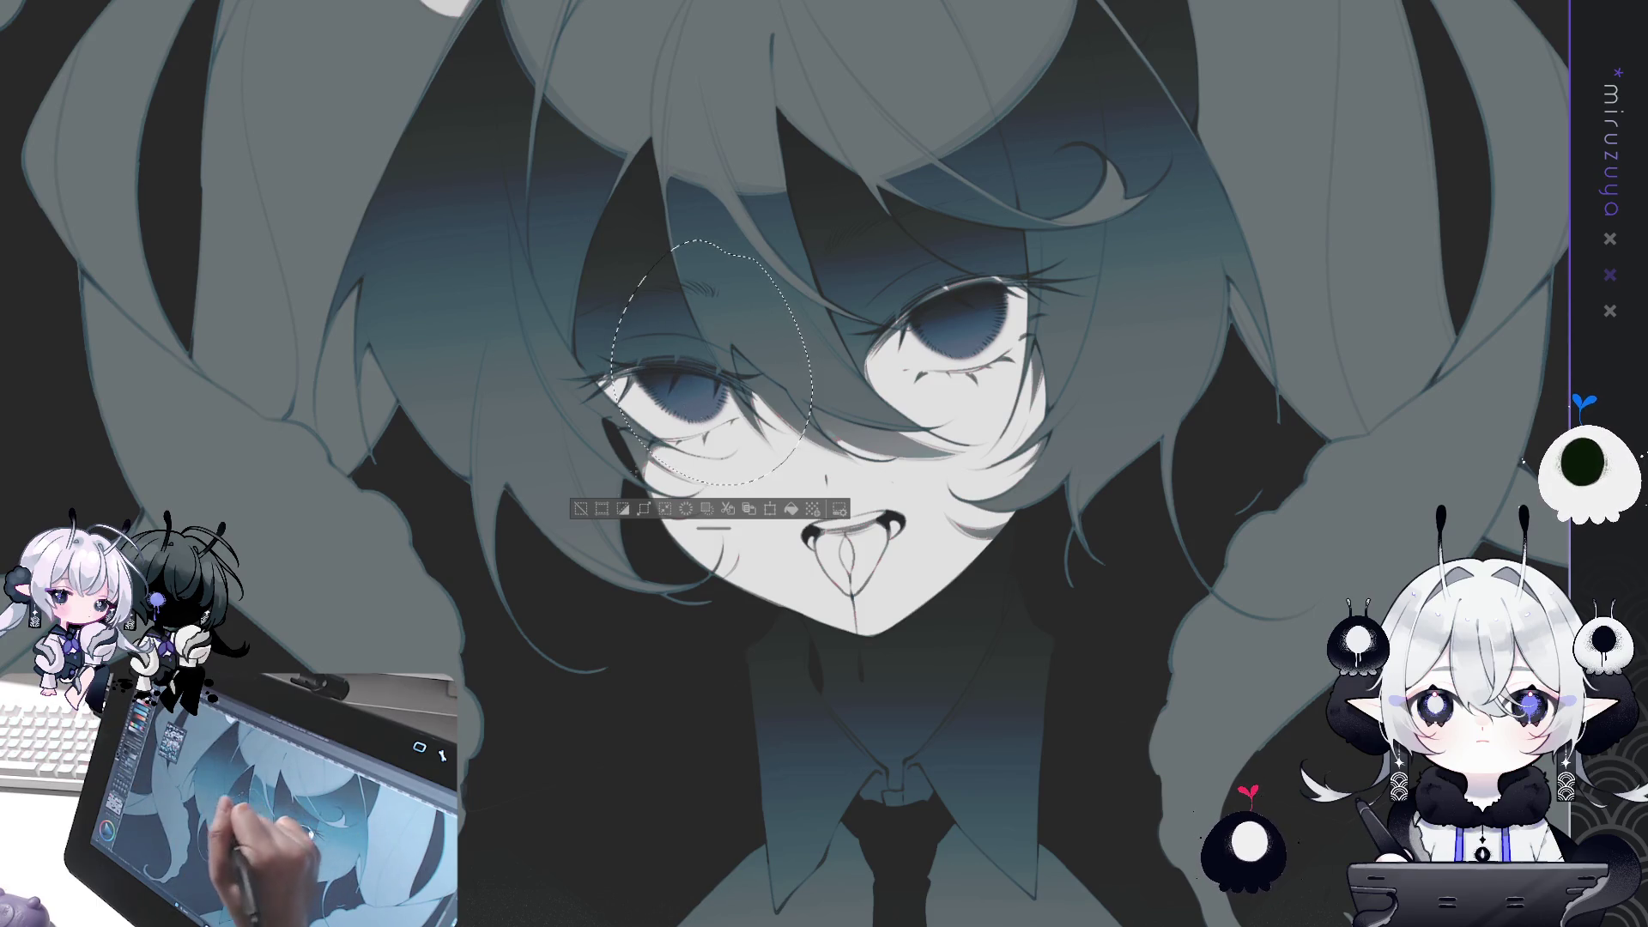
pyautogui.click(580, 508)
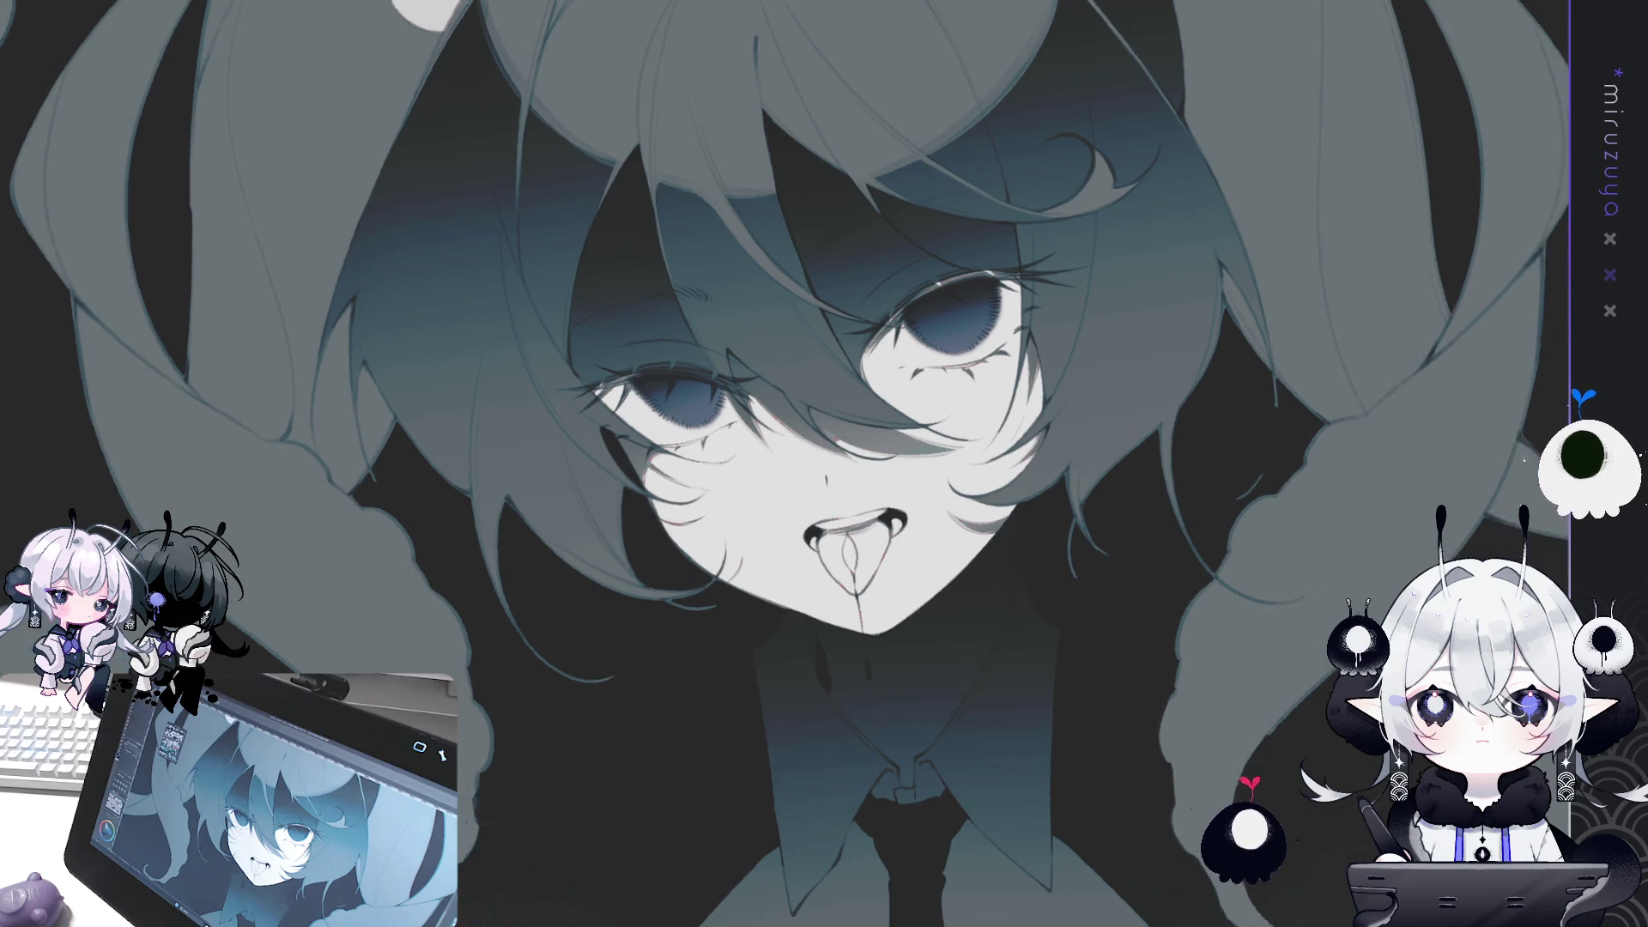
pyautogui.press('r')
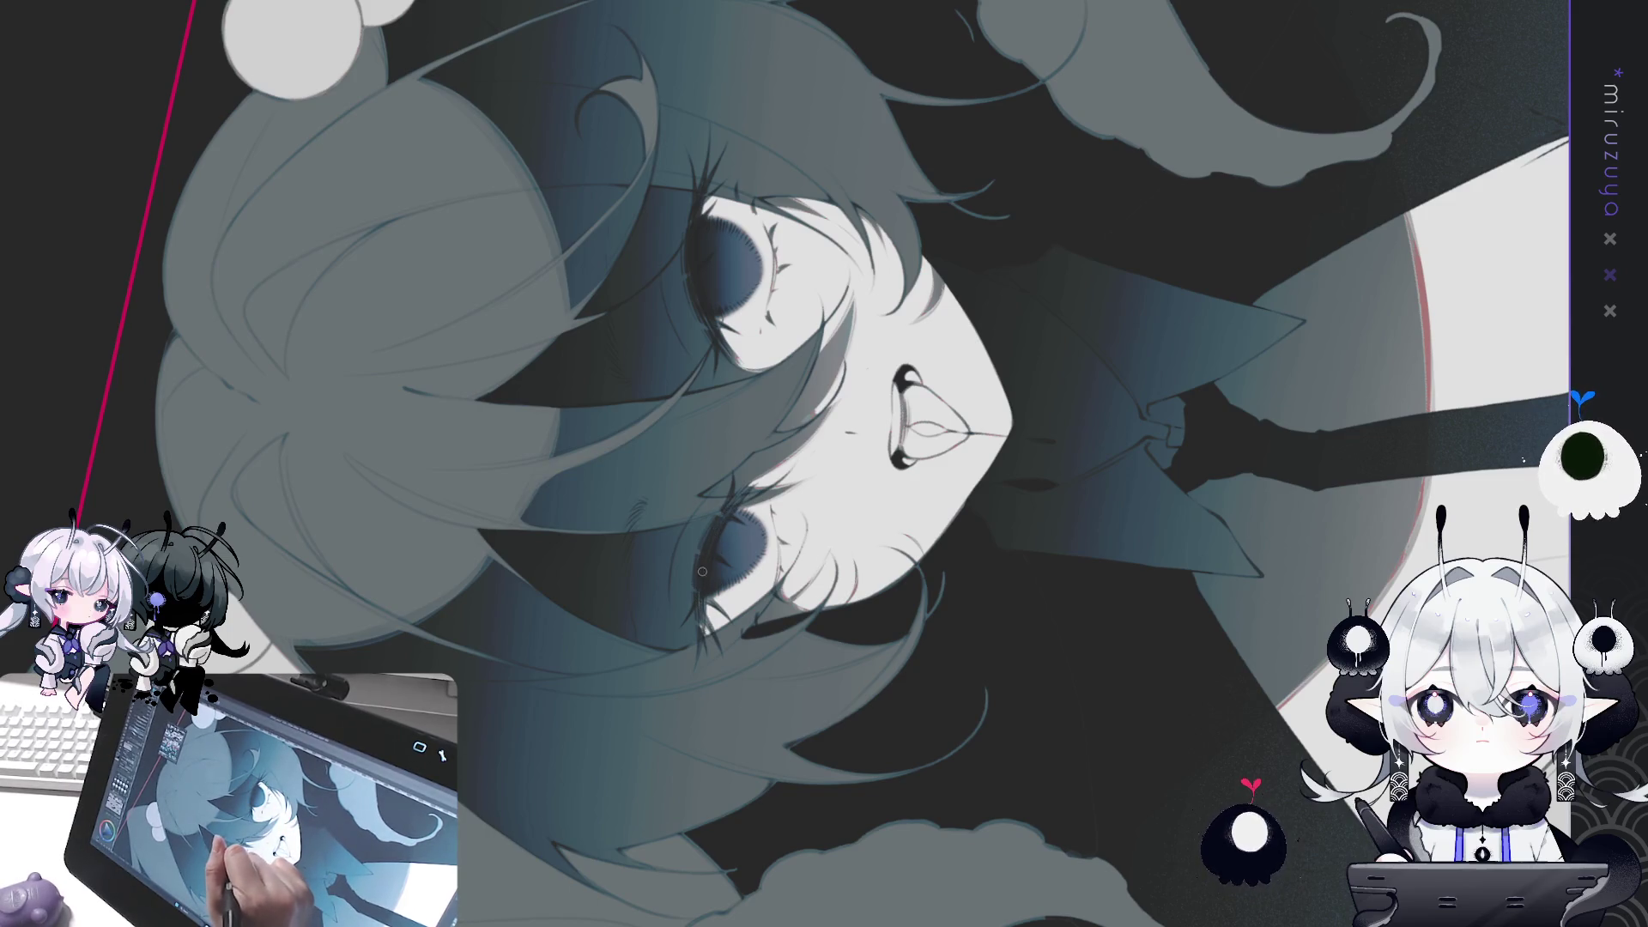
pyautogui.hotkey('ctrl', '@')
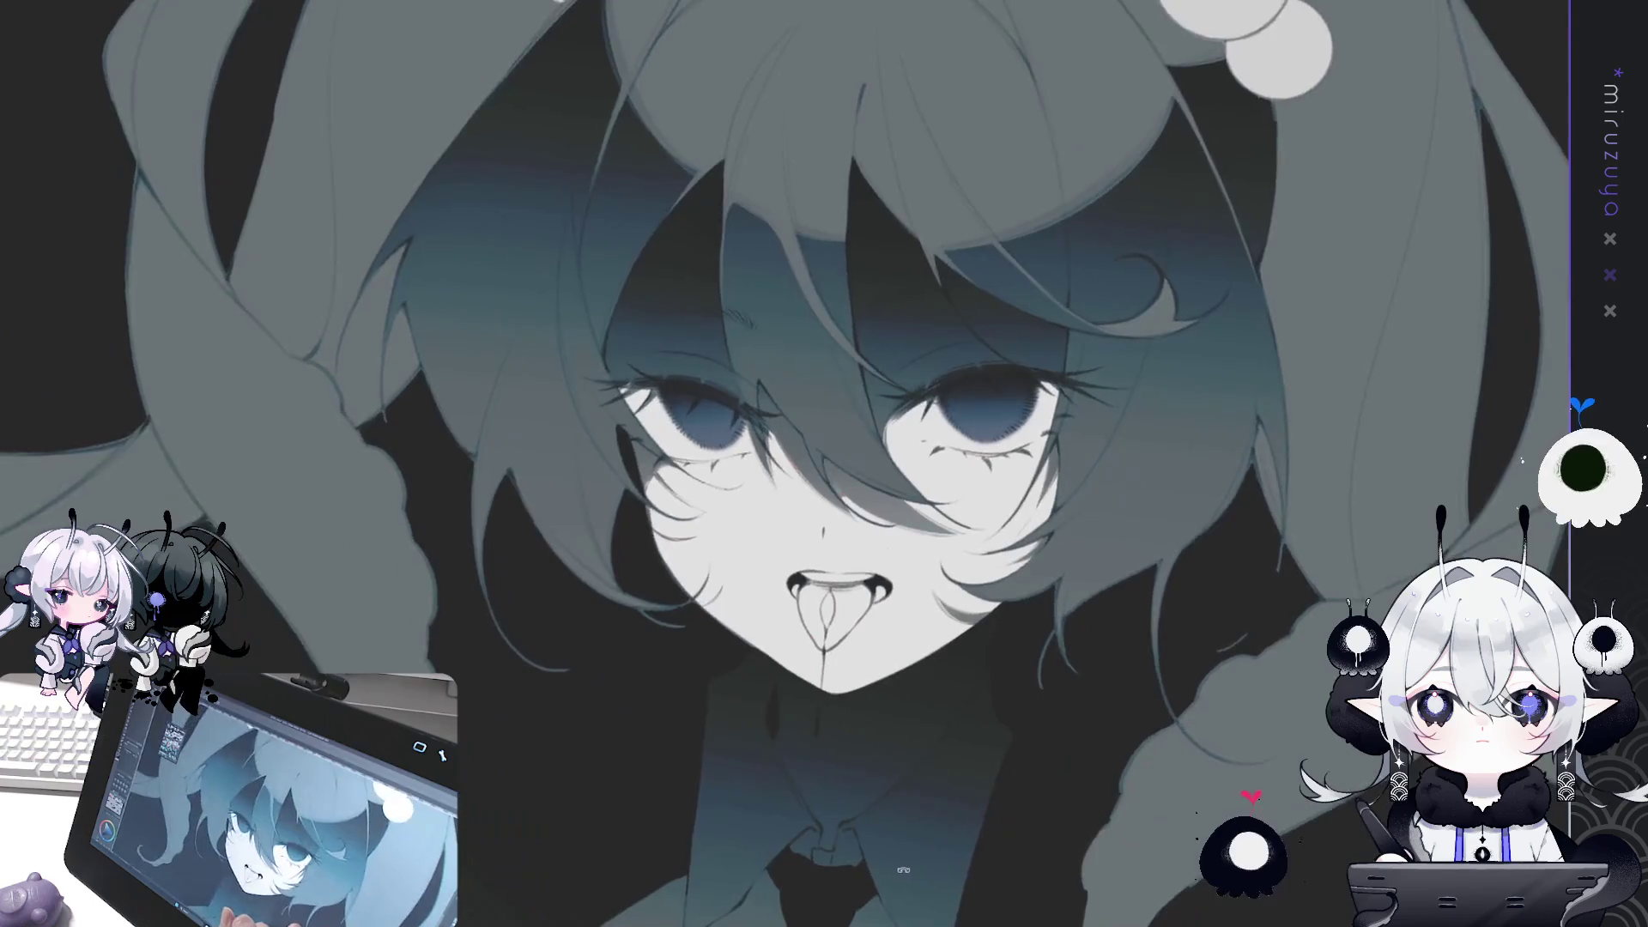
pyautogui.moveTo(823, 463); pyautogui.dragTo(803, 409)
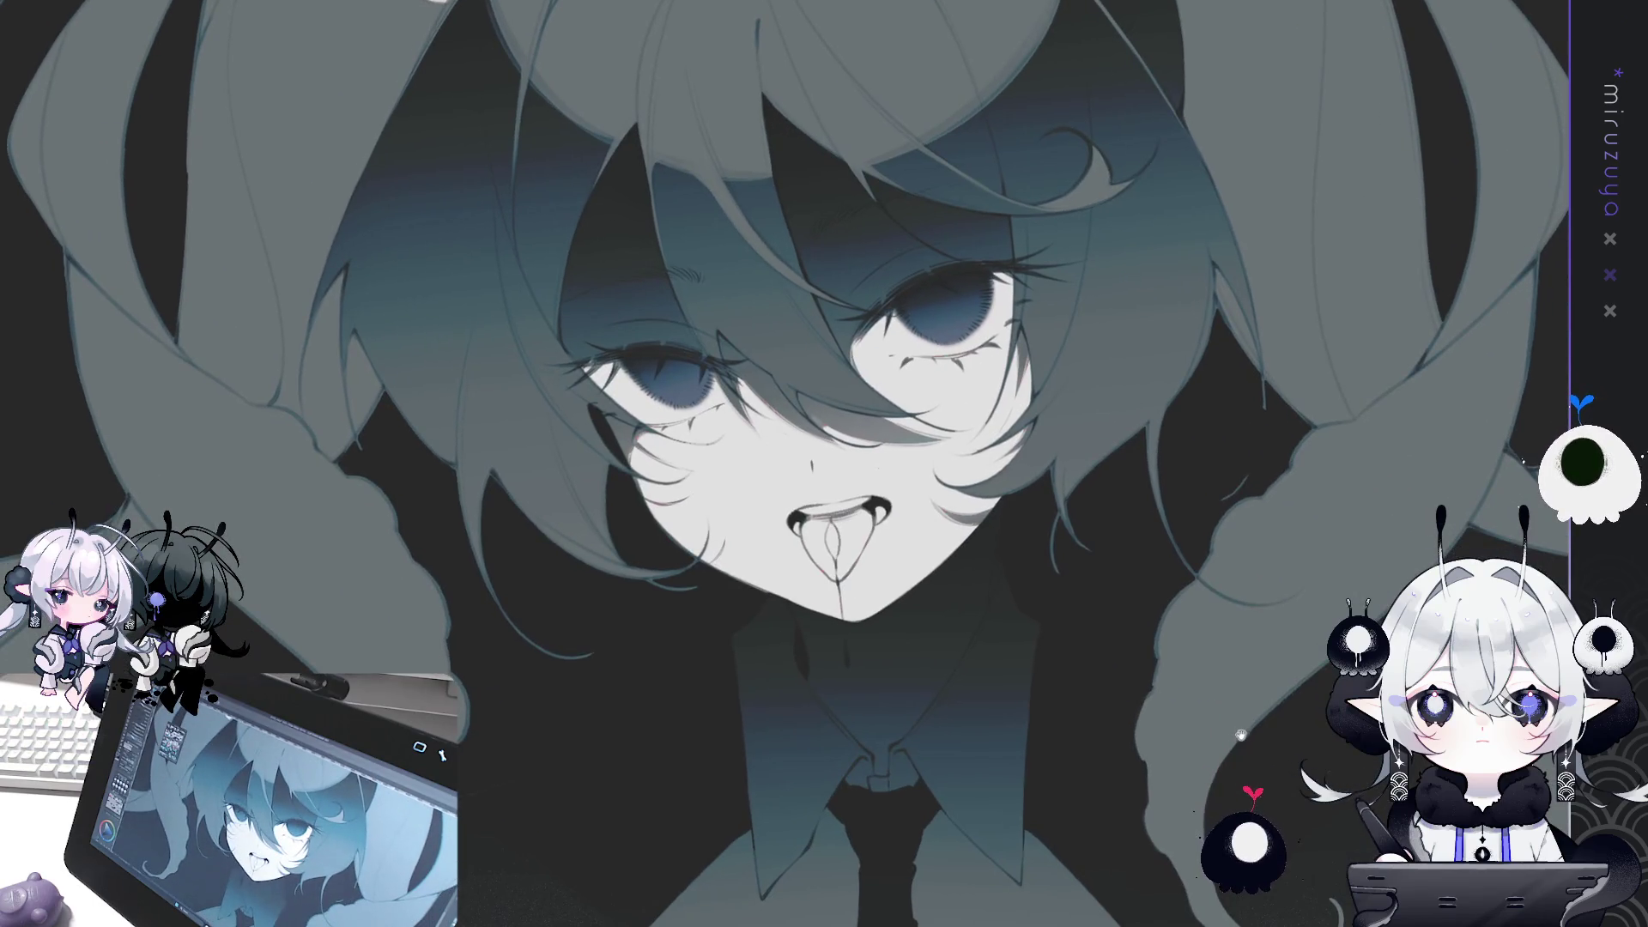
pyautogui.moveTo(1367, 572); pyautogui.dragTo(1316, 587)
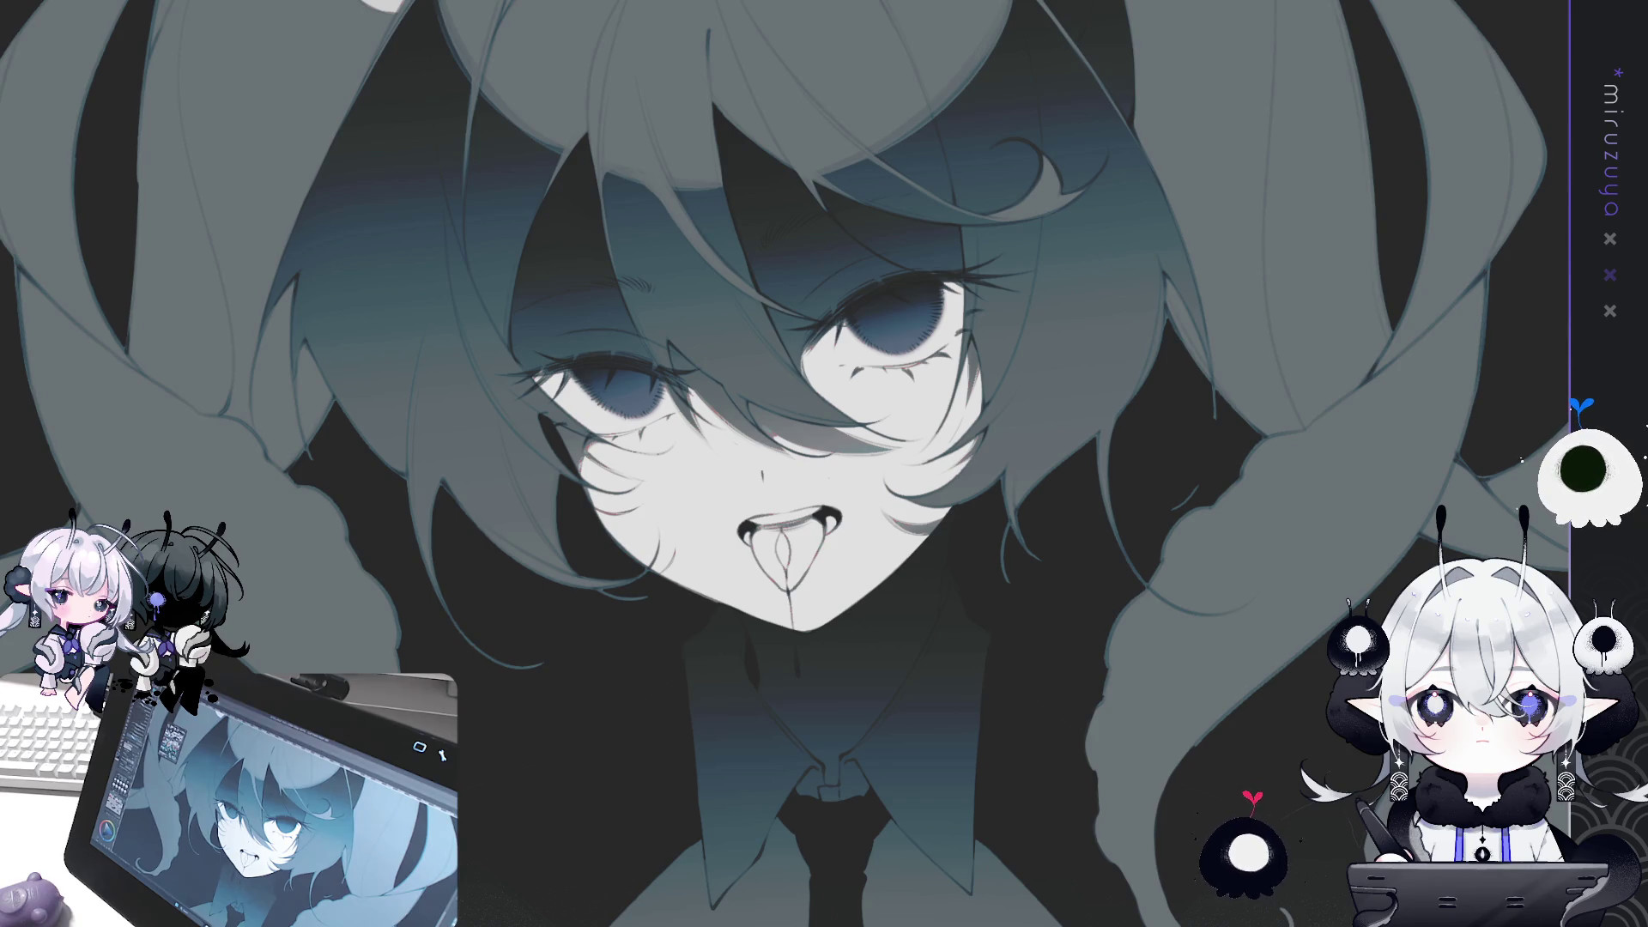
pyautogui.hotkey('ctrl', '+')
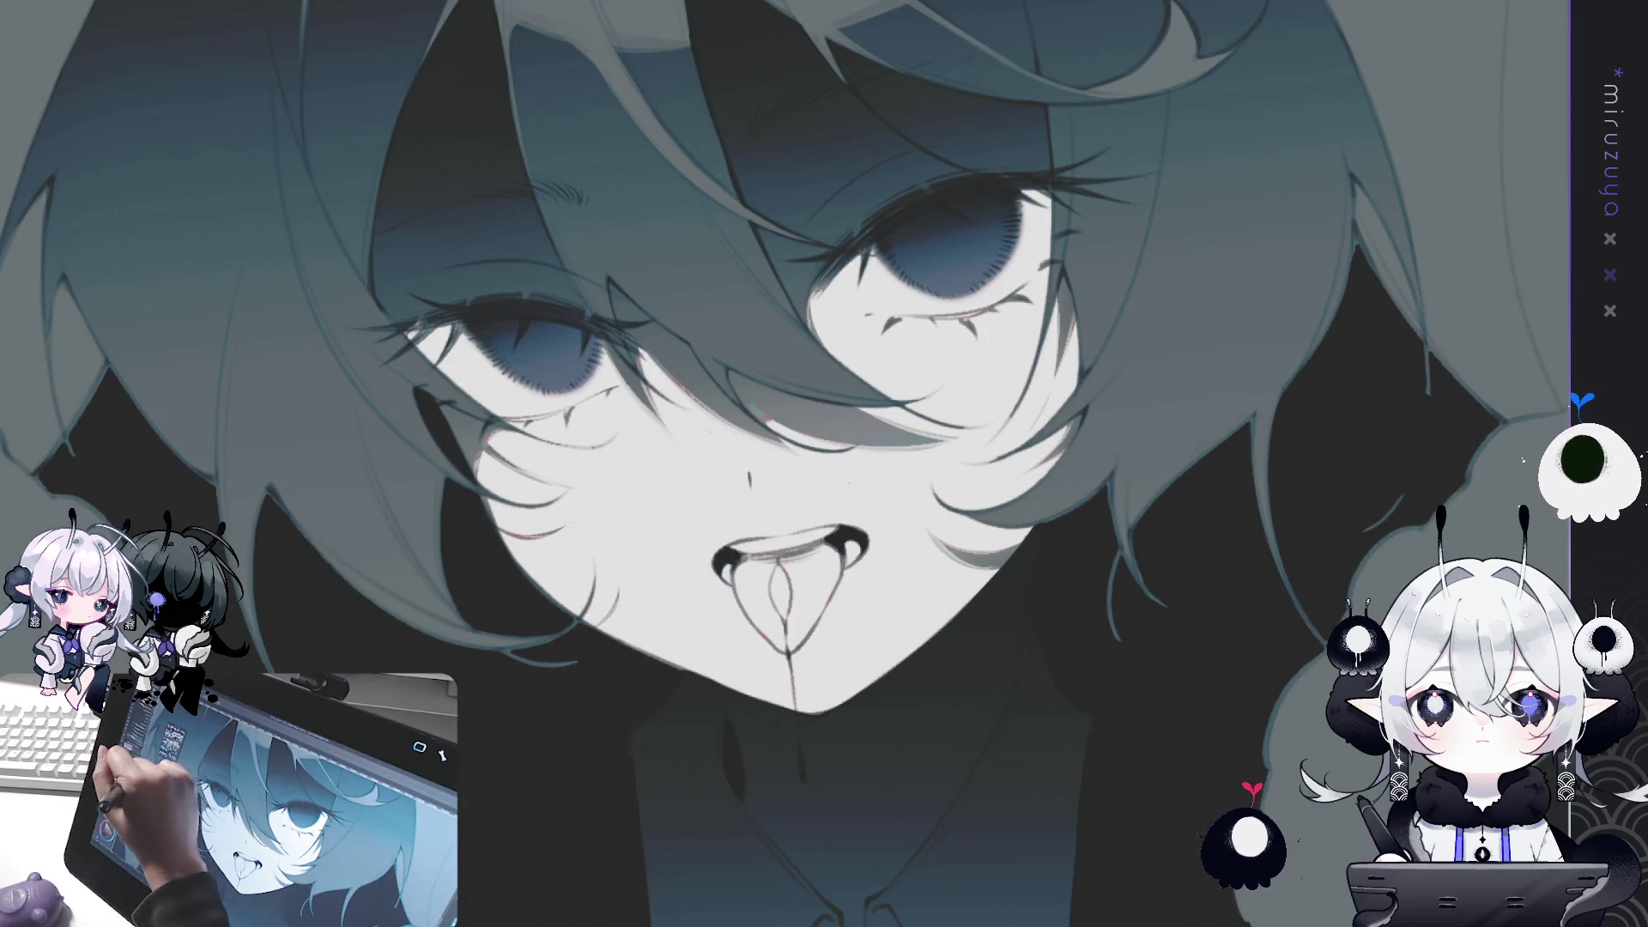
# Paint a larger magenta glow on the right iris and nudge the left eye down and right.
pyautogui.moveTo(979, 245)
pyautogui.mouseDown()
pyautogui.moveTo(927, 206)
pyautogui.moveTo(944, 214)
pyautogui.mouseUp()
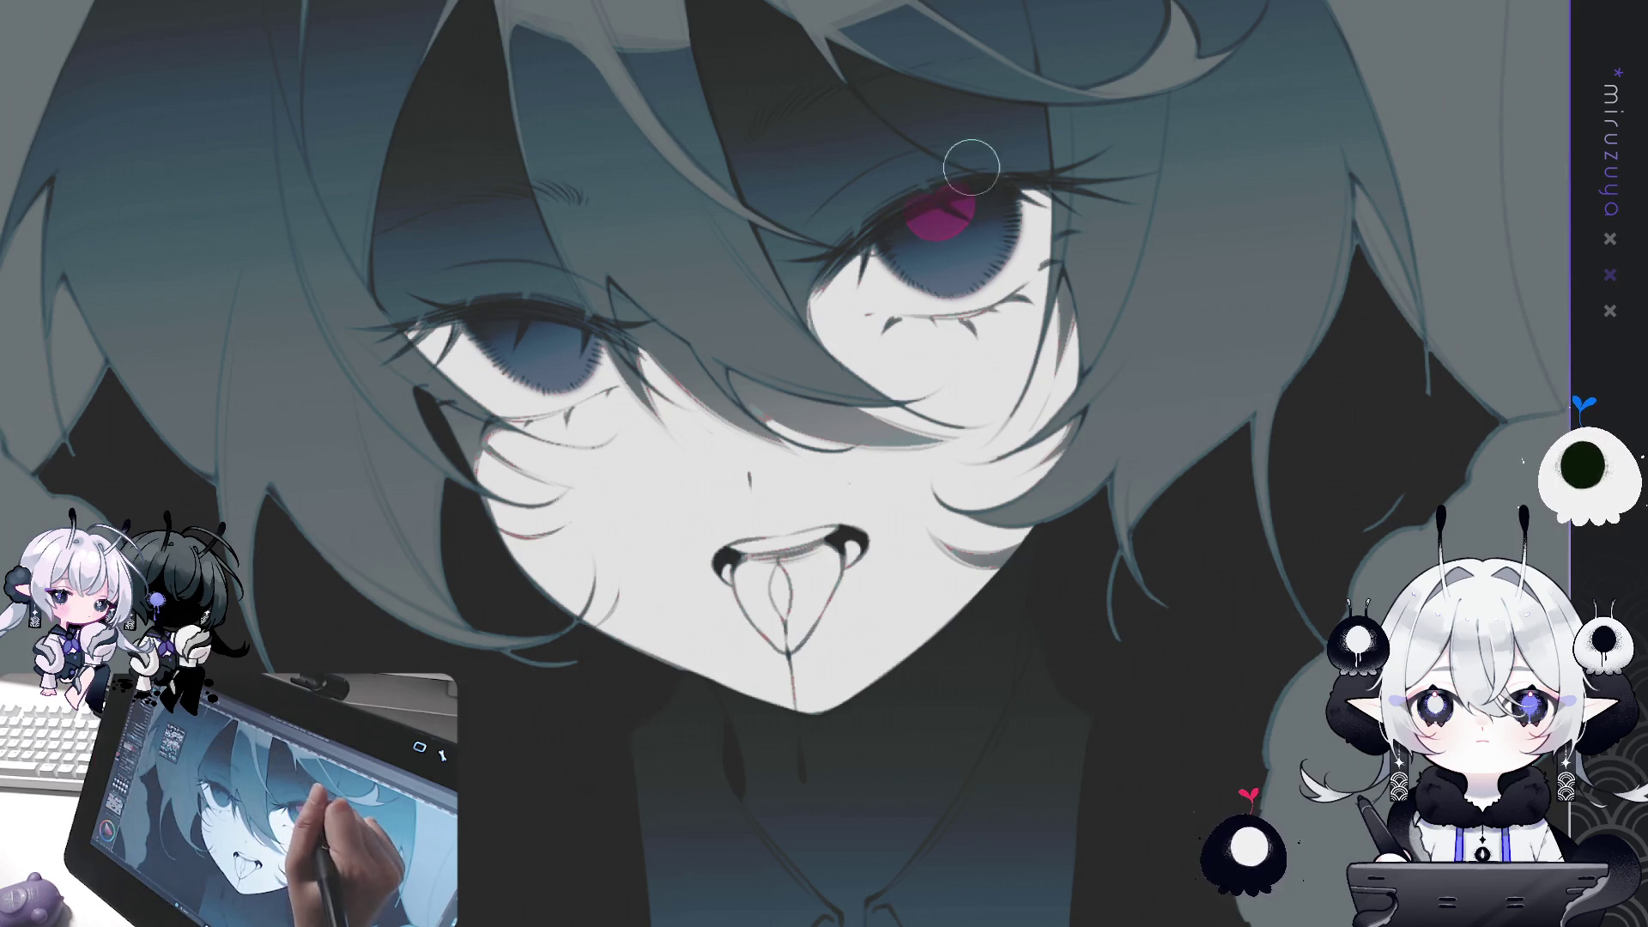
pyautogui.hotkey('ctrl', 'z')
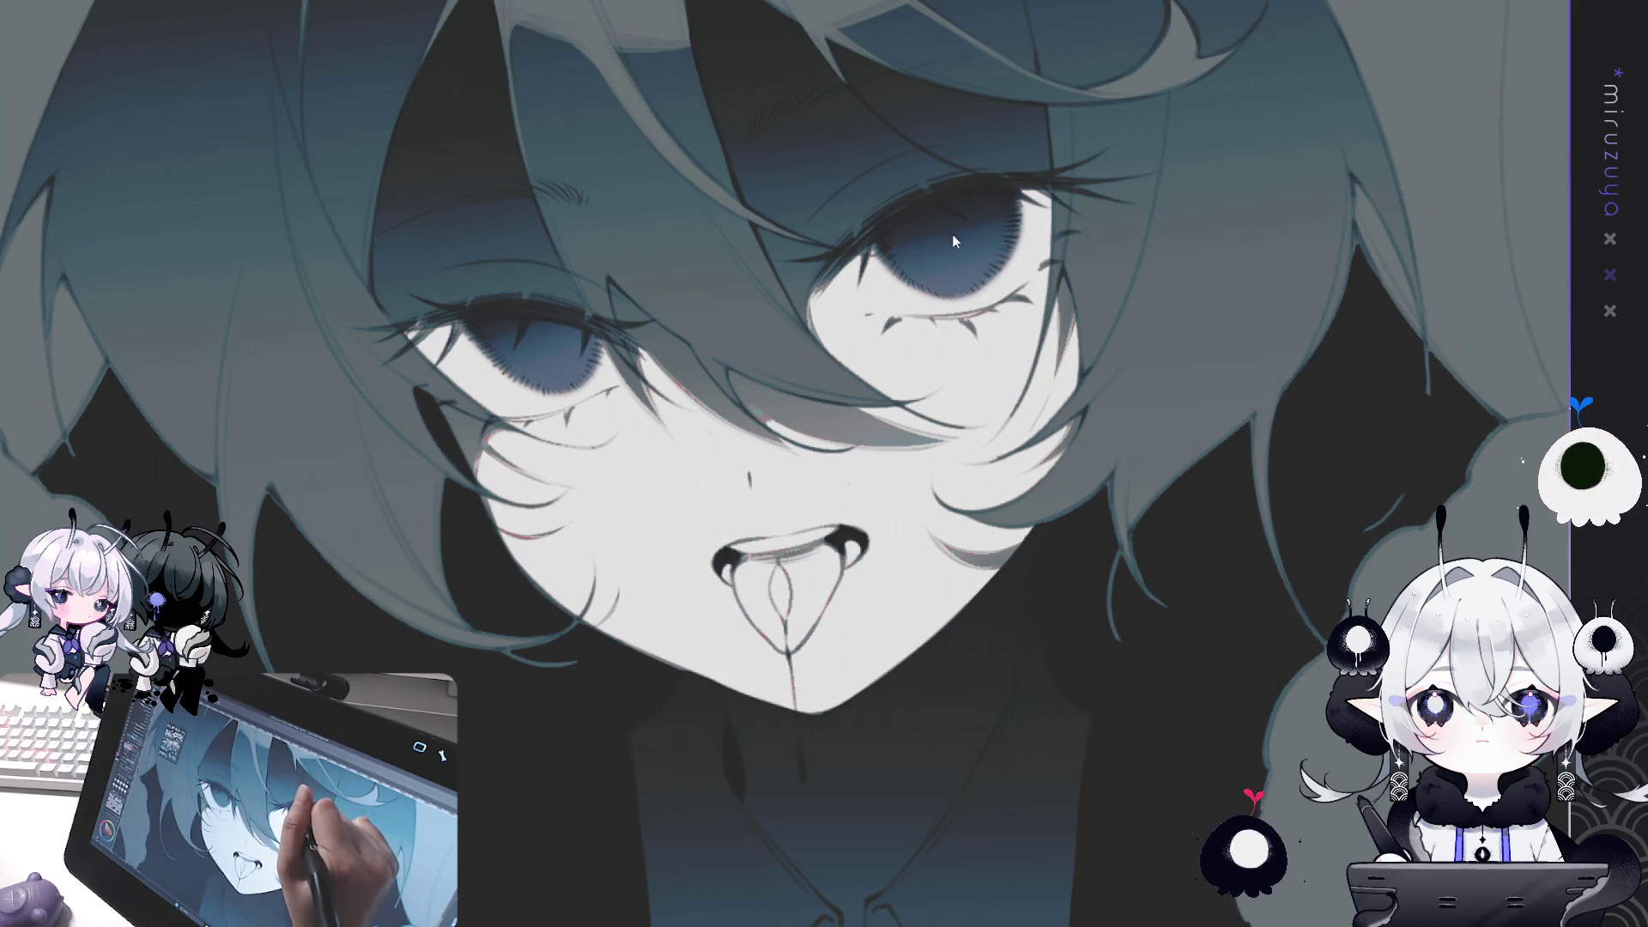
pyautogui.moveTo(932, 222); pyautogui.dragTo(943, 203)
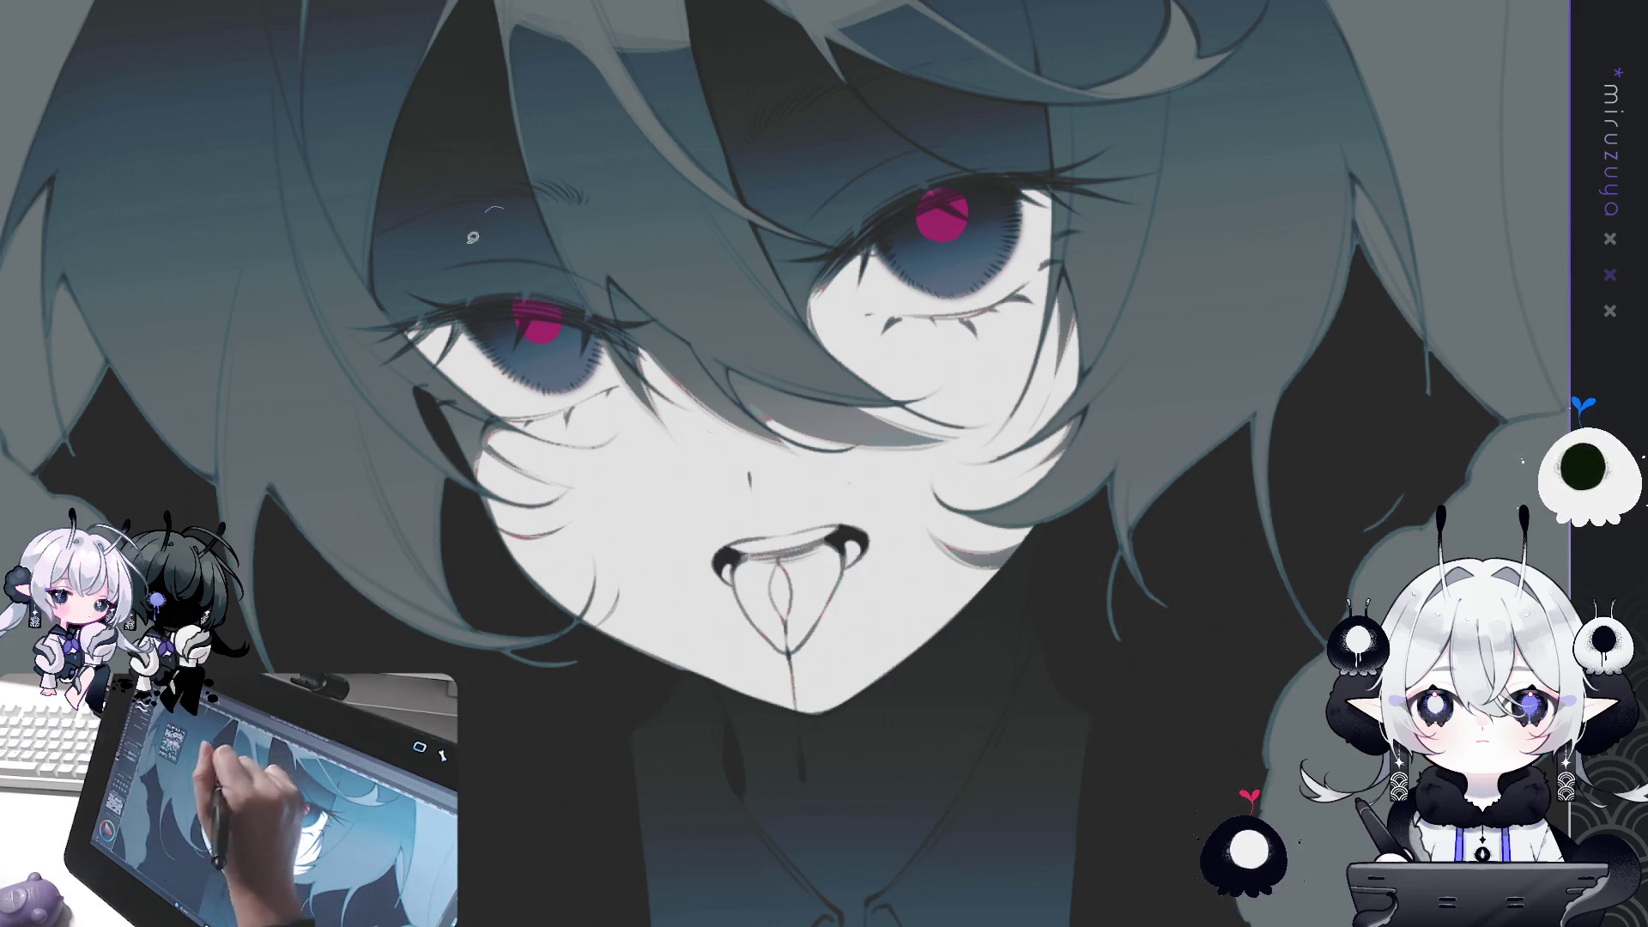
pyautogui.moveTo(477, 233); pyautogui.dragTo(494, 158)
pyautogui.moveTo(563, 303); pyautogui.dragTo(566, 309)
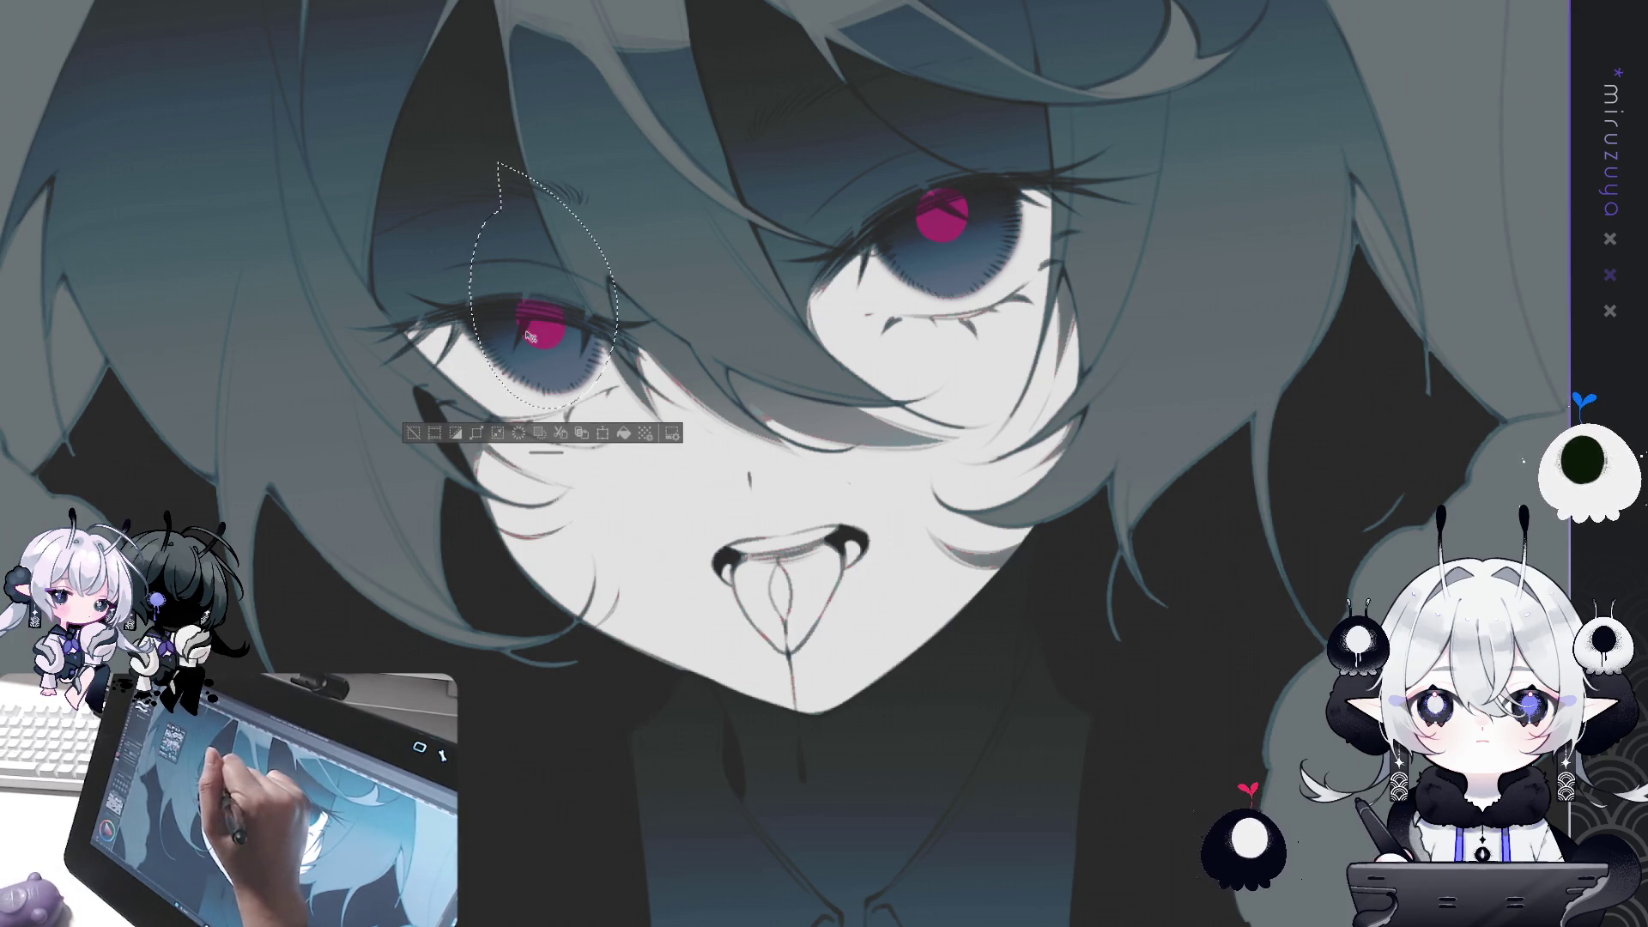
pyautogui.hotkey('ctrl', 'd')
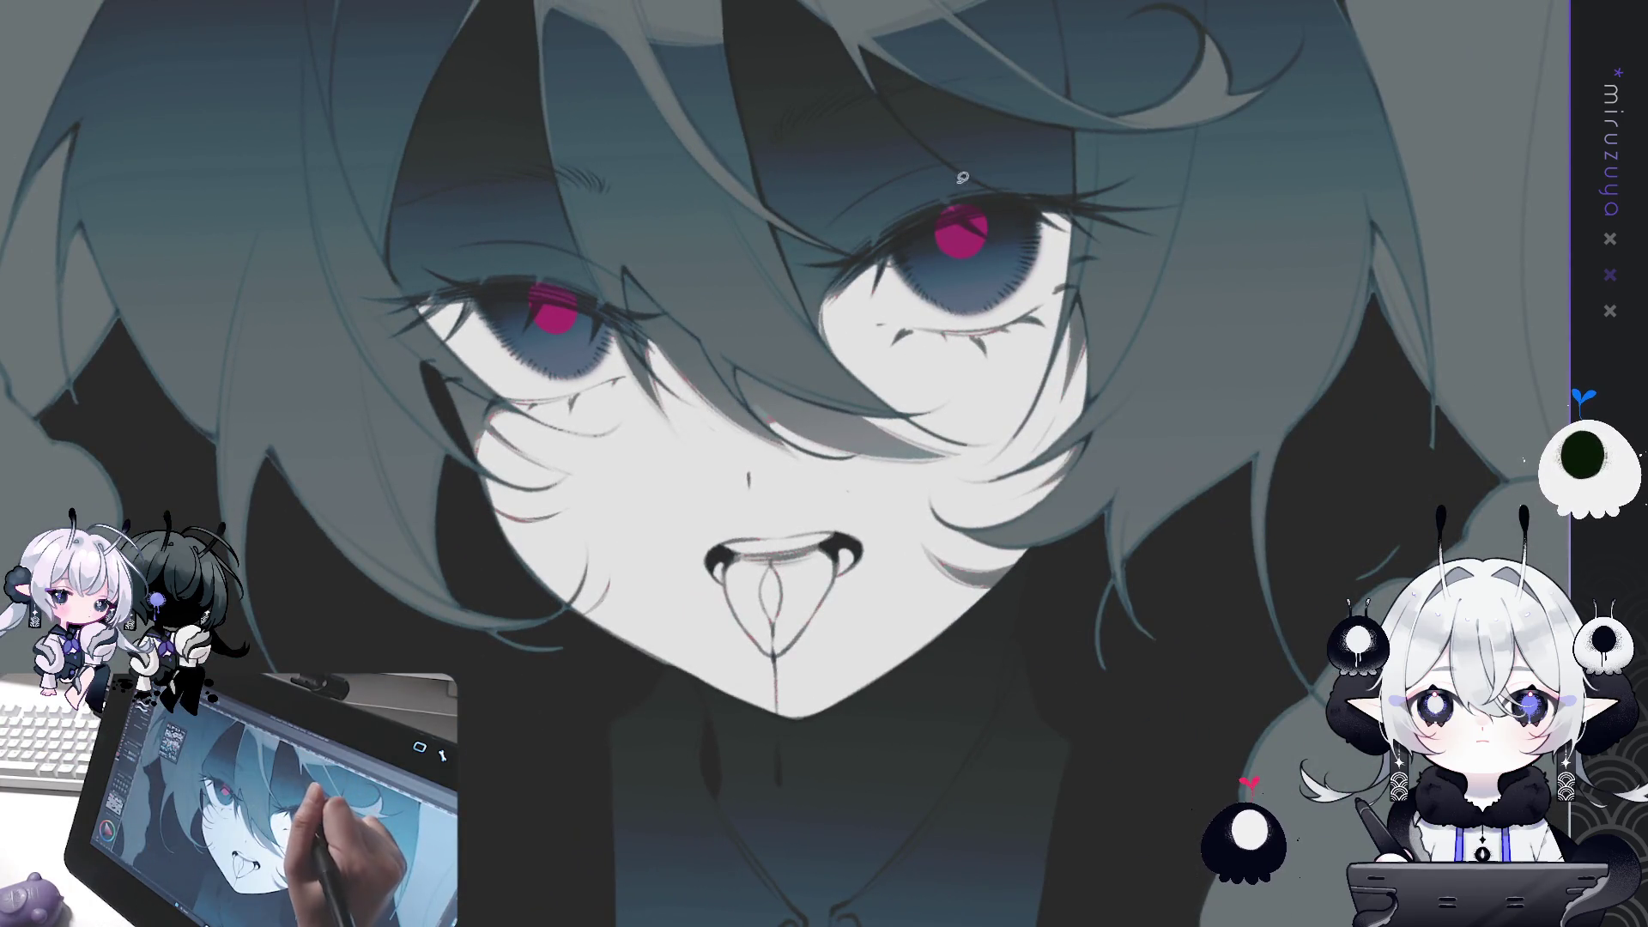
# Select and slightly rotate the right eye with a transform, then deselect.
pyautogui.moveTo(972, 135); pyautogui.dragTo(966, 146)
pyautogui.hotkey('ctrl', 't')
pyautogui.moveTo(1019, 322); pyautogui.dragTo(1025, 328)
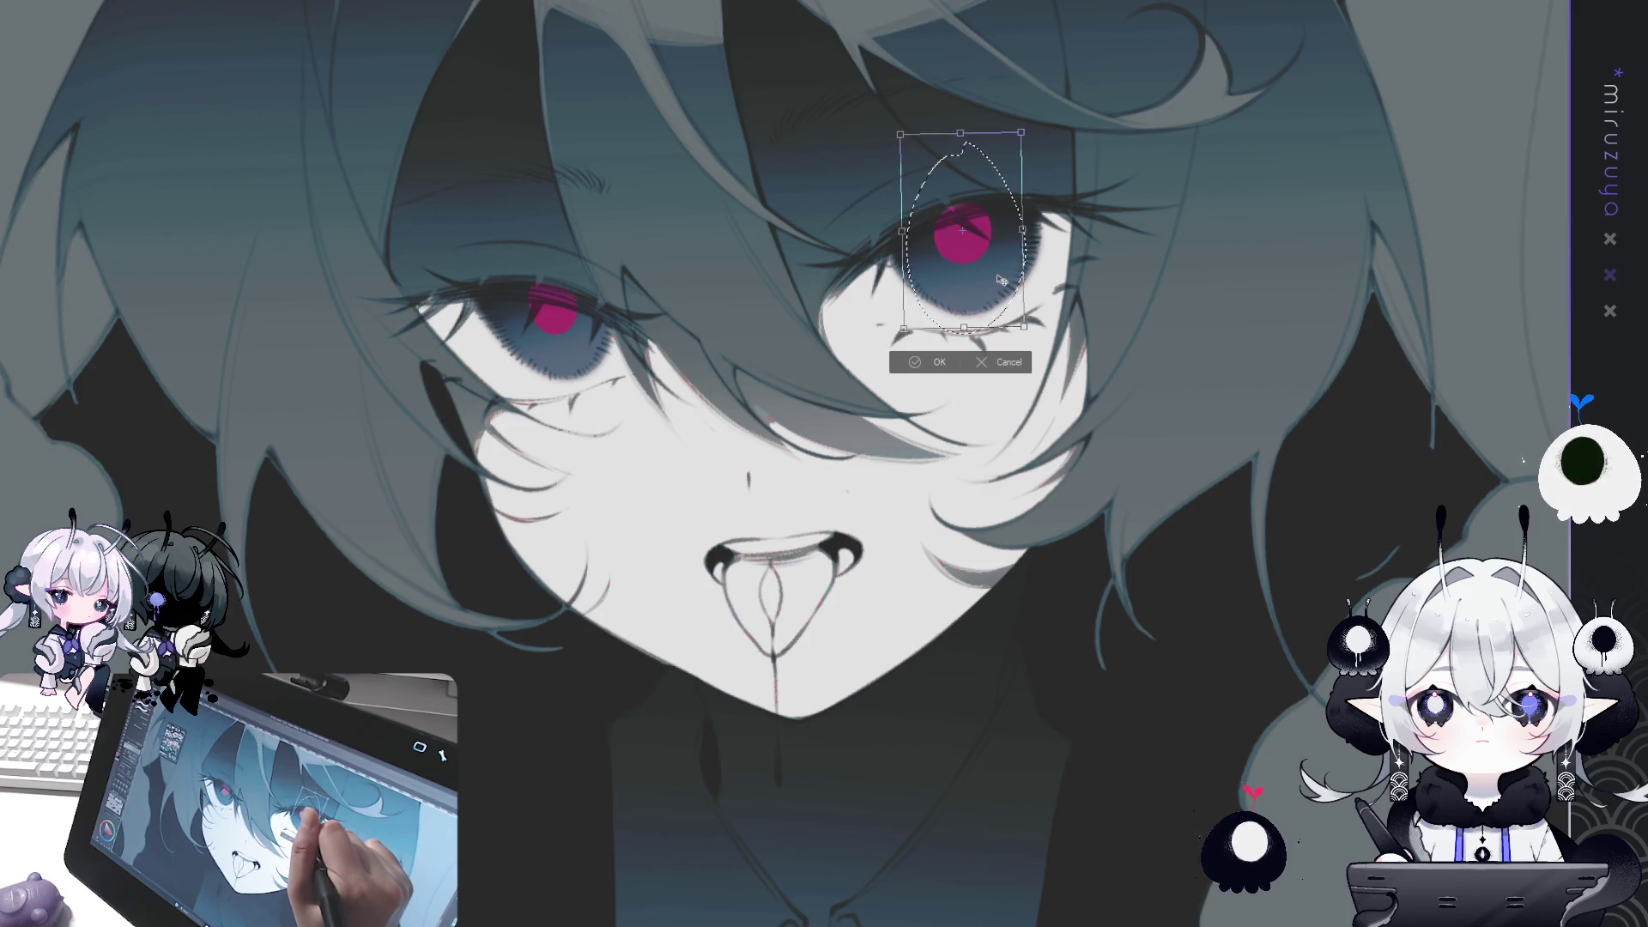
pyautogui.press('Return')
pyautogui.click(836, 357)
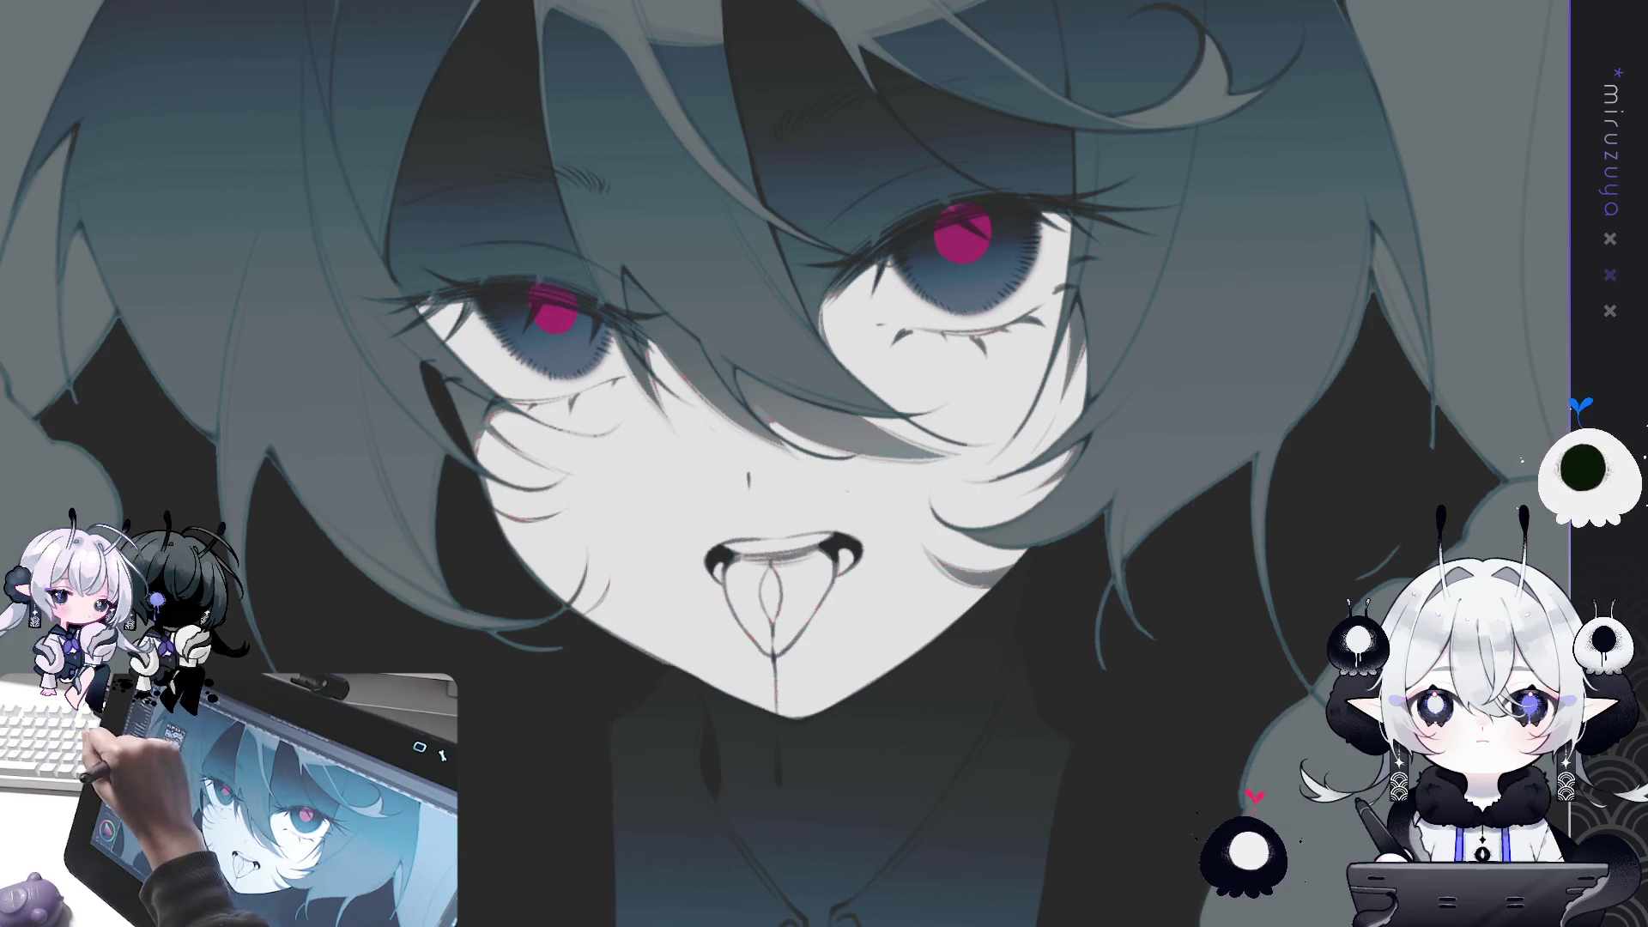
pyautogui.moveTo(787, 468); pyautogui.dragTo(904, 250)
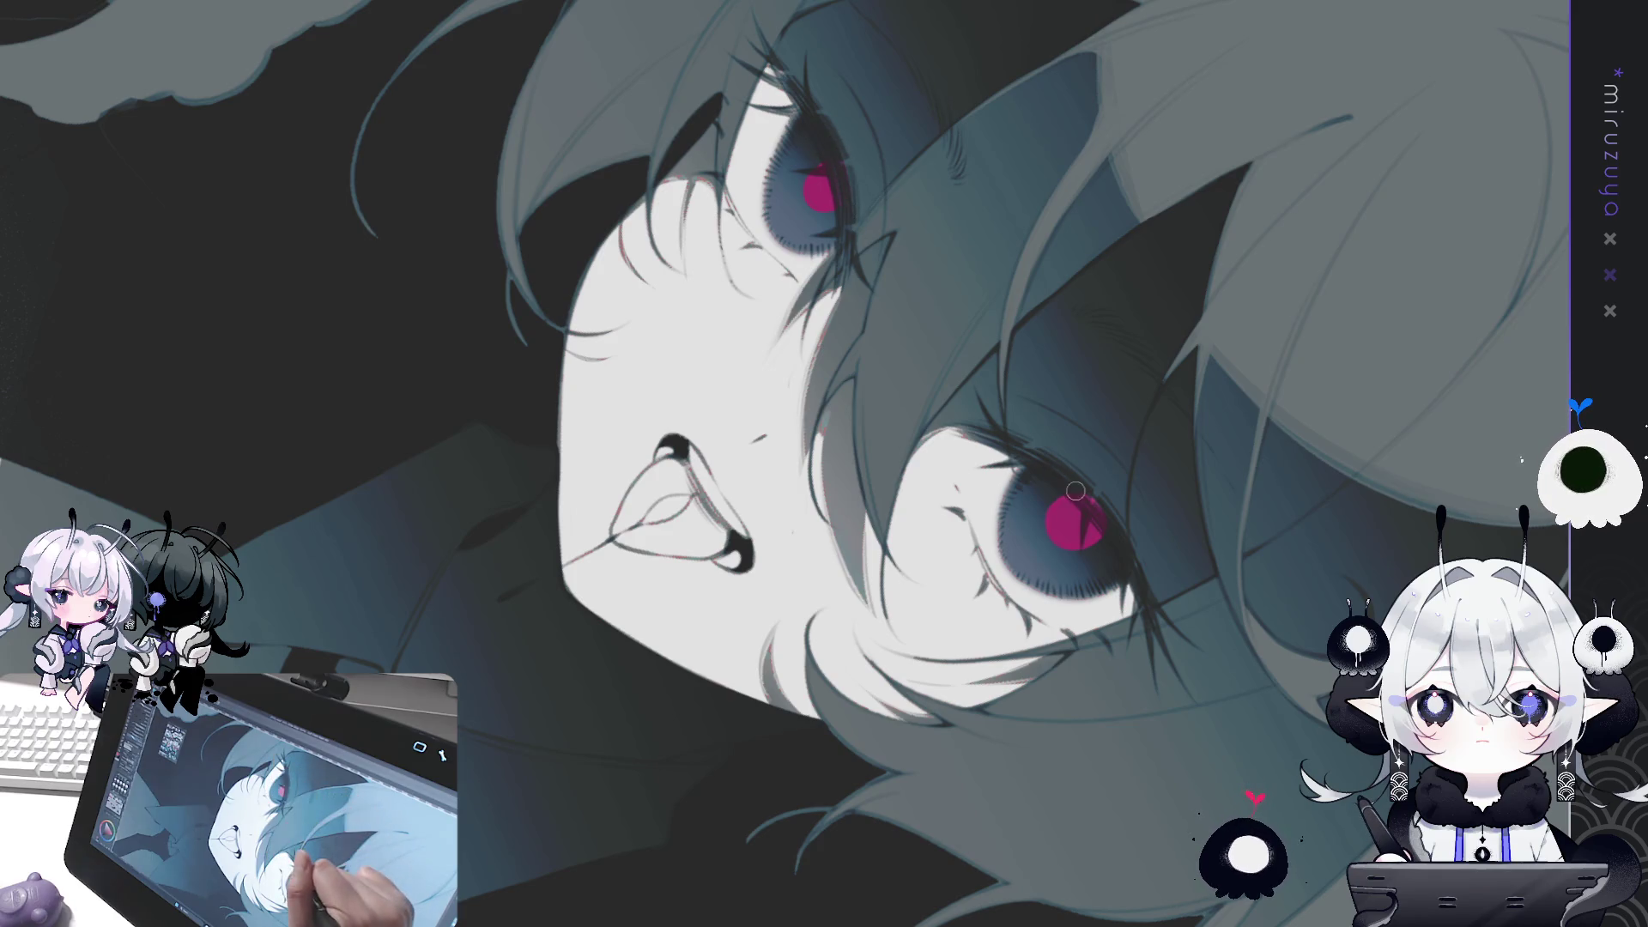
pyautogui.hotkey('ctrl', '0')
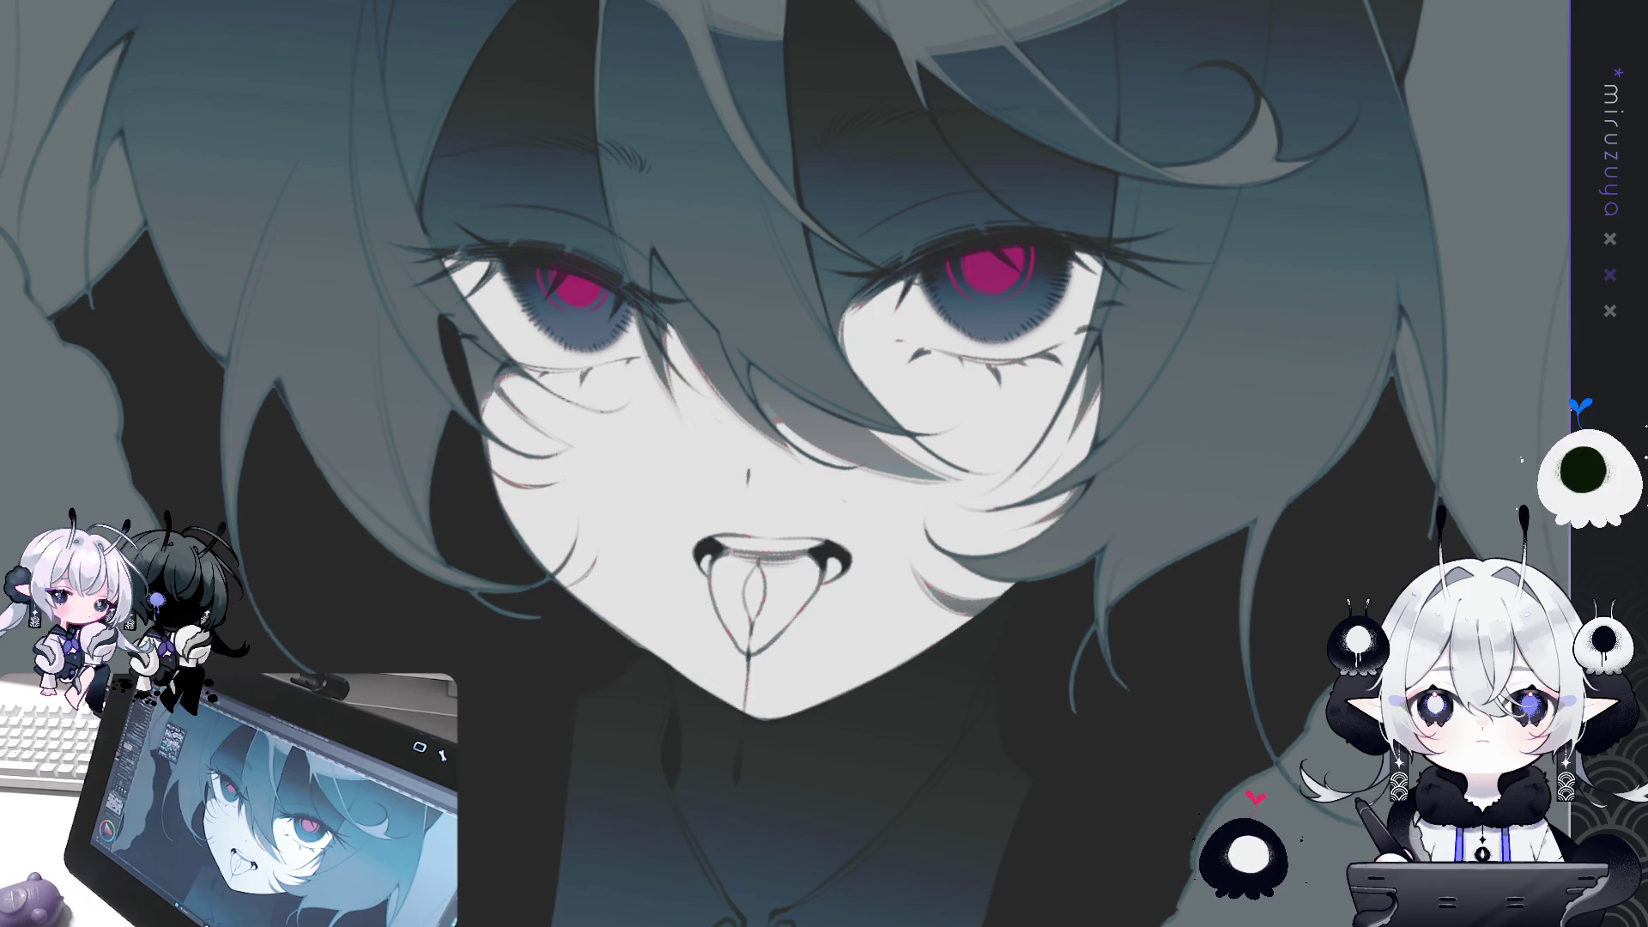
pyautogui.press('-')
pyautogui.hotkey('ctrl', '-')
pyautogui.hotkey('ctrl', '+')
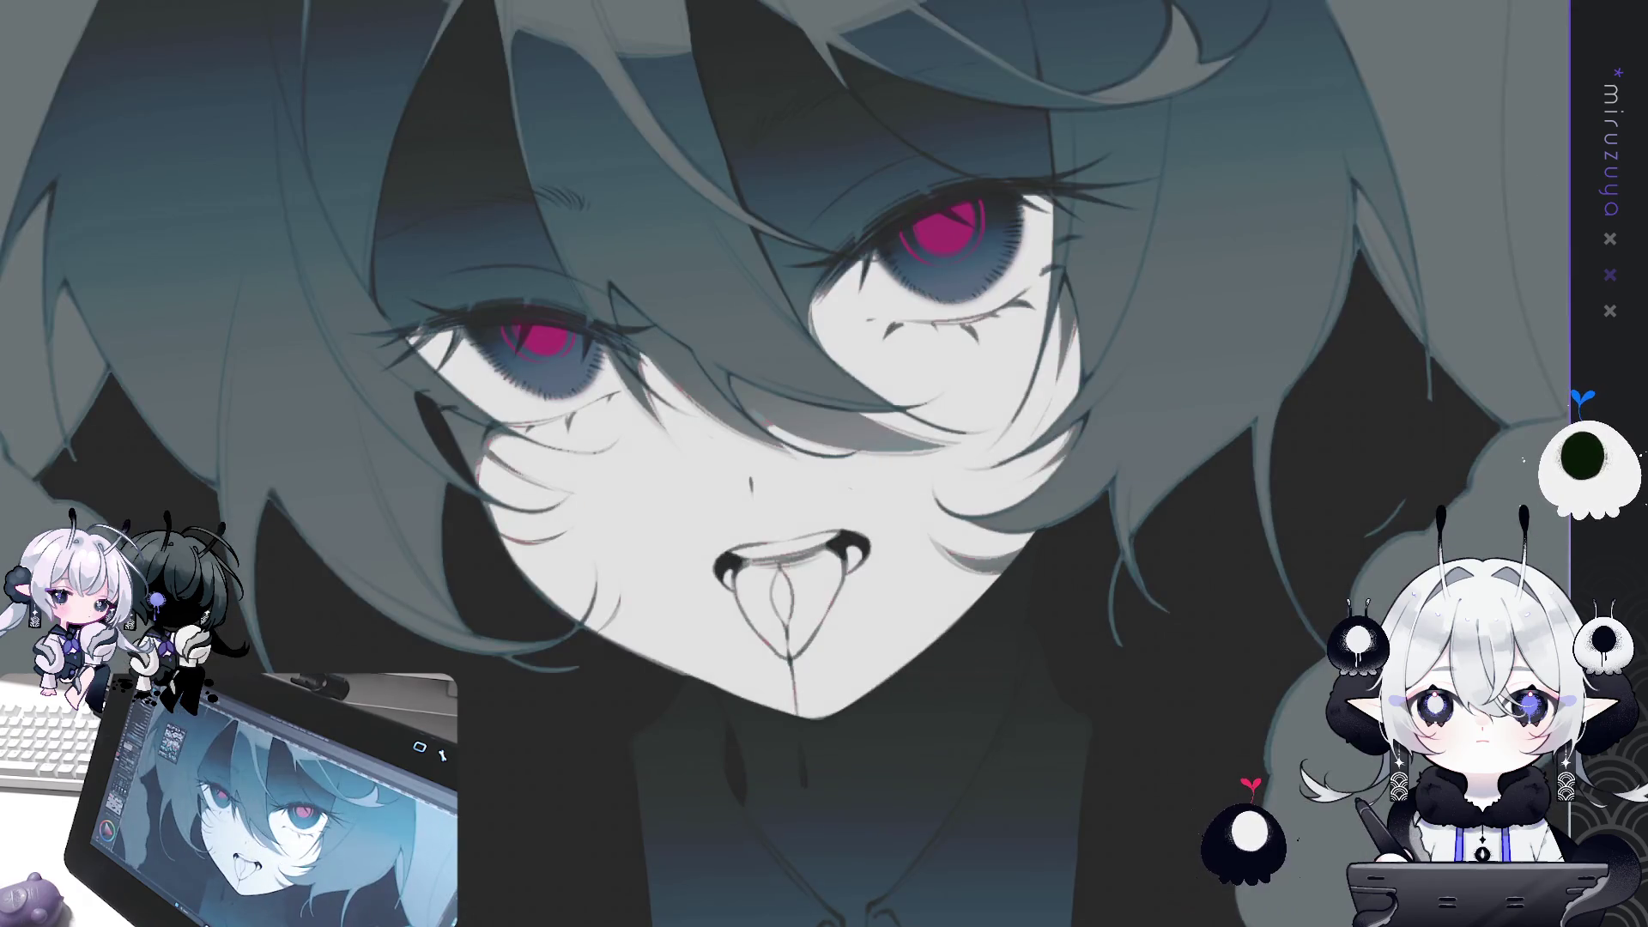
pyautogui.hotkey('ctrl', '+')
pyautogui.hotkey('ctrl', '-')
pyautogui.hotkey('ctrl', '-')
pyautogui.hotkey('ctrl', '-')
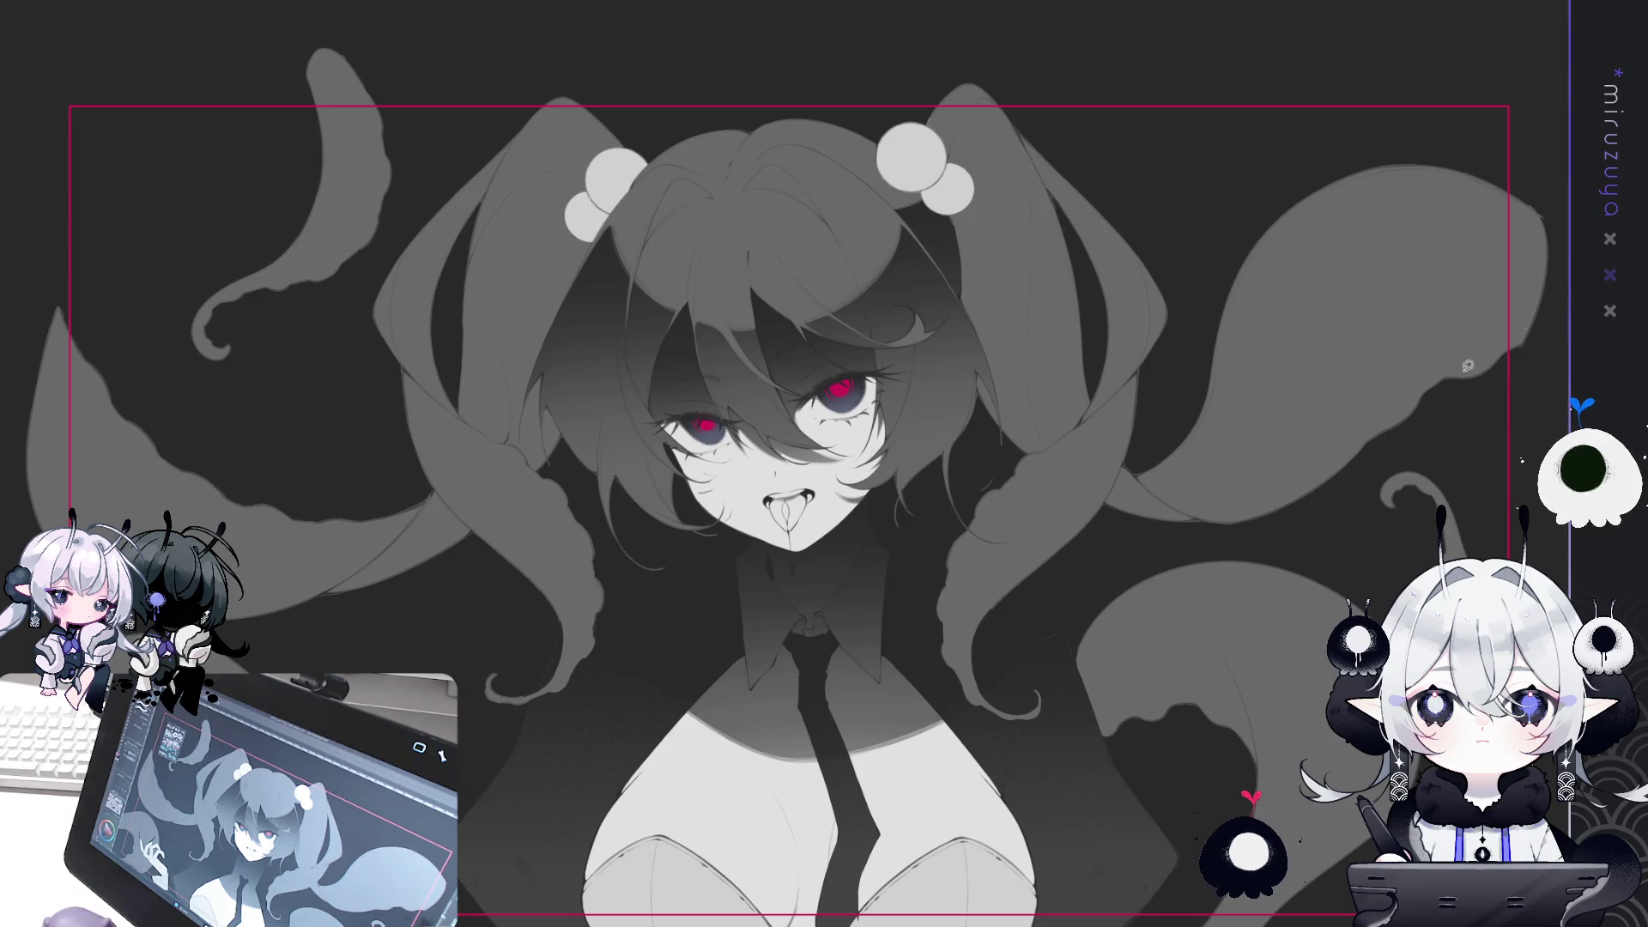
# Turn both irises cyan-teal, then zoom in and centre the eyes in the view.
pyautogui.moveTo(1033, 782); pyautogui.dragTo(1246, 539)
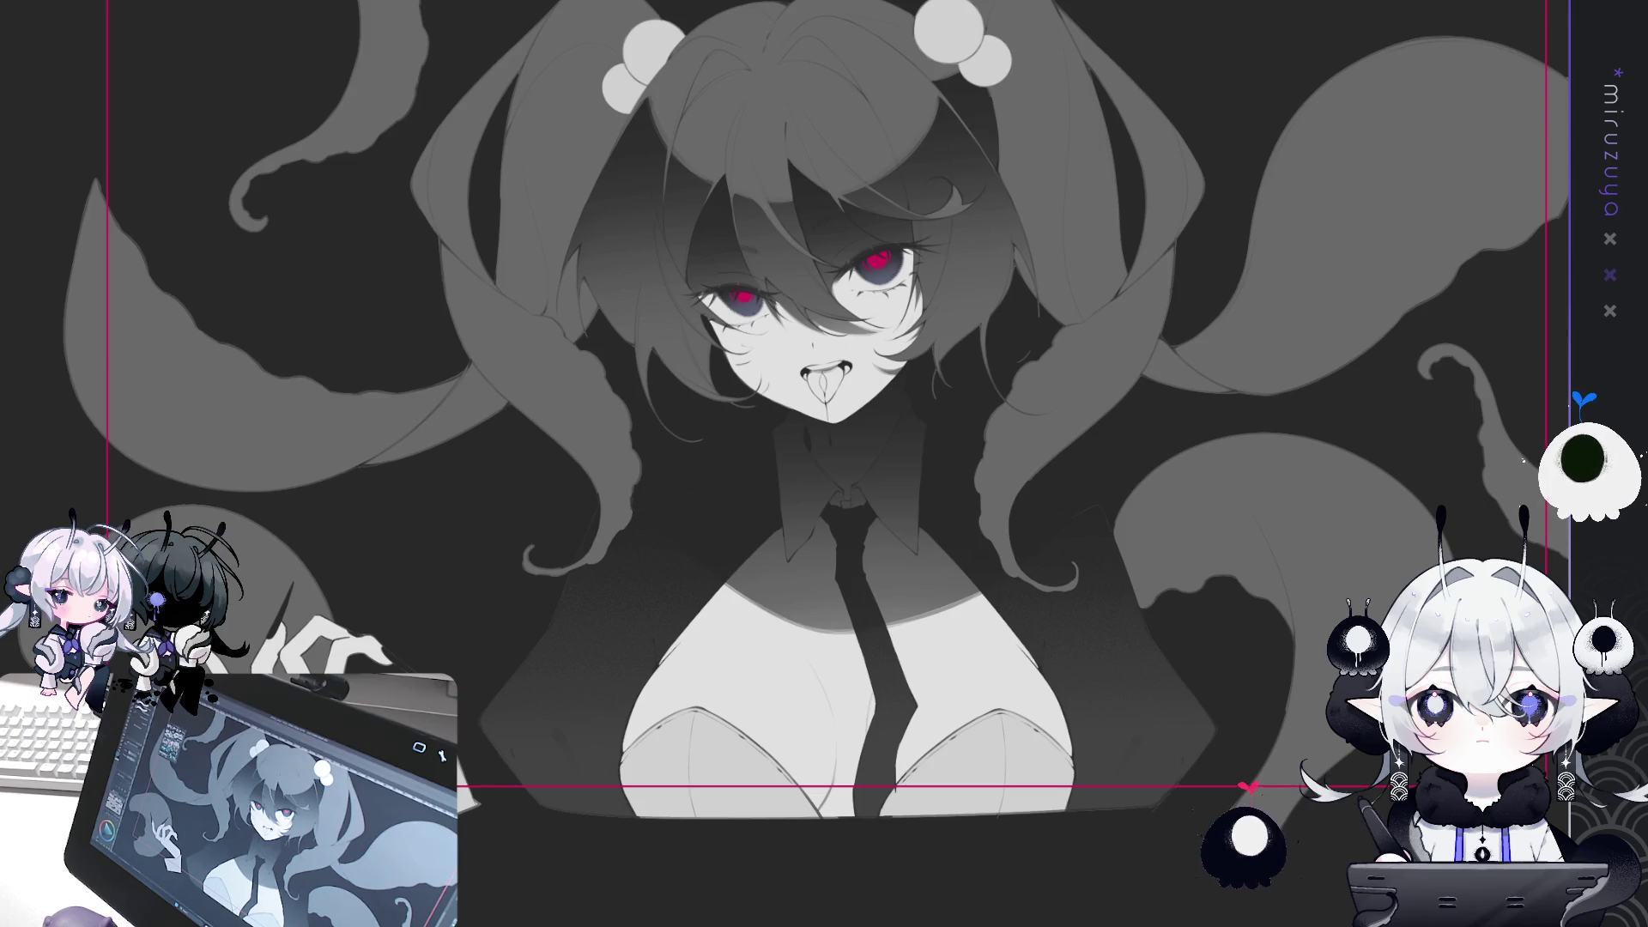
pyautogui.click(66, 207)
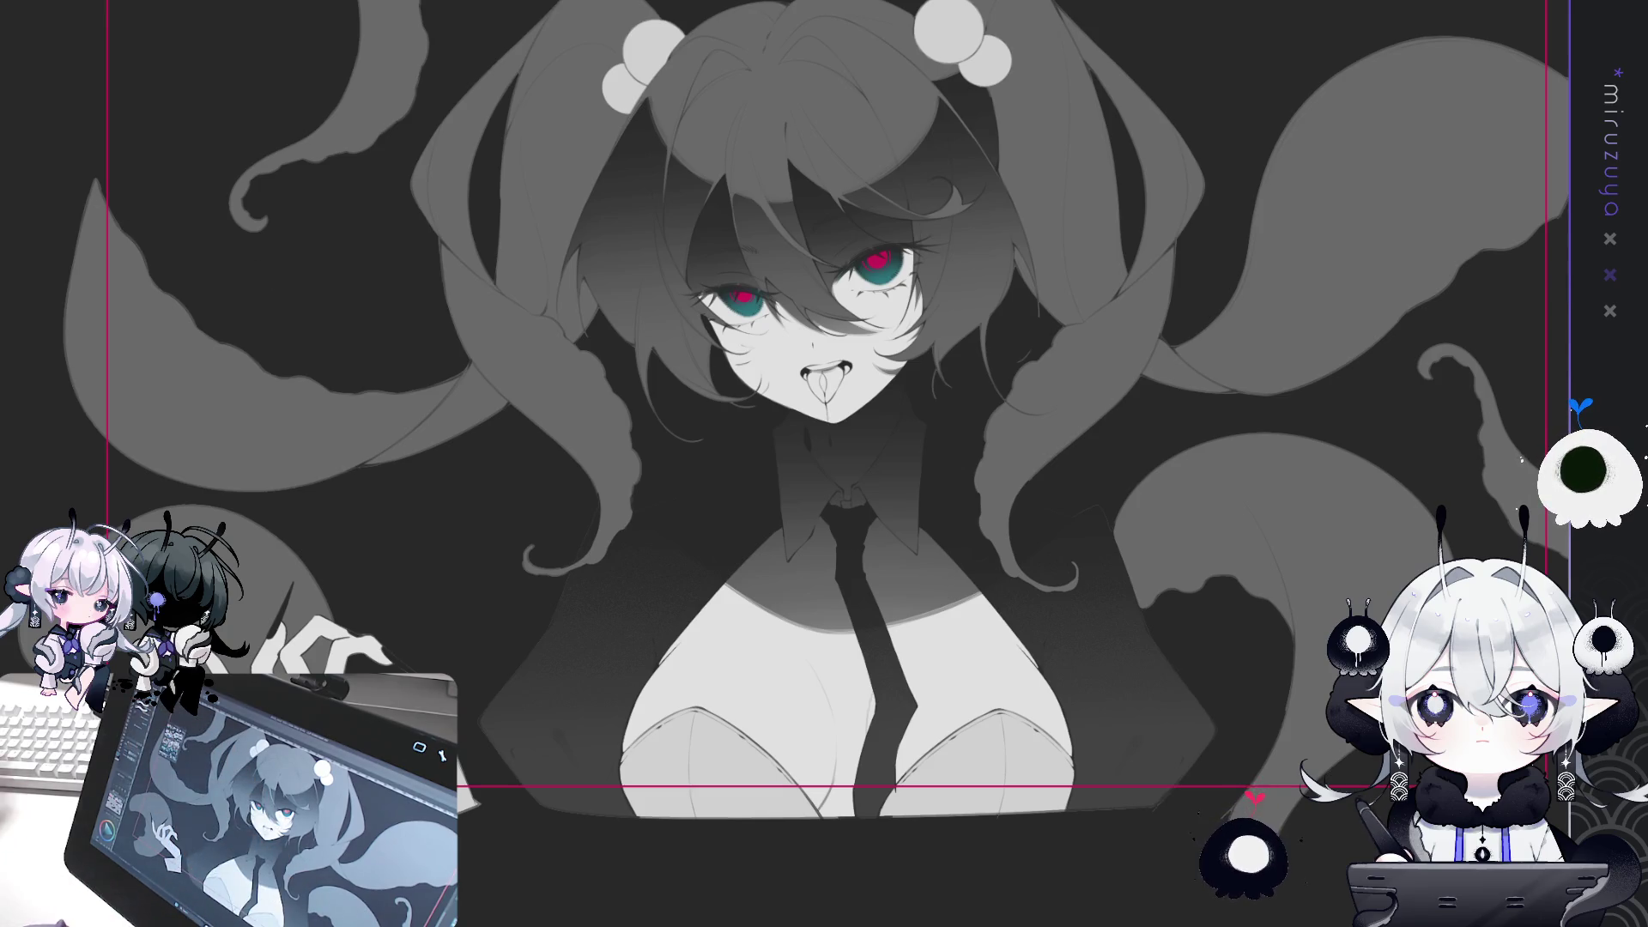
pyautogui.hotkey('ctrl', '+')
pyautogui.hotkey('ctrl', '+')
pyautogui.hotkey('ctrl', '+')
pyautogui.moveTo(824, 463); pyautogui.dragTo(922, 395)
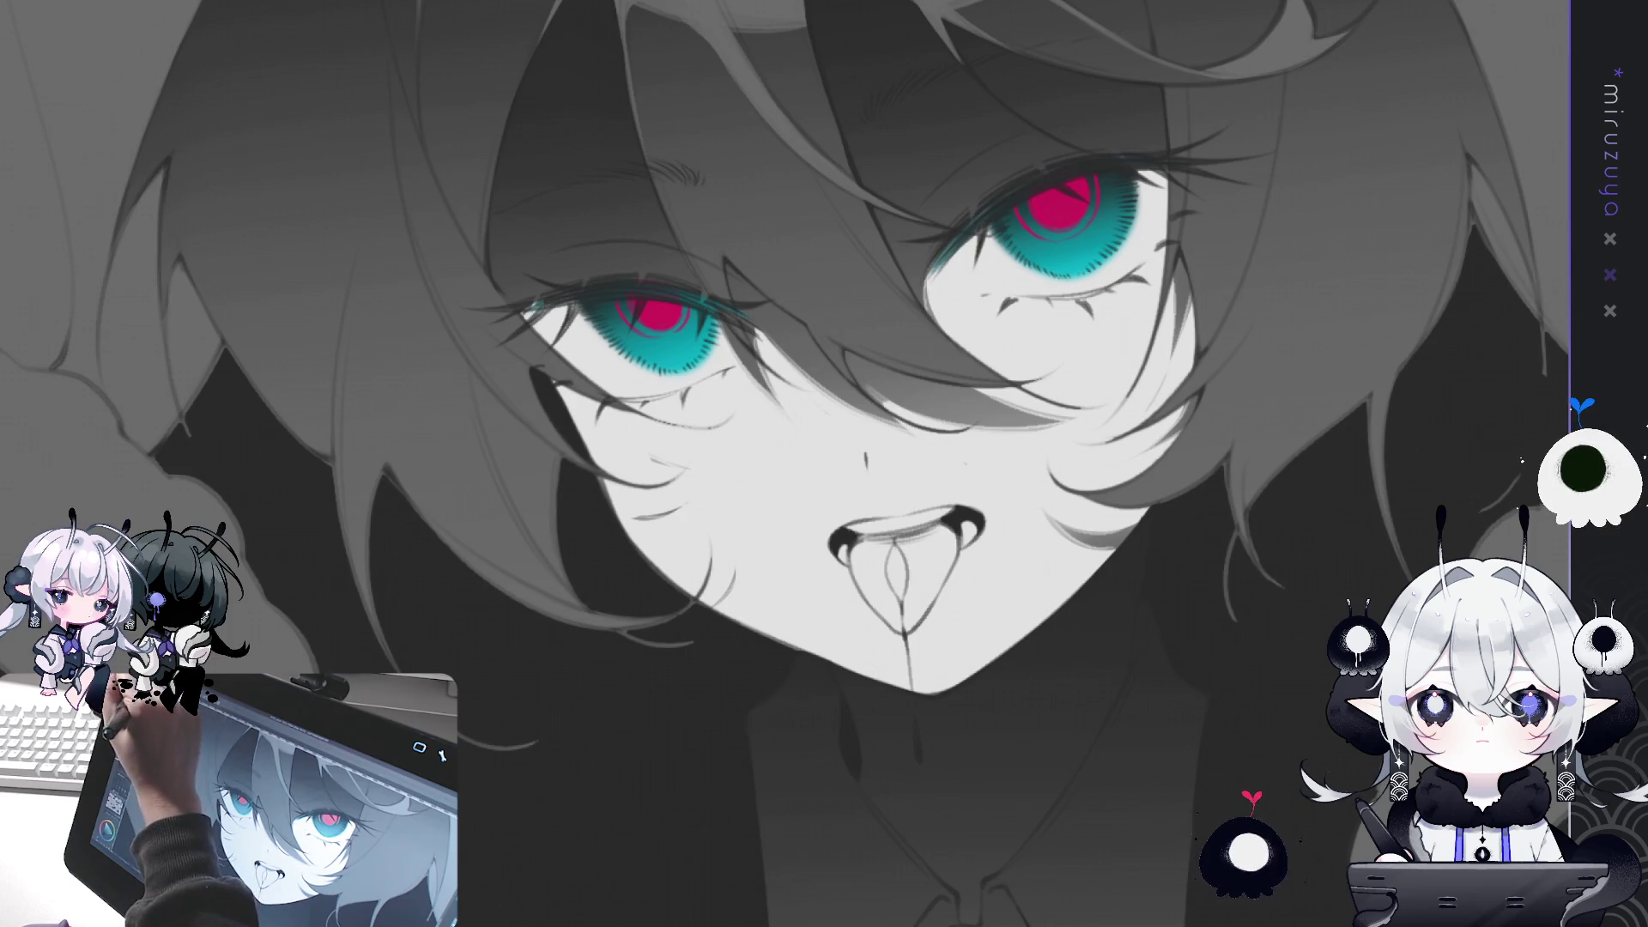
pyautogui.moveTo(607, 157); pyautogui.dragTo(635, 171)
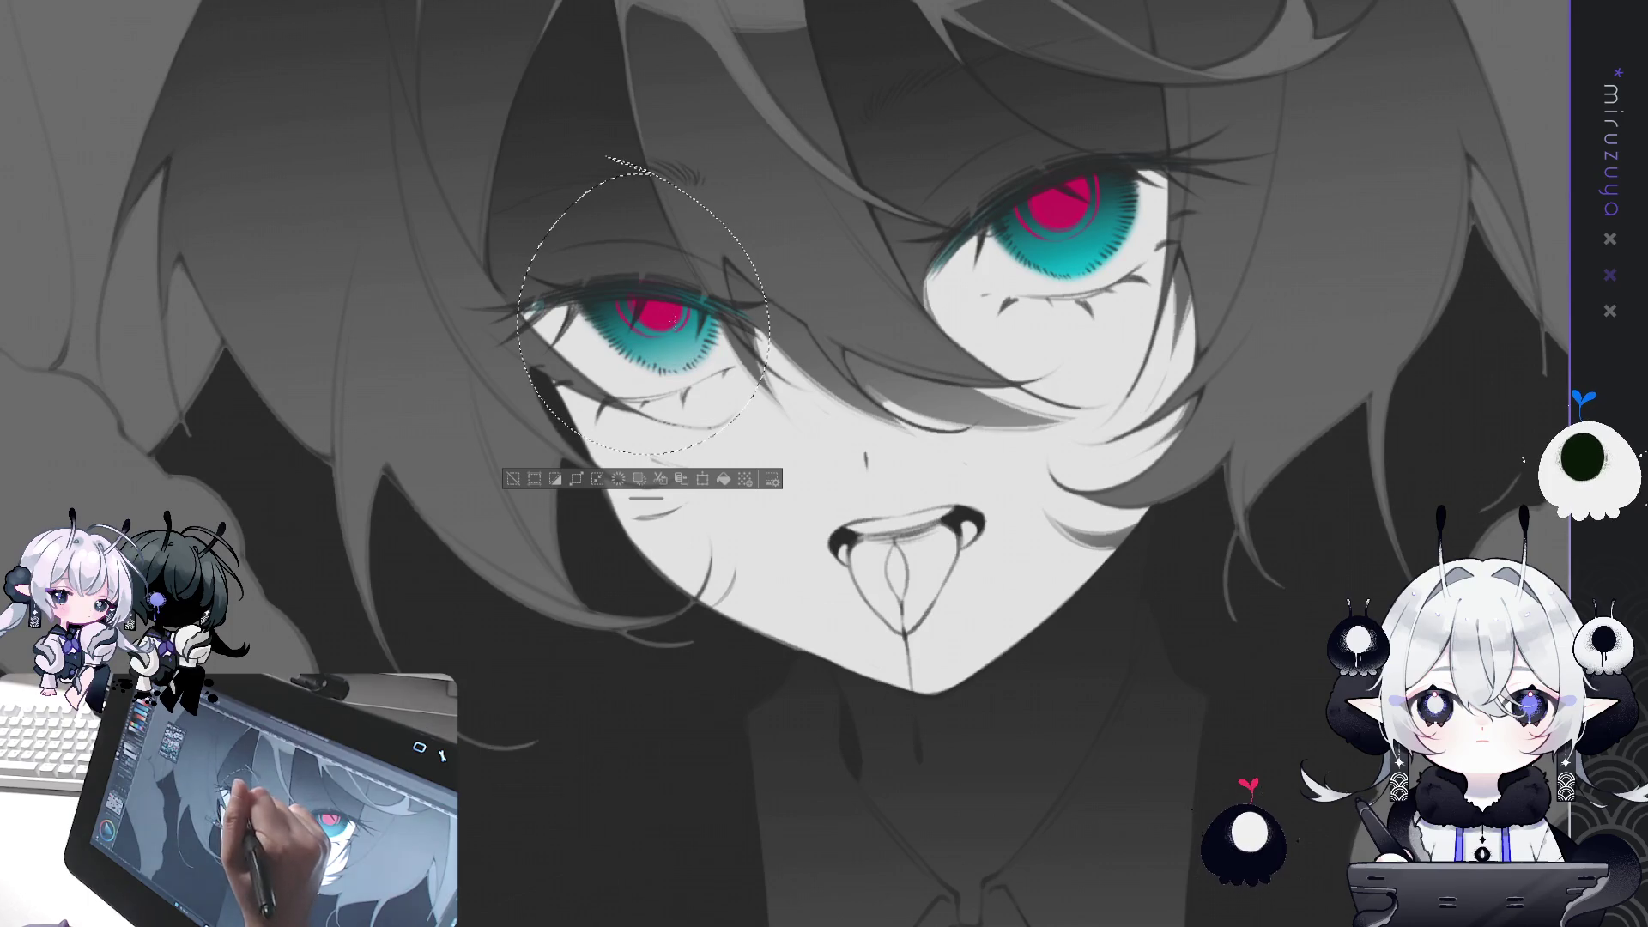
pyautogui.hotkey('ctrl', 'd')
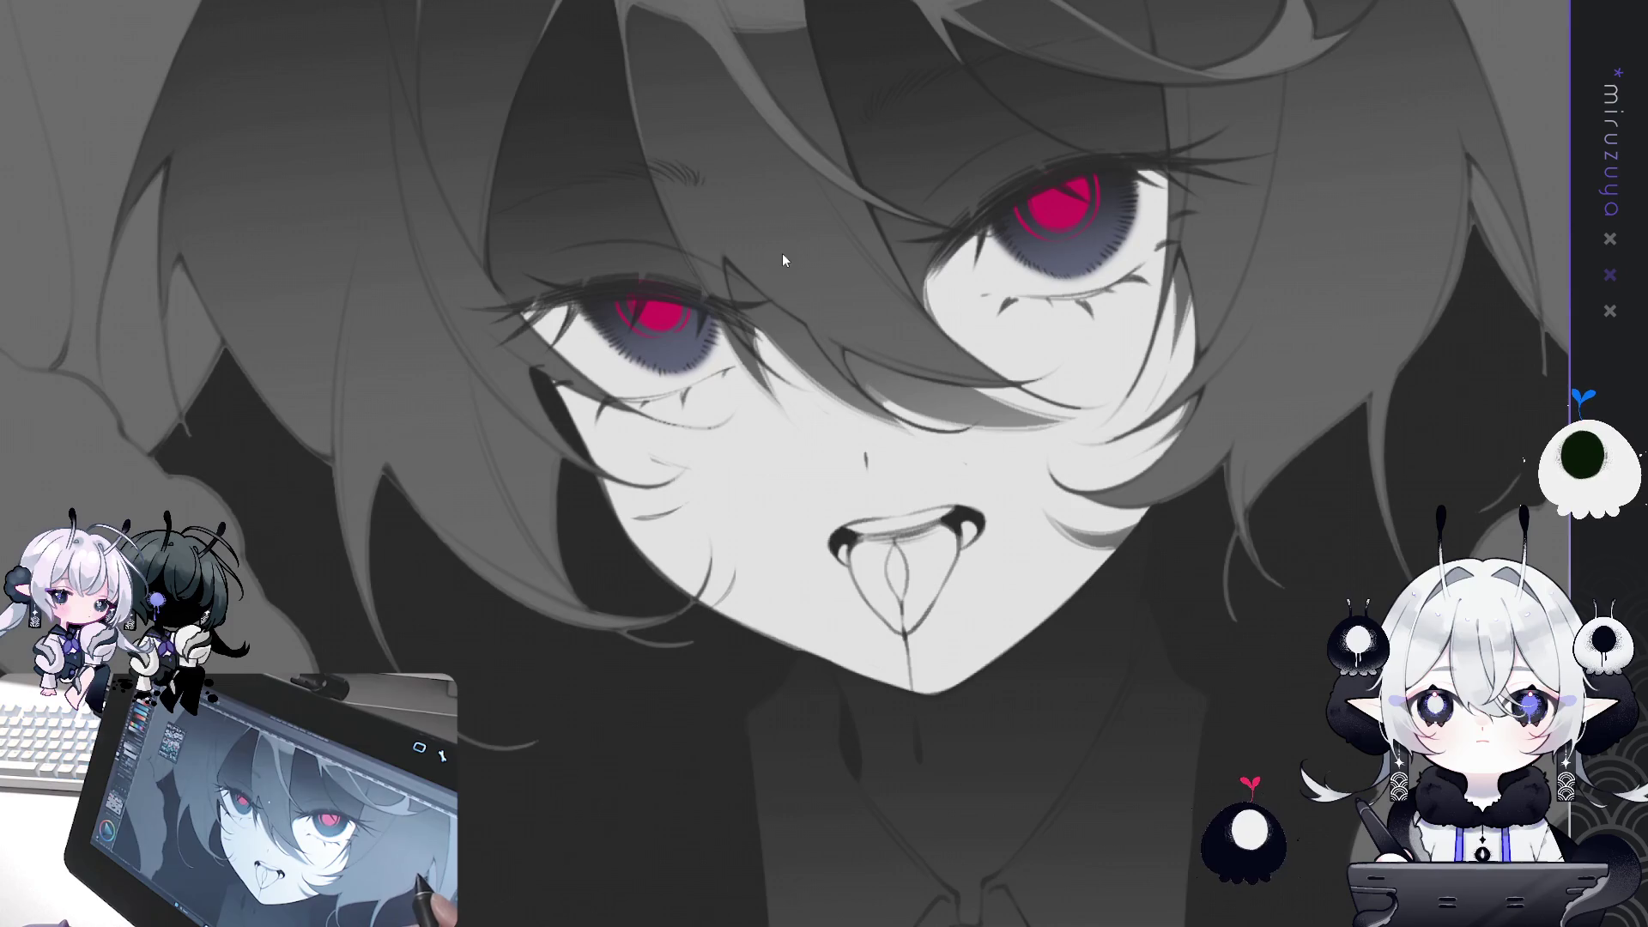
pyautogui.hotkey('ctrl', 'z')
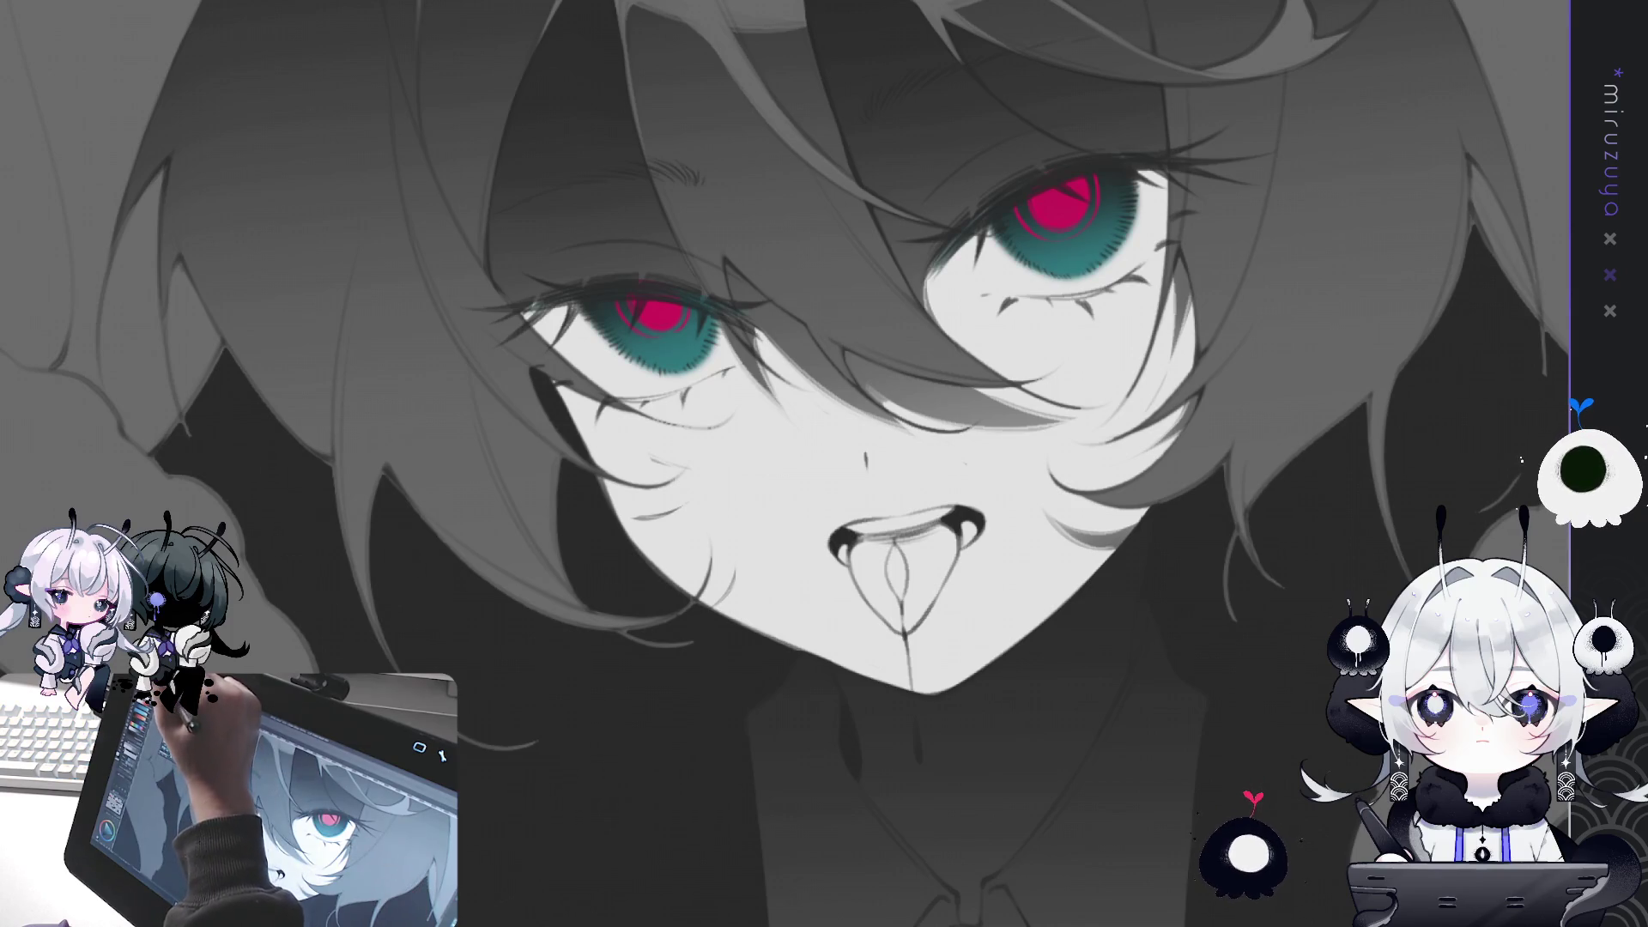
pyautogui.hotkey('ctrl', '-')
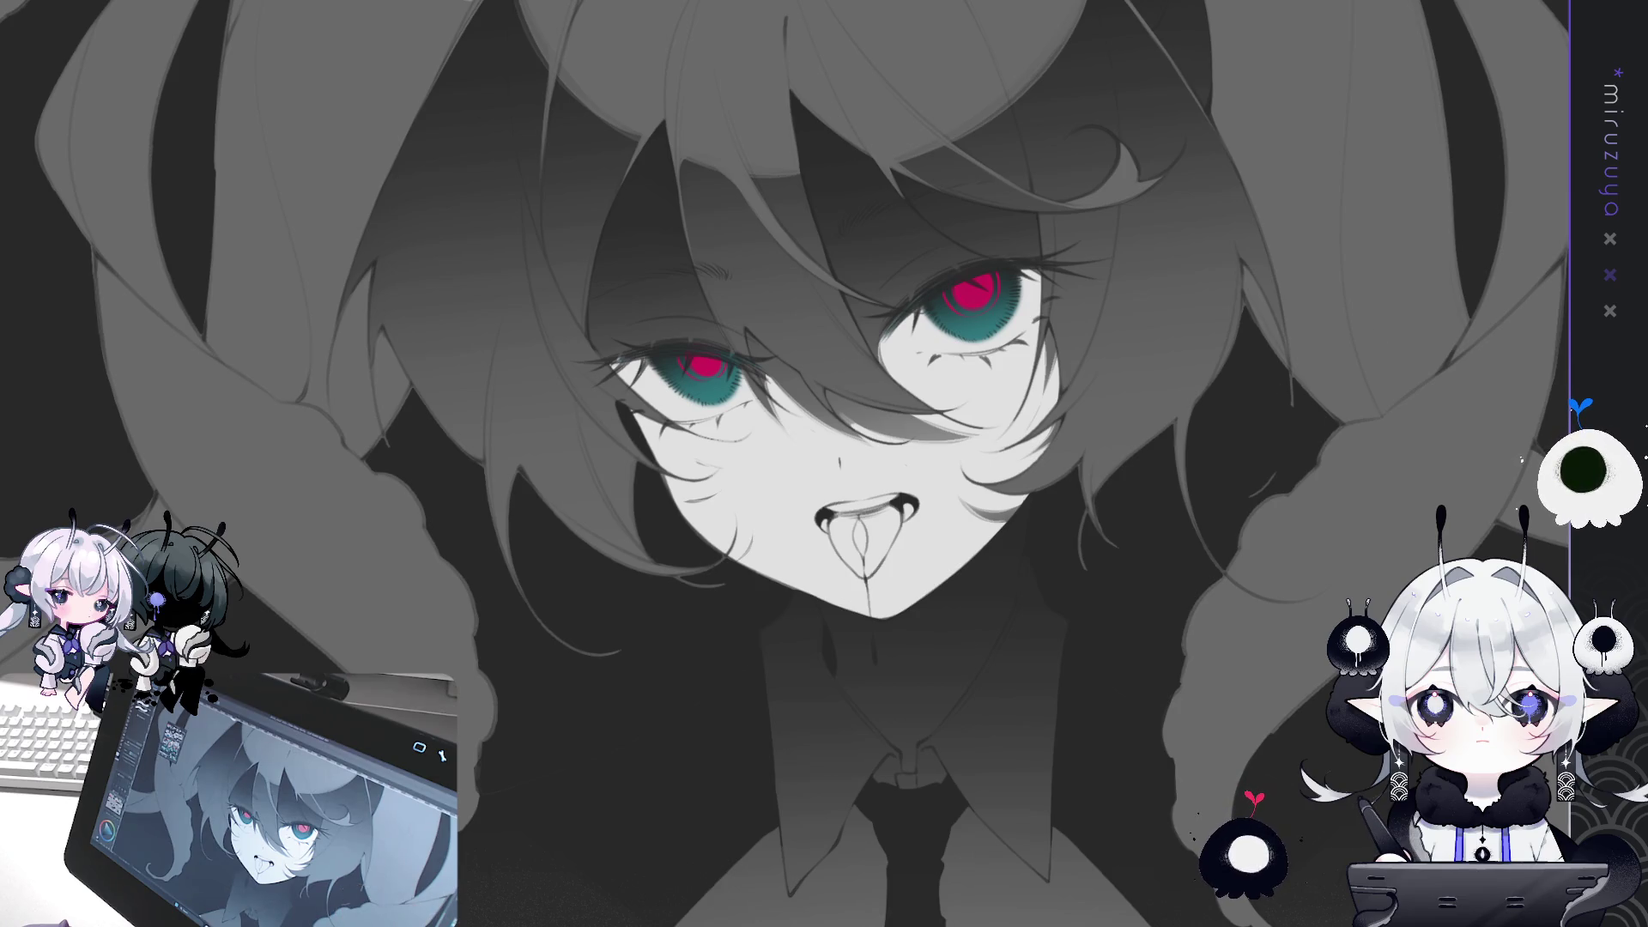
pyautogui.hotkey('ctrl', '0')
pyautogui.moveTo(1265, 604); pyautogui.dragTo(1406, 458)
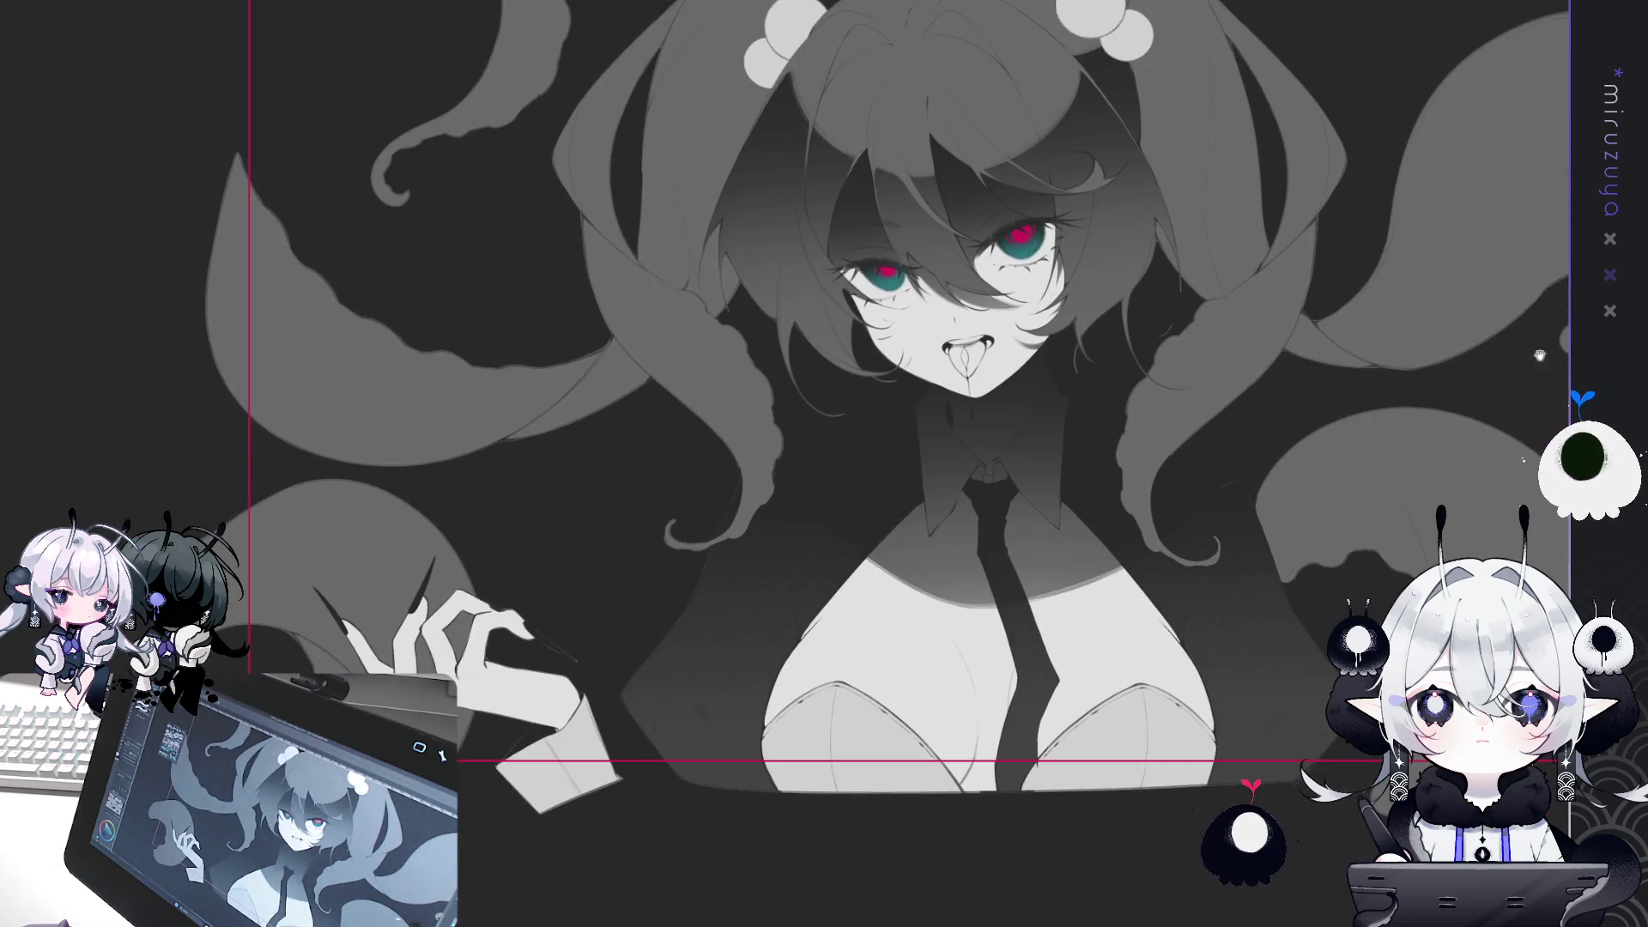
pyautogui.press('h')
pyautogui.press('h')
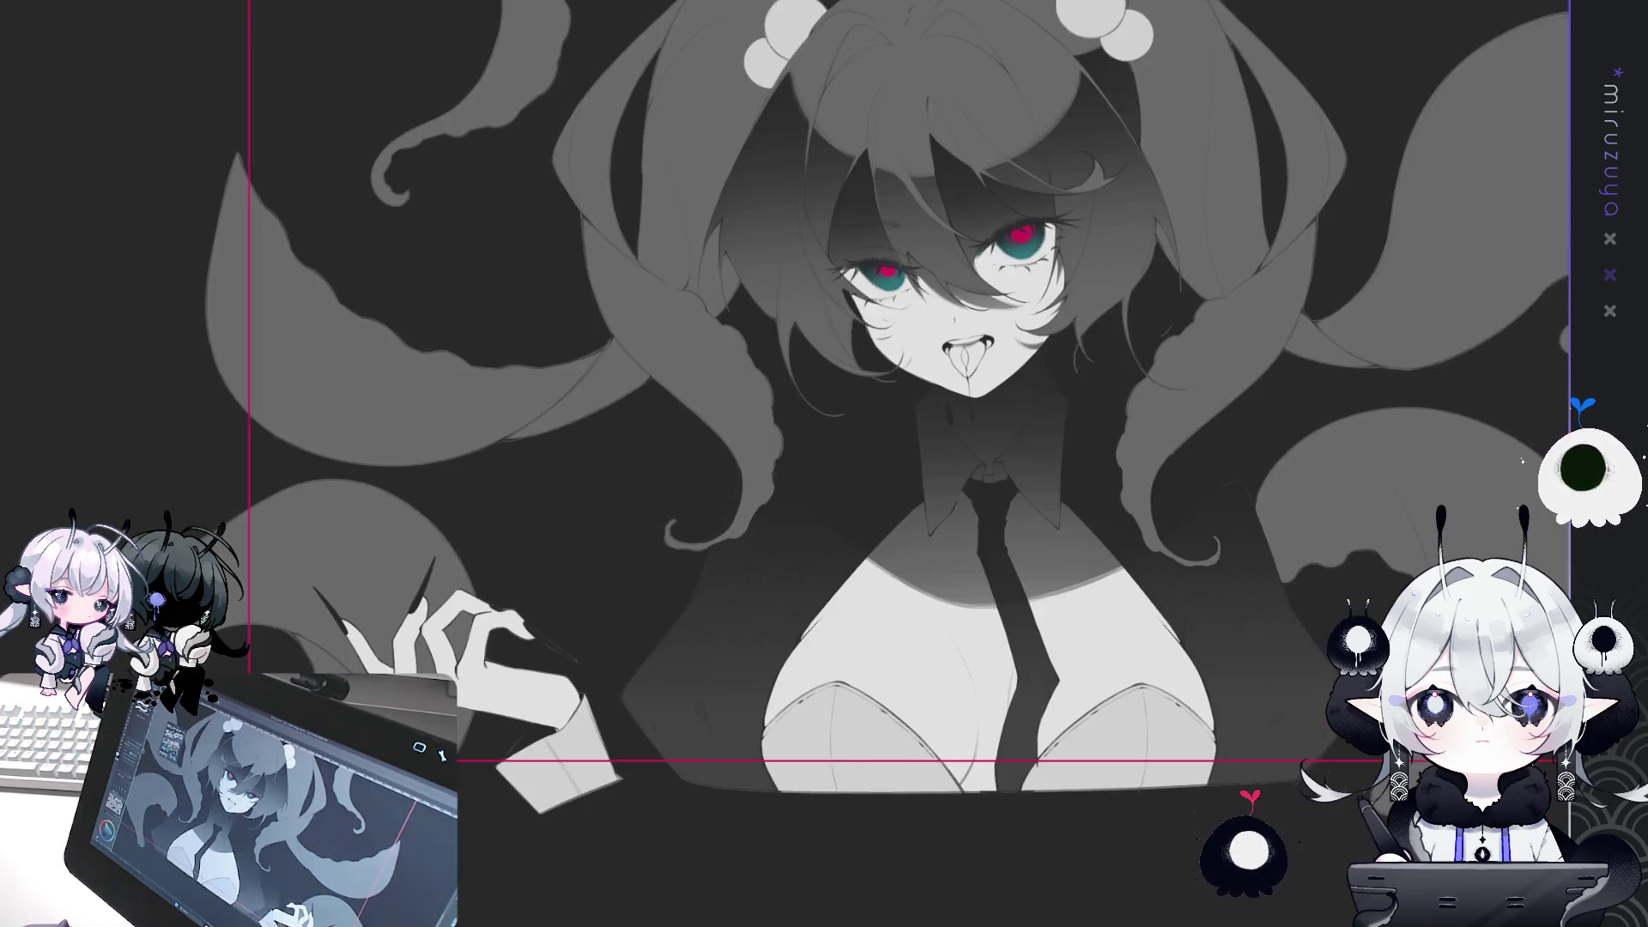
pyautogui.moveTo(1401, 392)
pyautogui.mouseDown()
pyautogui.moveTo(1315, 487)
pyautogui.moveTo(1382, 475)
pyautogui.mouseUp()
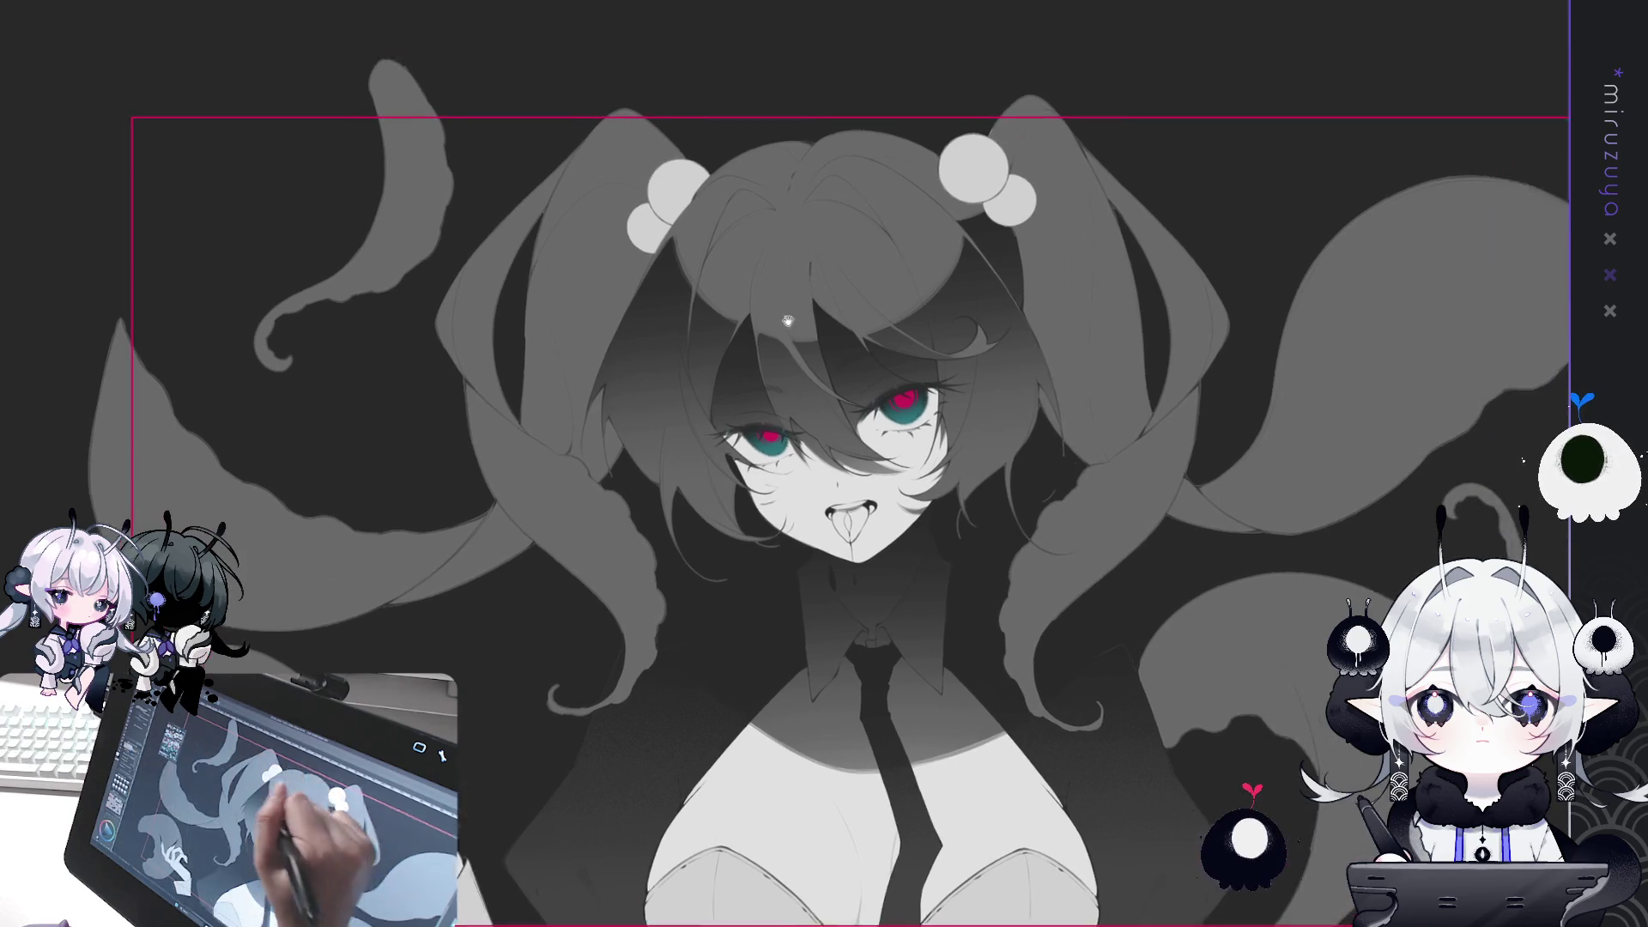
pyautogui.moveTo(787, 466); pyautogui.dragTo(477, 38)
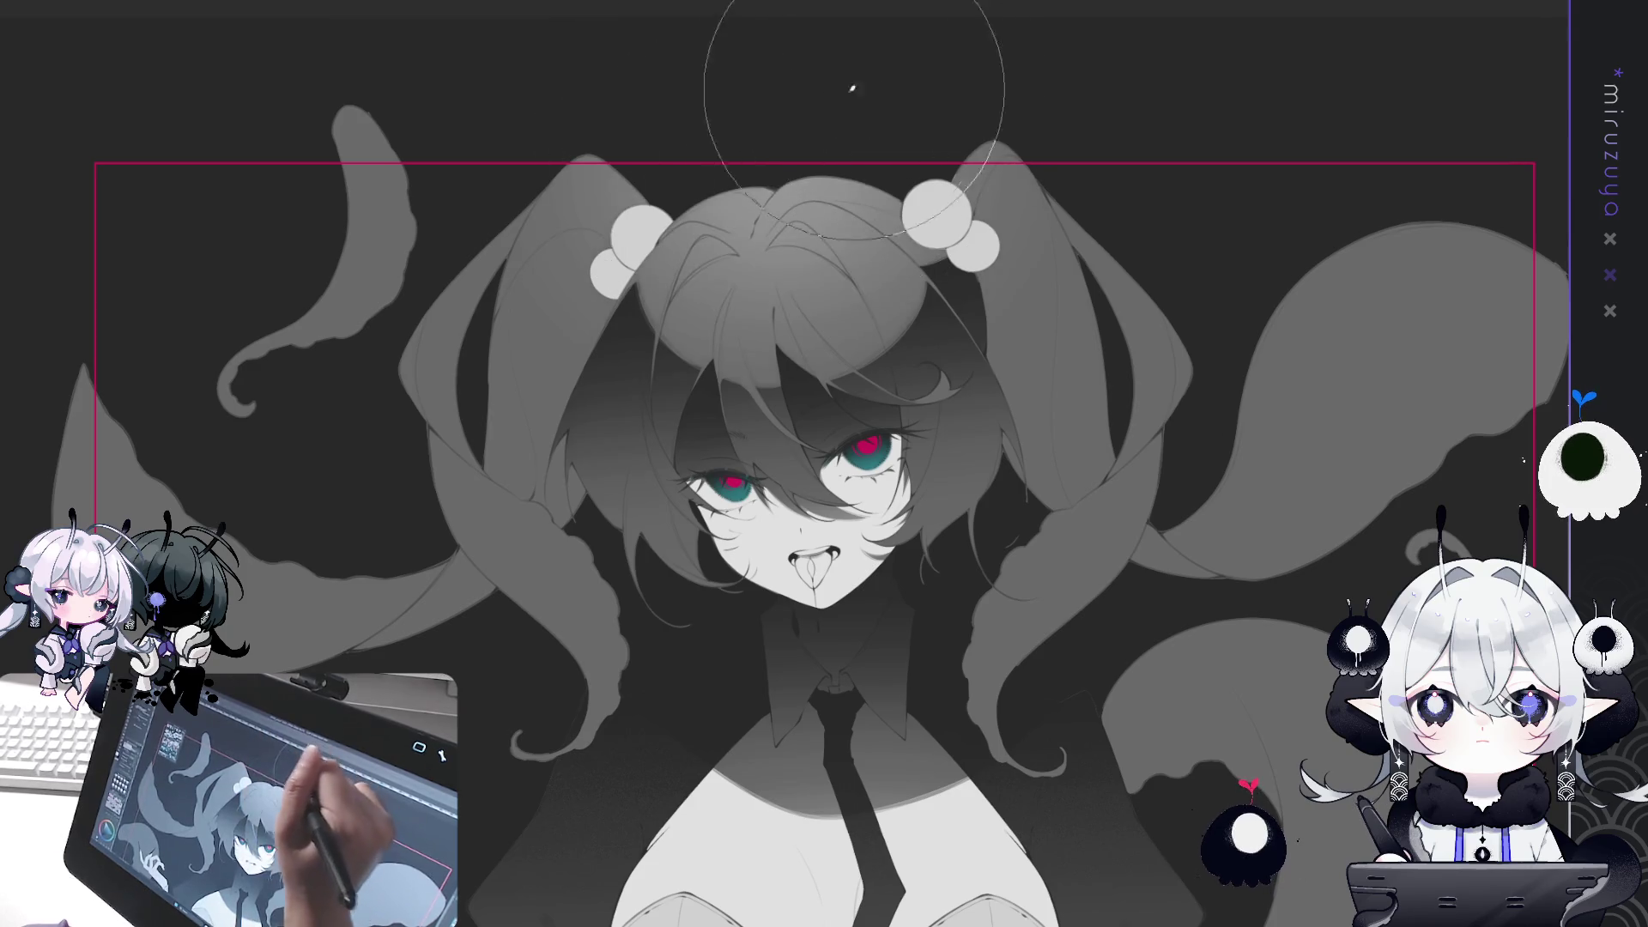
pyautogui.moveTo(475, 623); pyautogui.dragTo(662, 478)
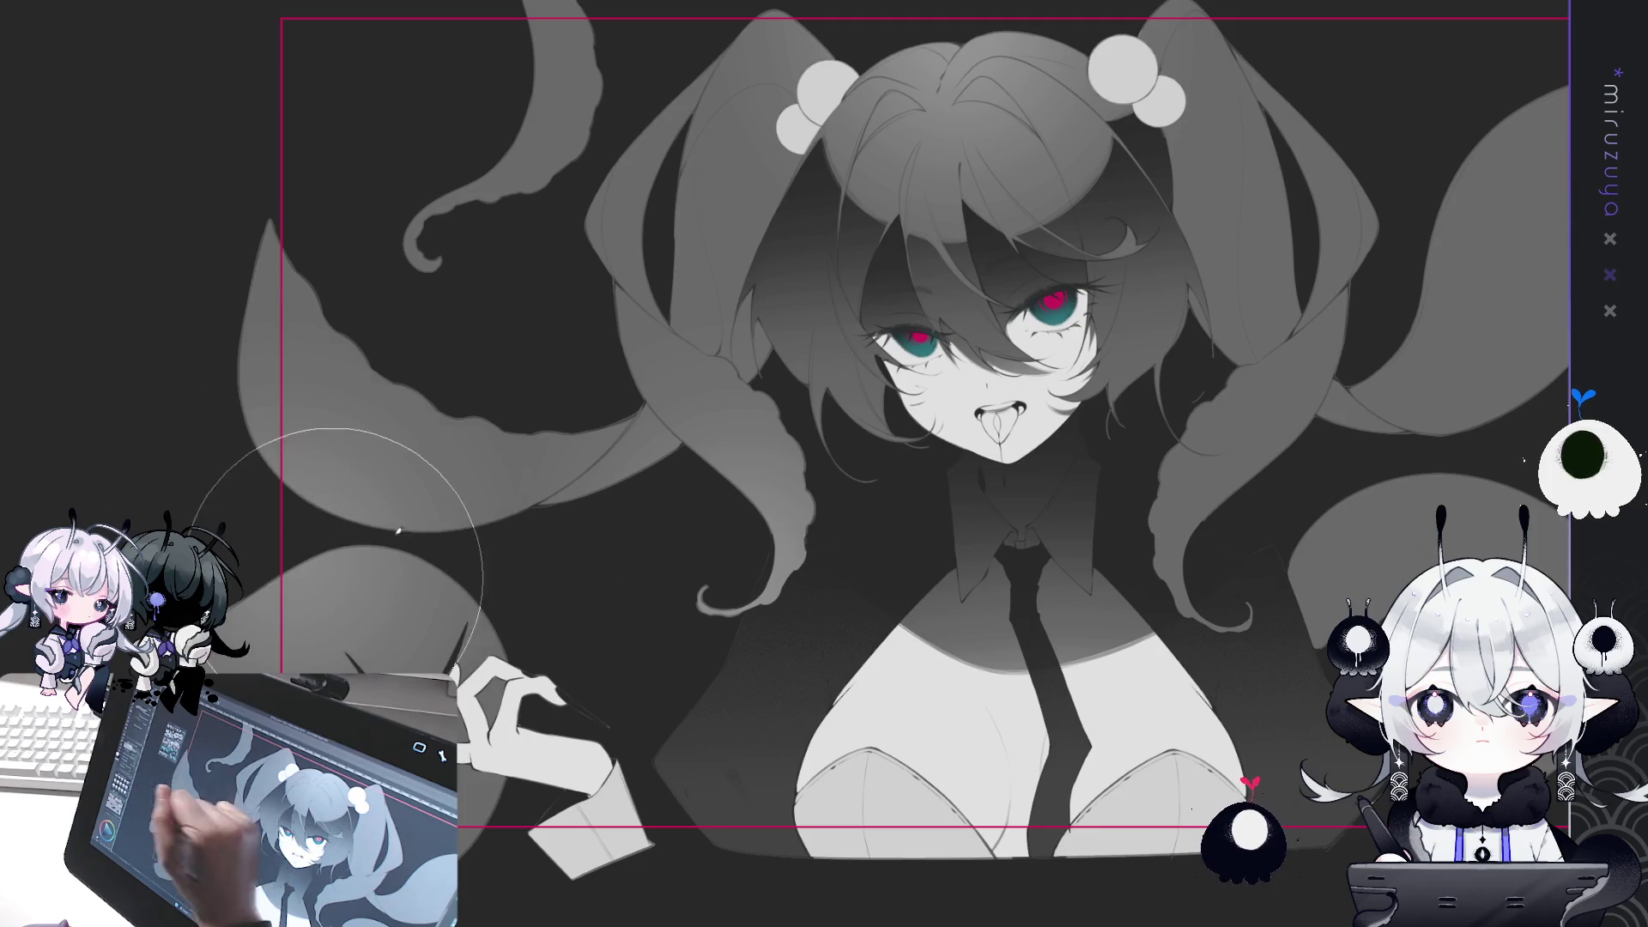
pyautogui.hotkey('ctrl', 'Tab')
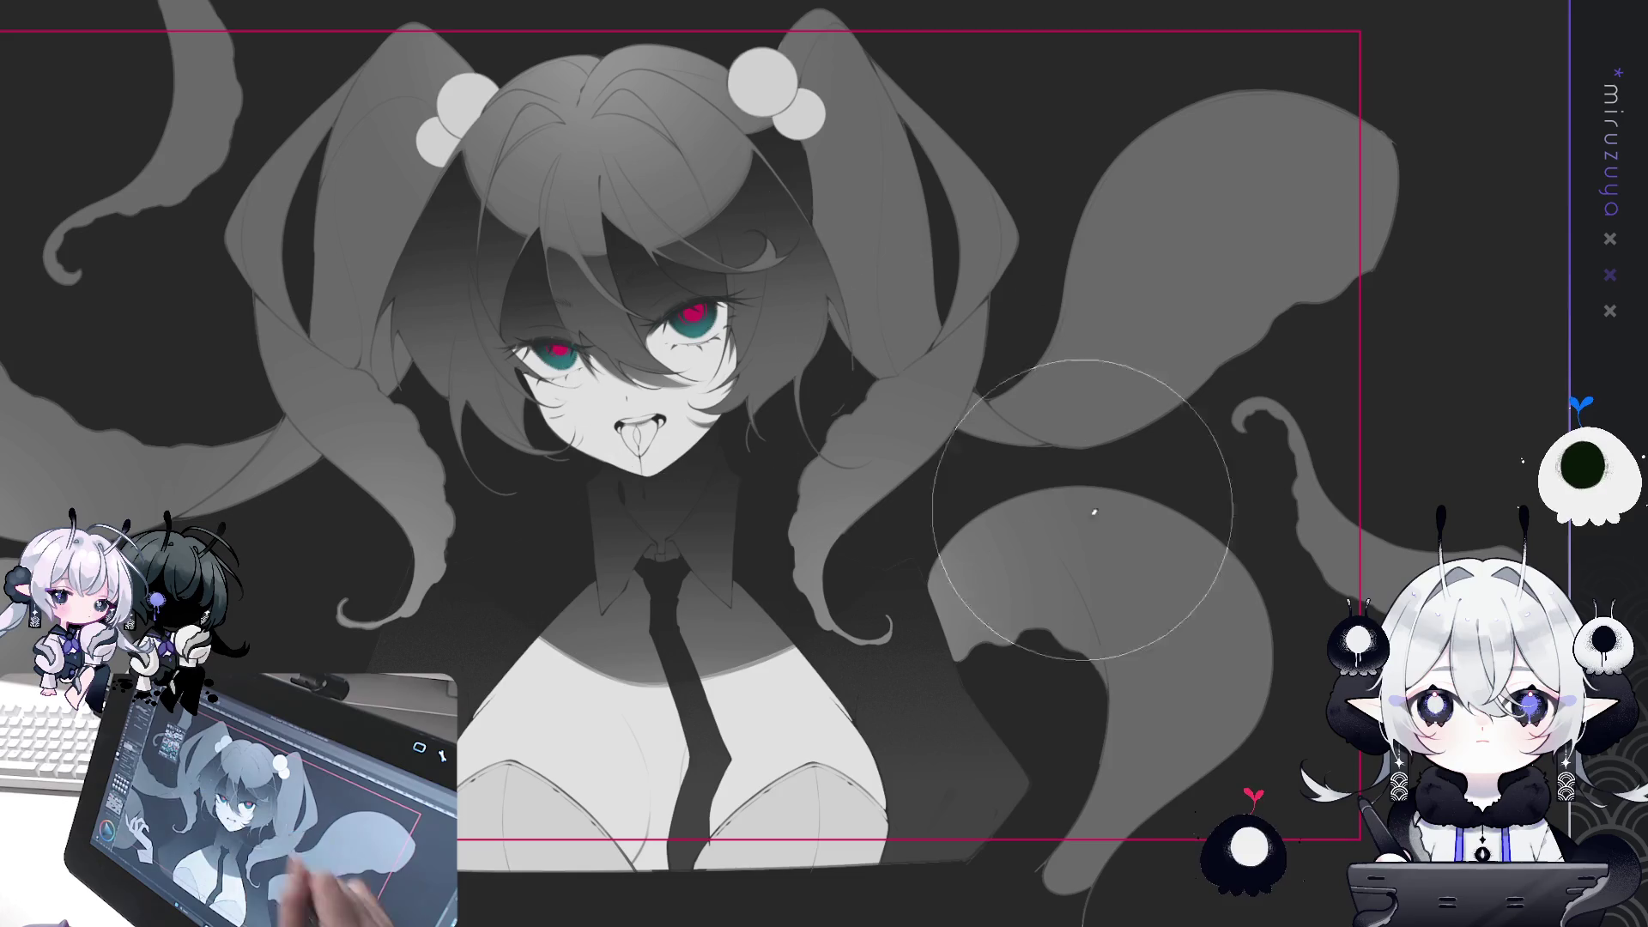
pyautogui.moveTo(1232, 37); pyautogui.dragTo(1447, 117)
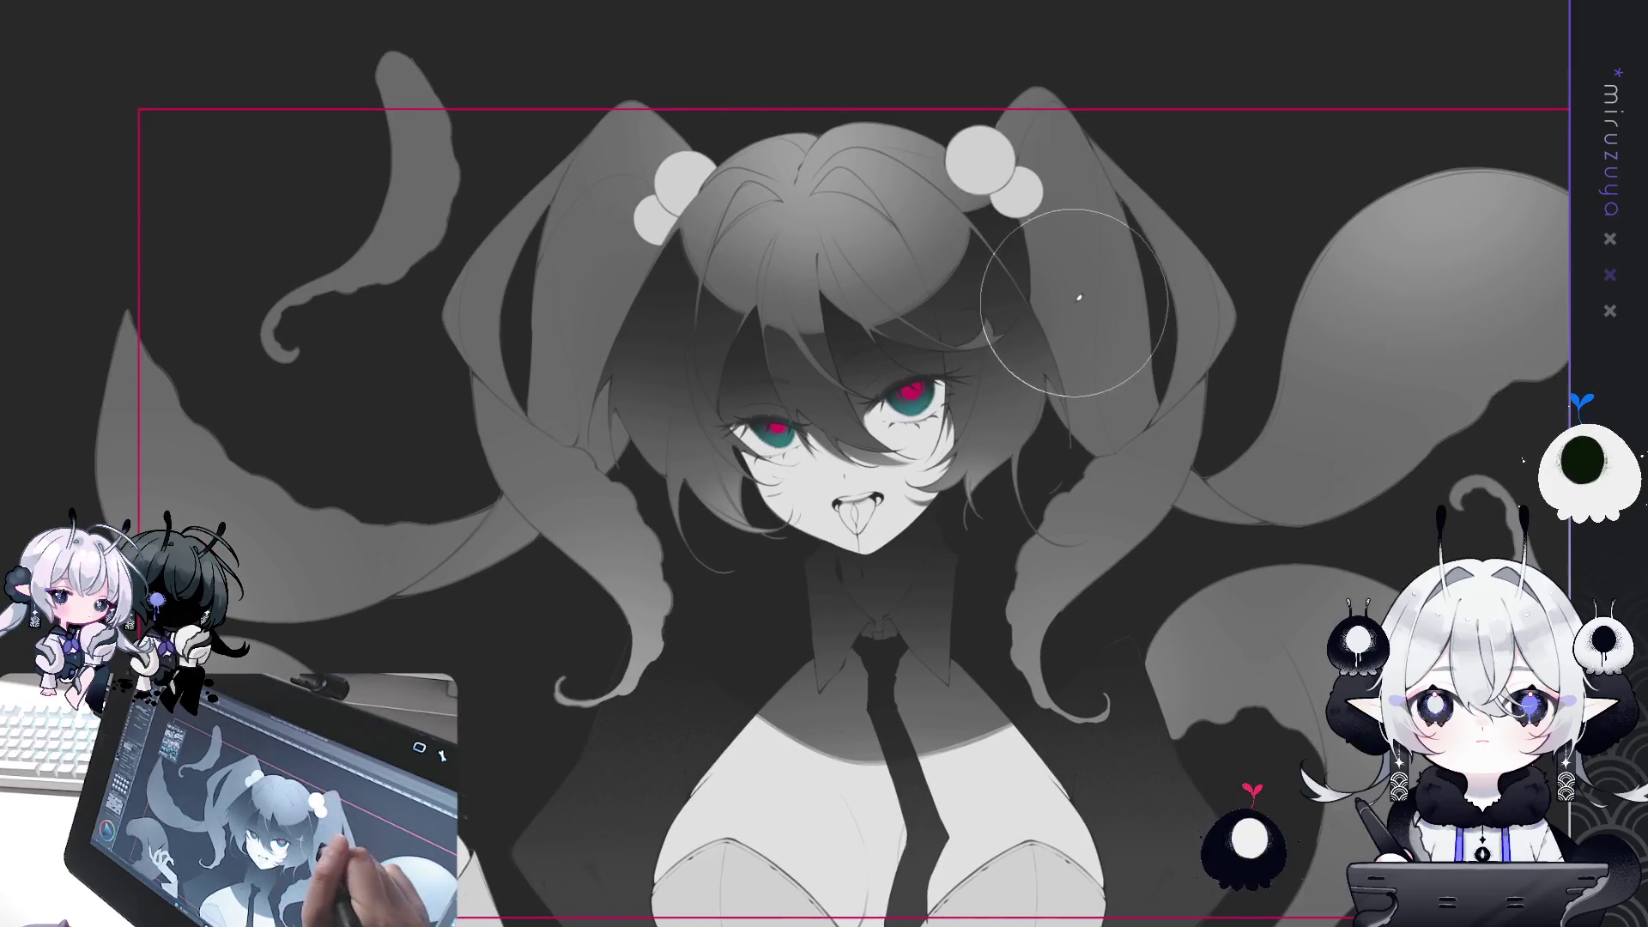
pyautogui.moveTo(1172, 343); pyautogui.dragTo(979, 388)
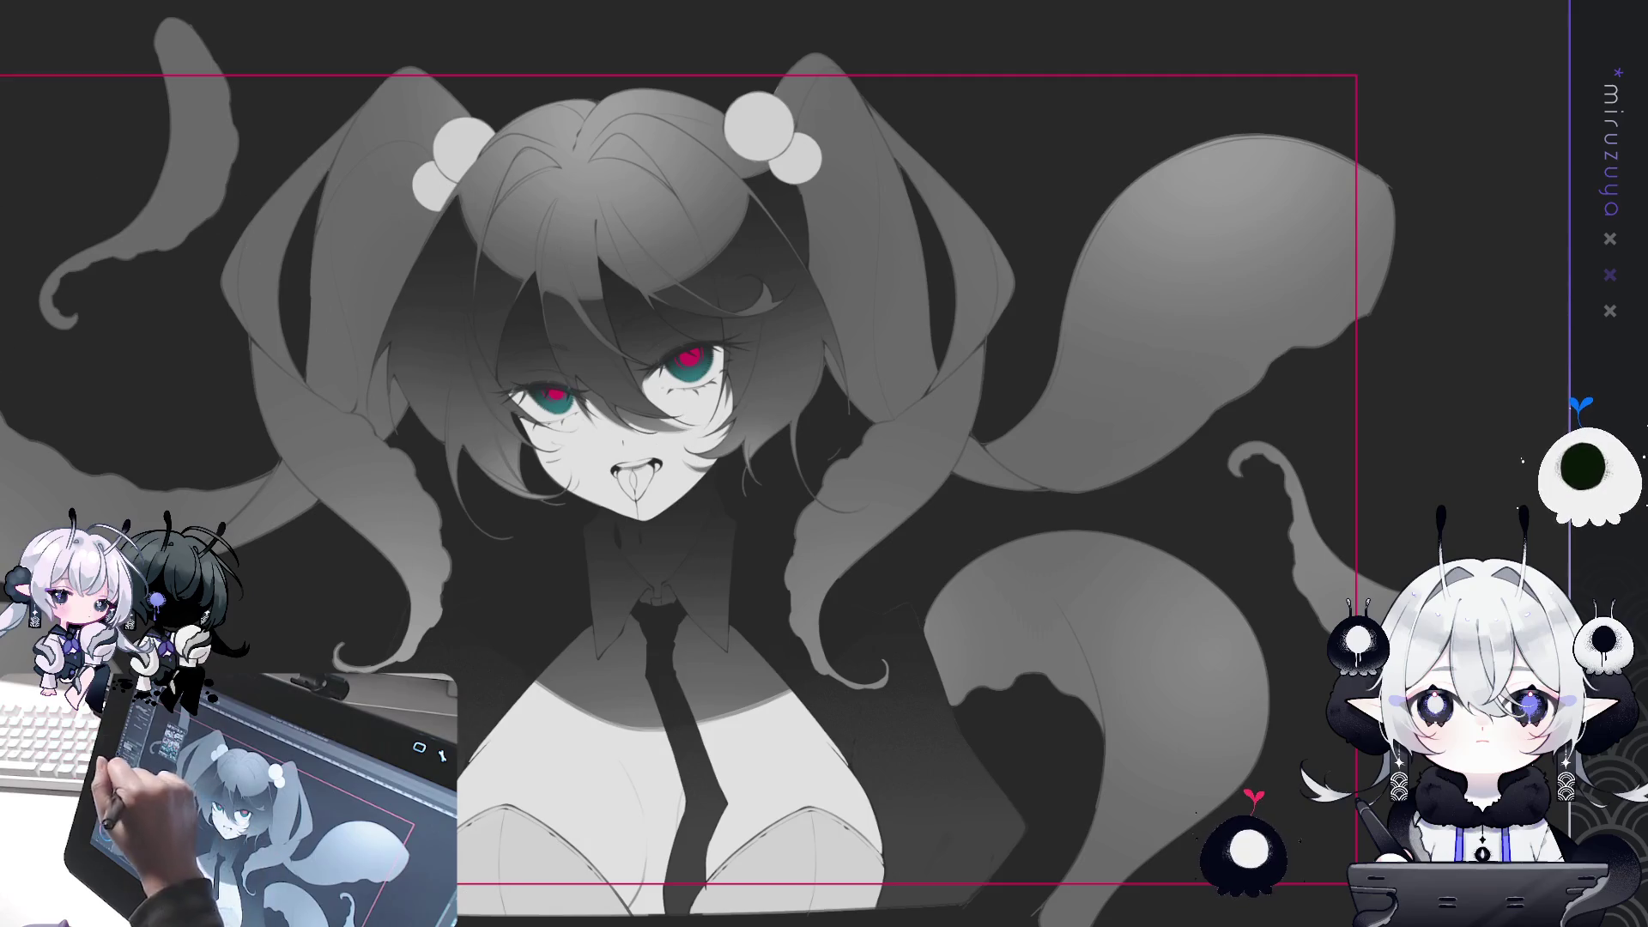
pyautogui.moveTo(1184, 720); pyautogui.dragTo(1124, 506)
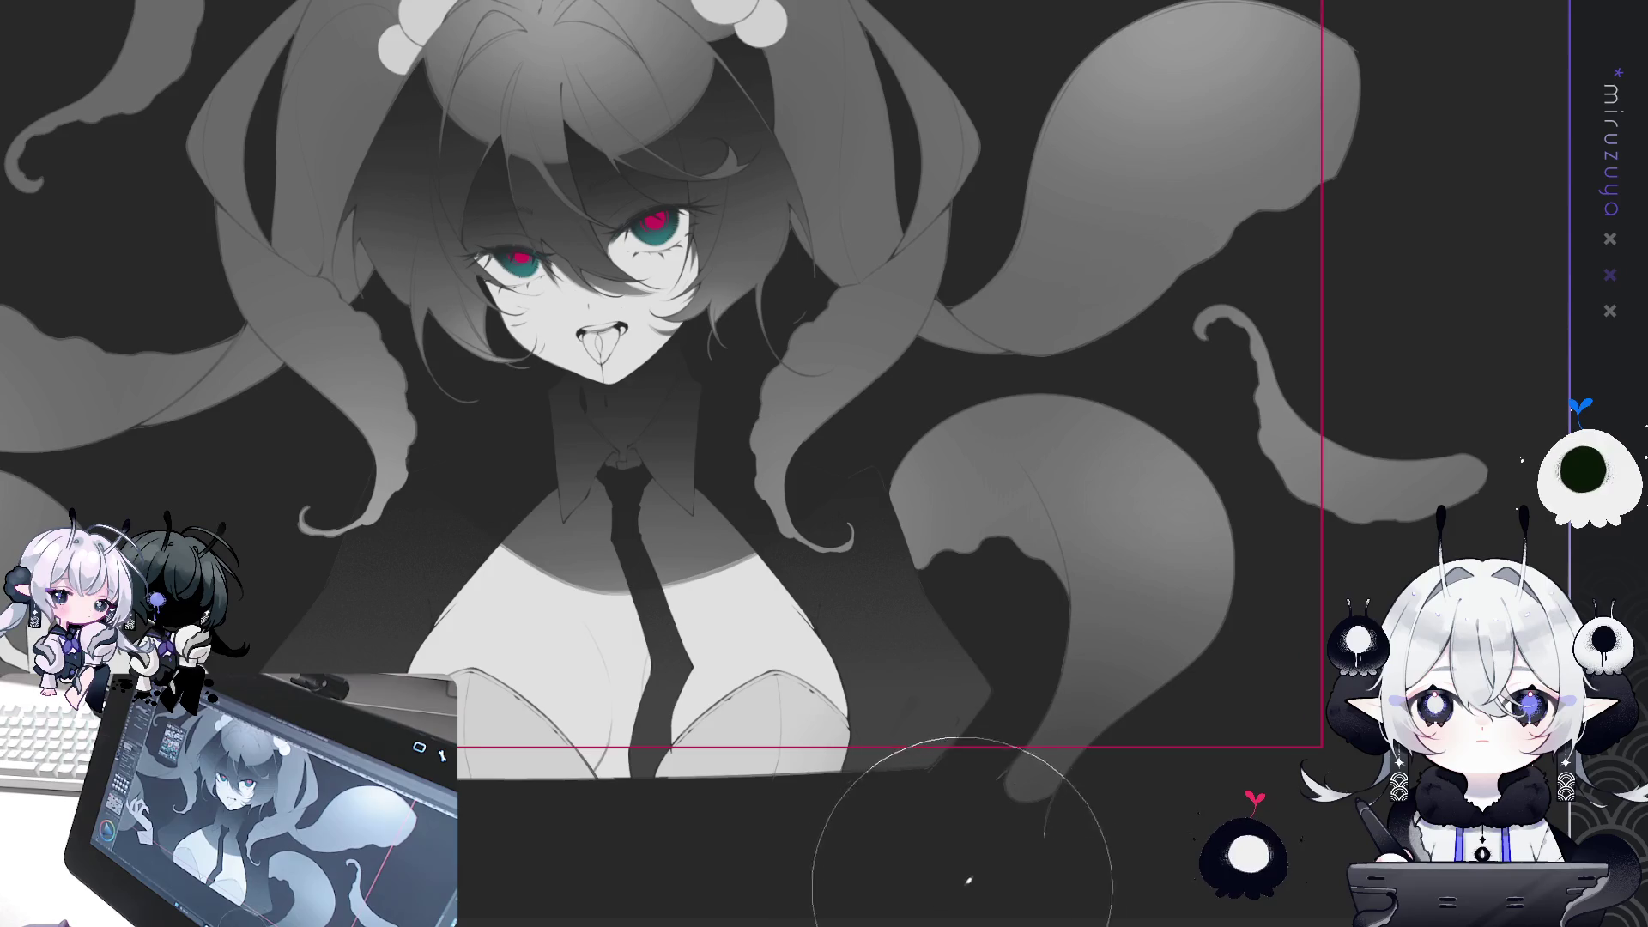
pyautogui.moveTo(882, 599); pyautogui.dragTo(1298, 603)
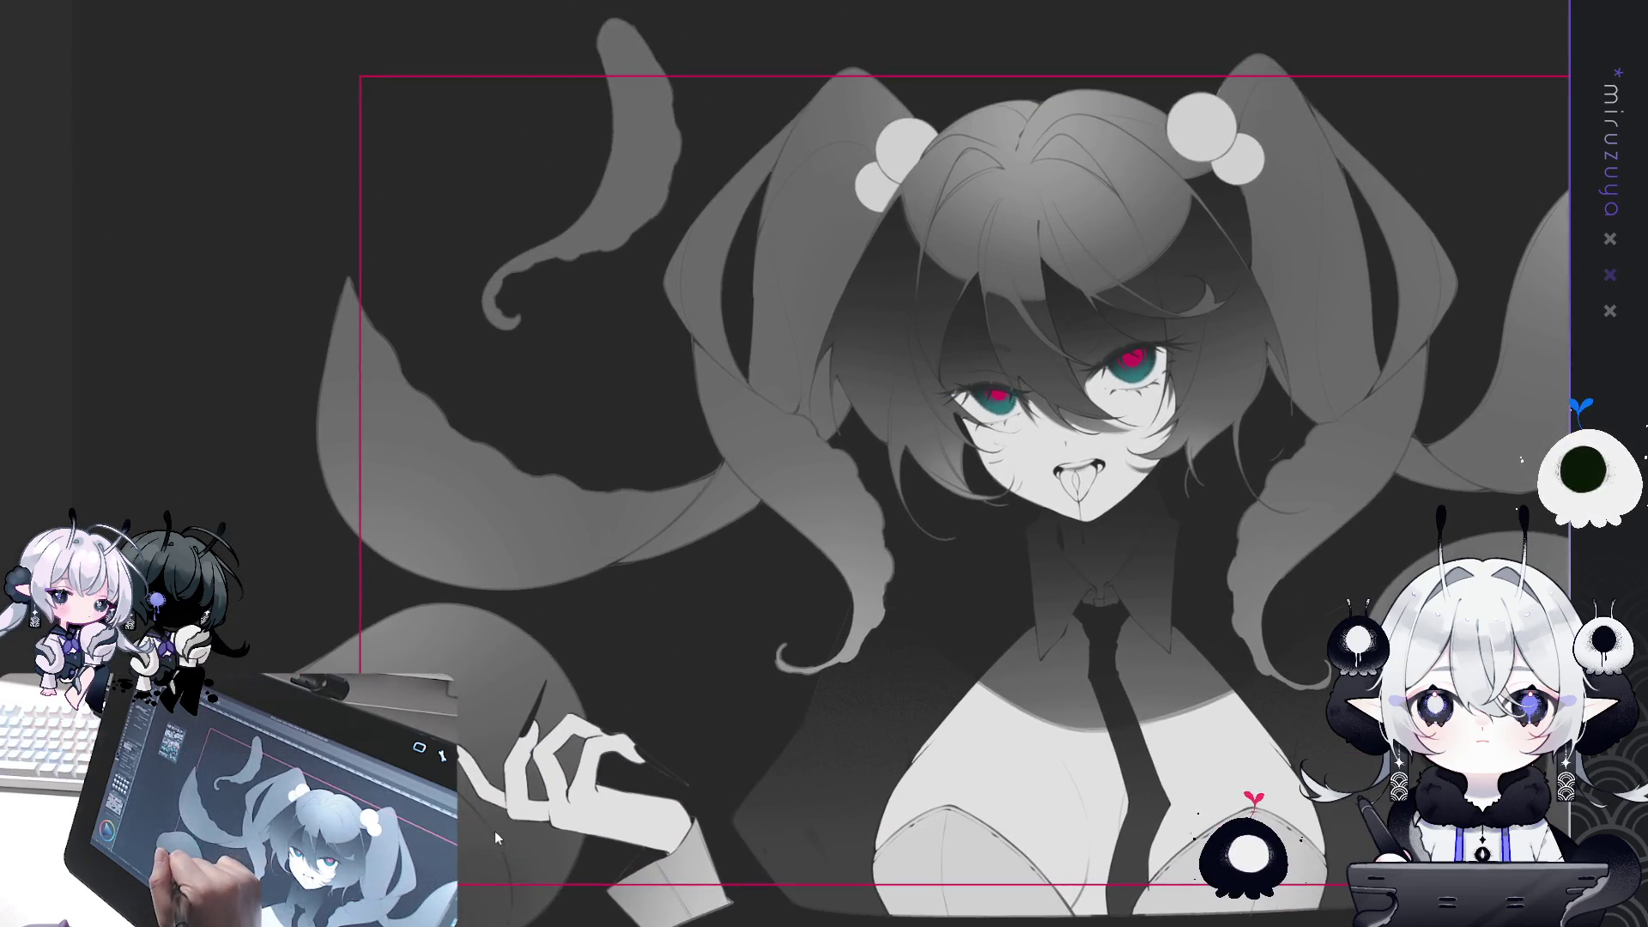
pyautogui.moveTo(524, 665); pyautogui.dragTo(515, 496)
pyautogui.hotkey('ctrl', '0')
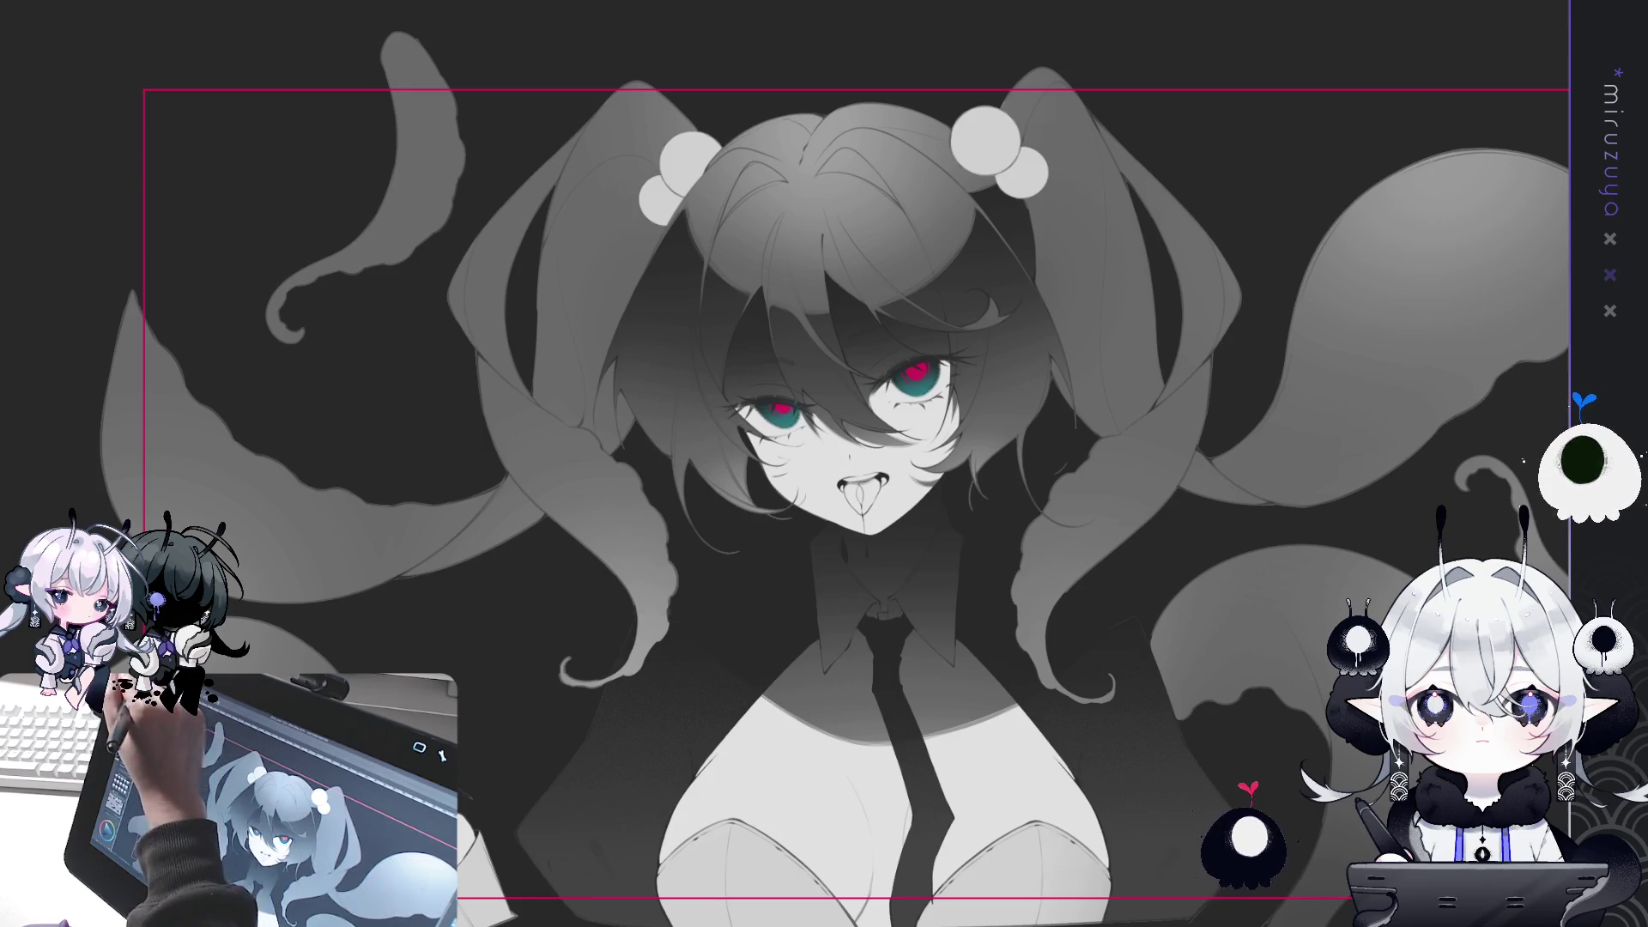
pyautogui.moveTo(665, 160); pyautogui.dragTo(757, 263)
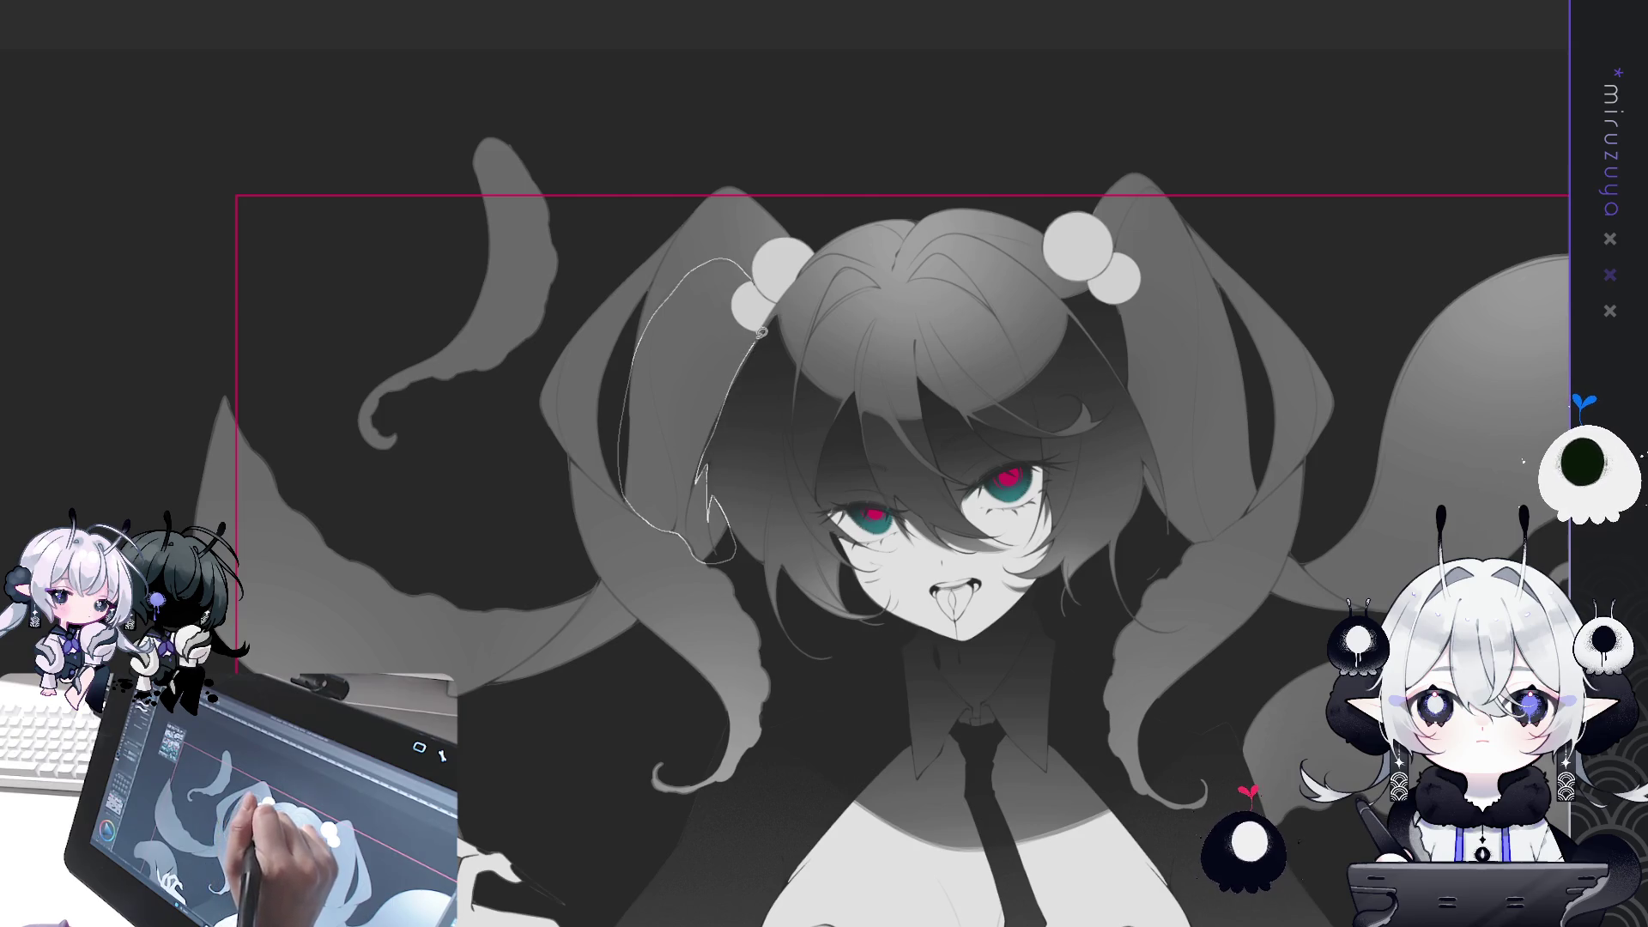
# Lasso the left twin tail, right hair bun and right twin tail into one selection.
pyautogui.moveTo(781, 298); pyautogui.dragTo(778, 300)
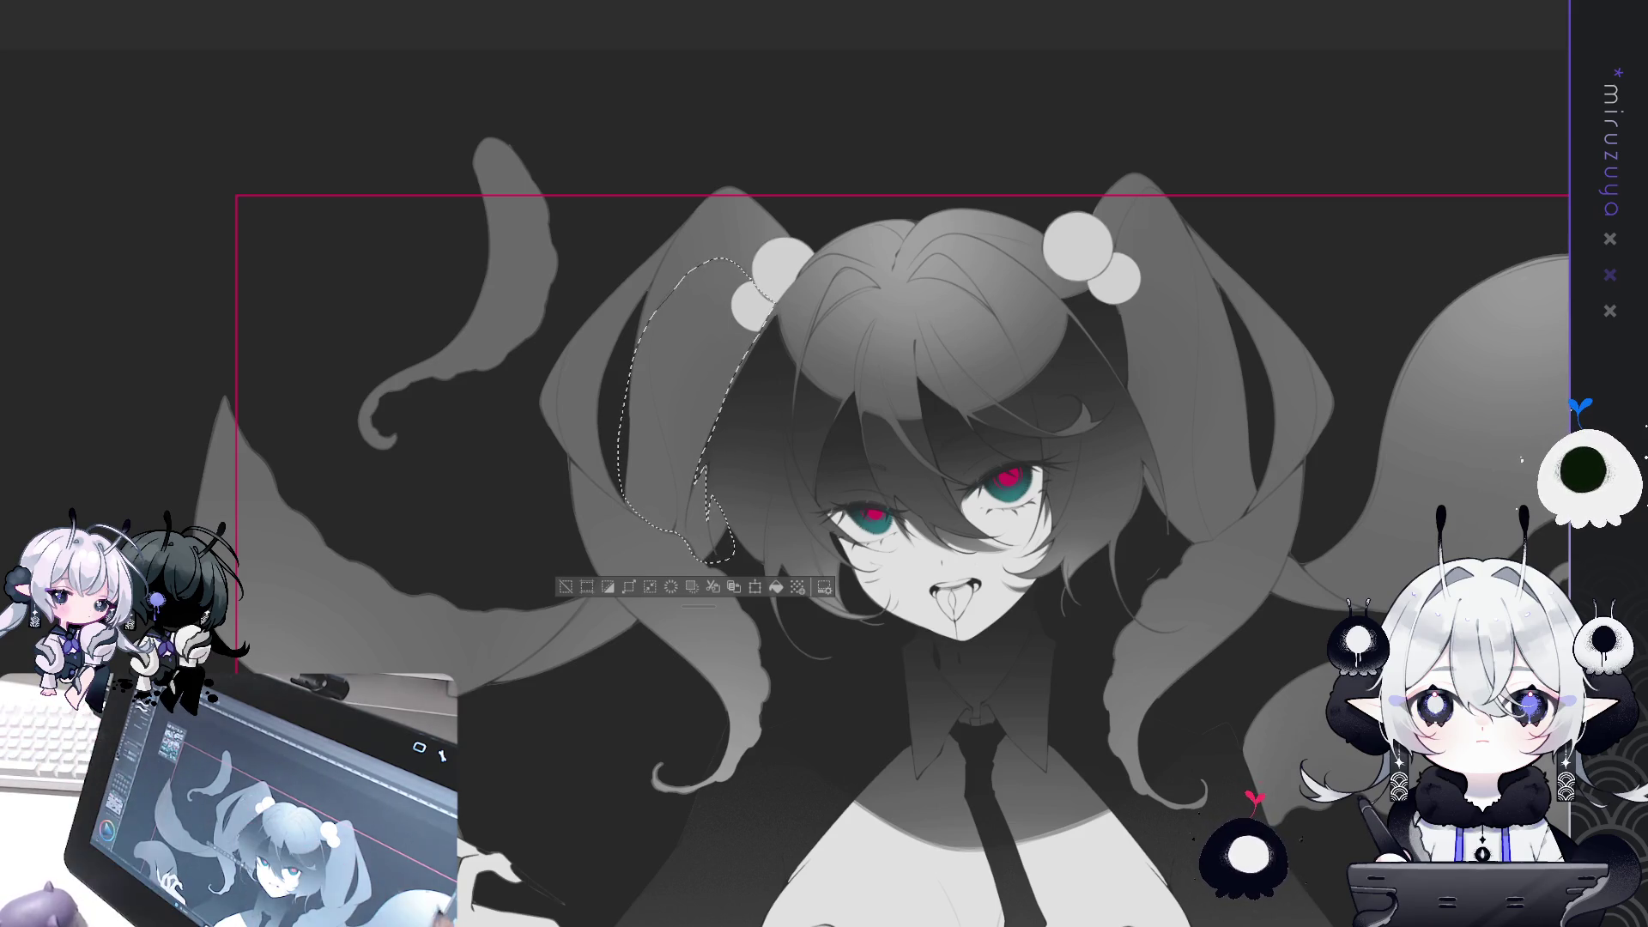
pyautogui.moveTo(649, 619)
pyautogui.mouseDown()
pyautogui.moveTo(838, 515)
pyautogui.moveTo(807, 485)
pyautogui.moveTo(772, 498)
pyautogui.moveTo(706, 560)
pyautogui.moveTo(795, 585)
pyautogui.moveTo(837, 524)
pyautogui.mouseUp()
pyautogui.moveTo(998, 373); pyautogui.dragTo(908, 402)
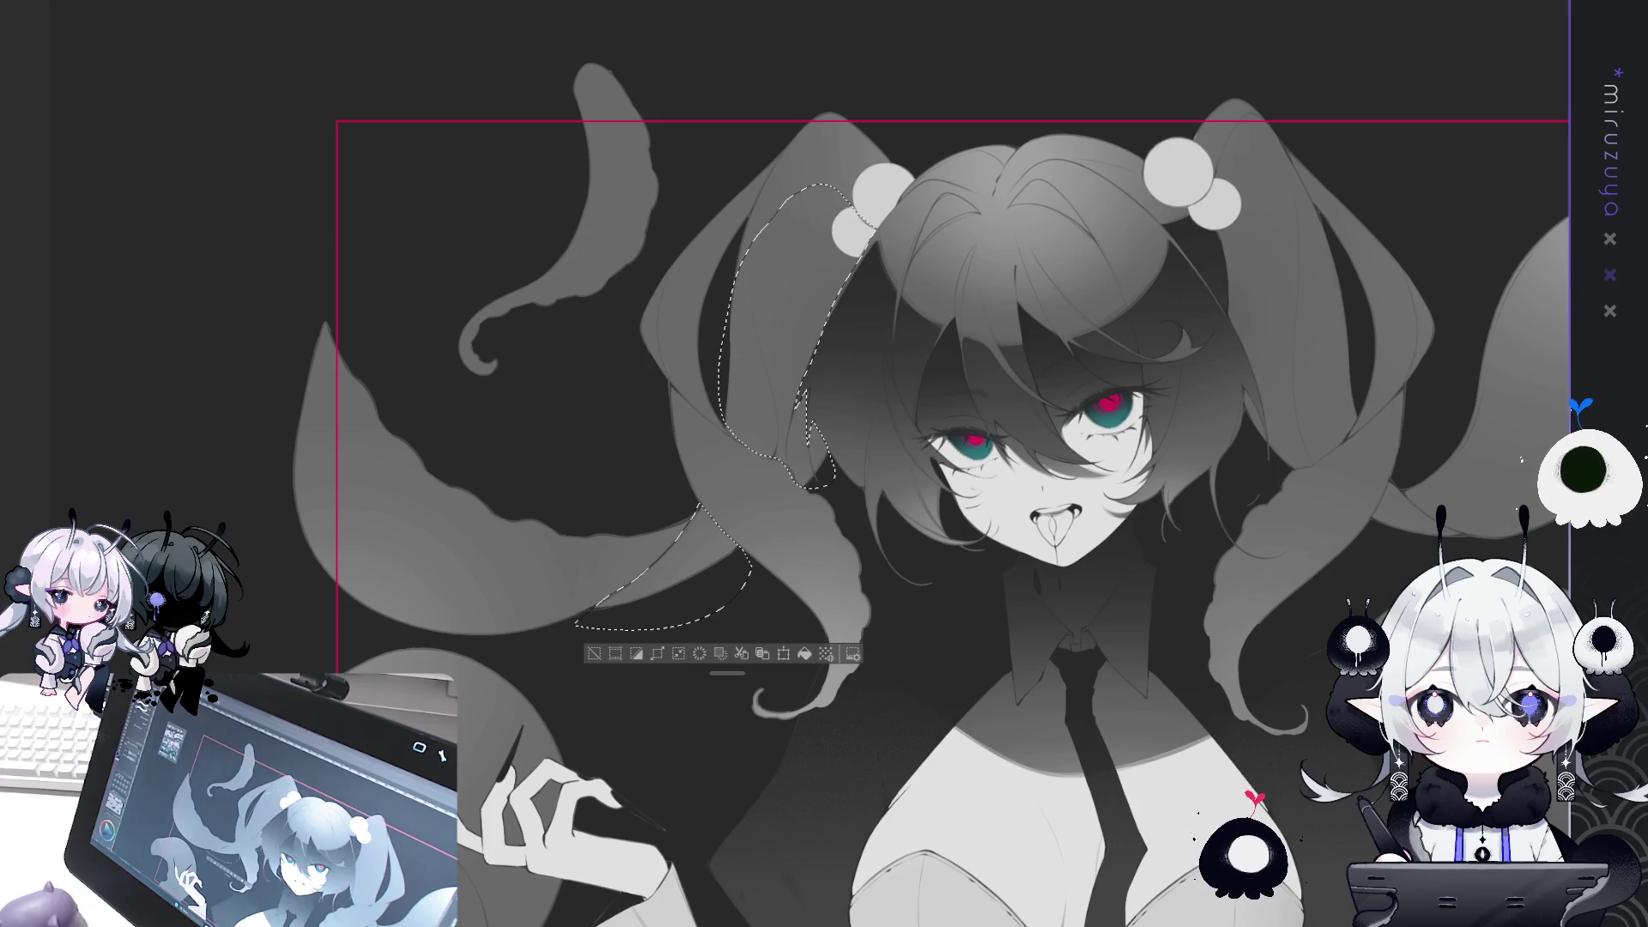
pyautogui.moveTo(1294, 541); pyautogui.dragTo(1087, 591)
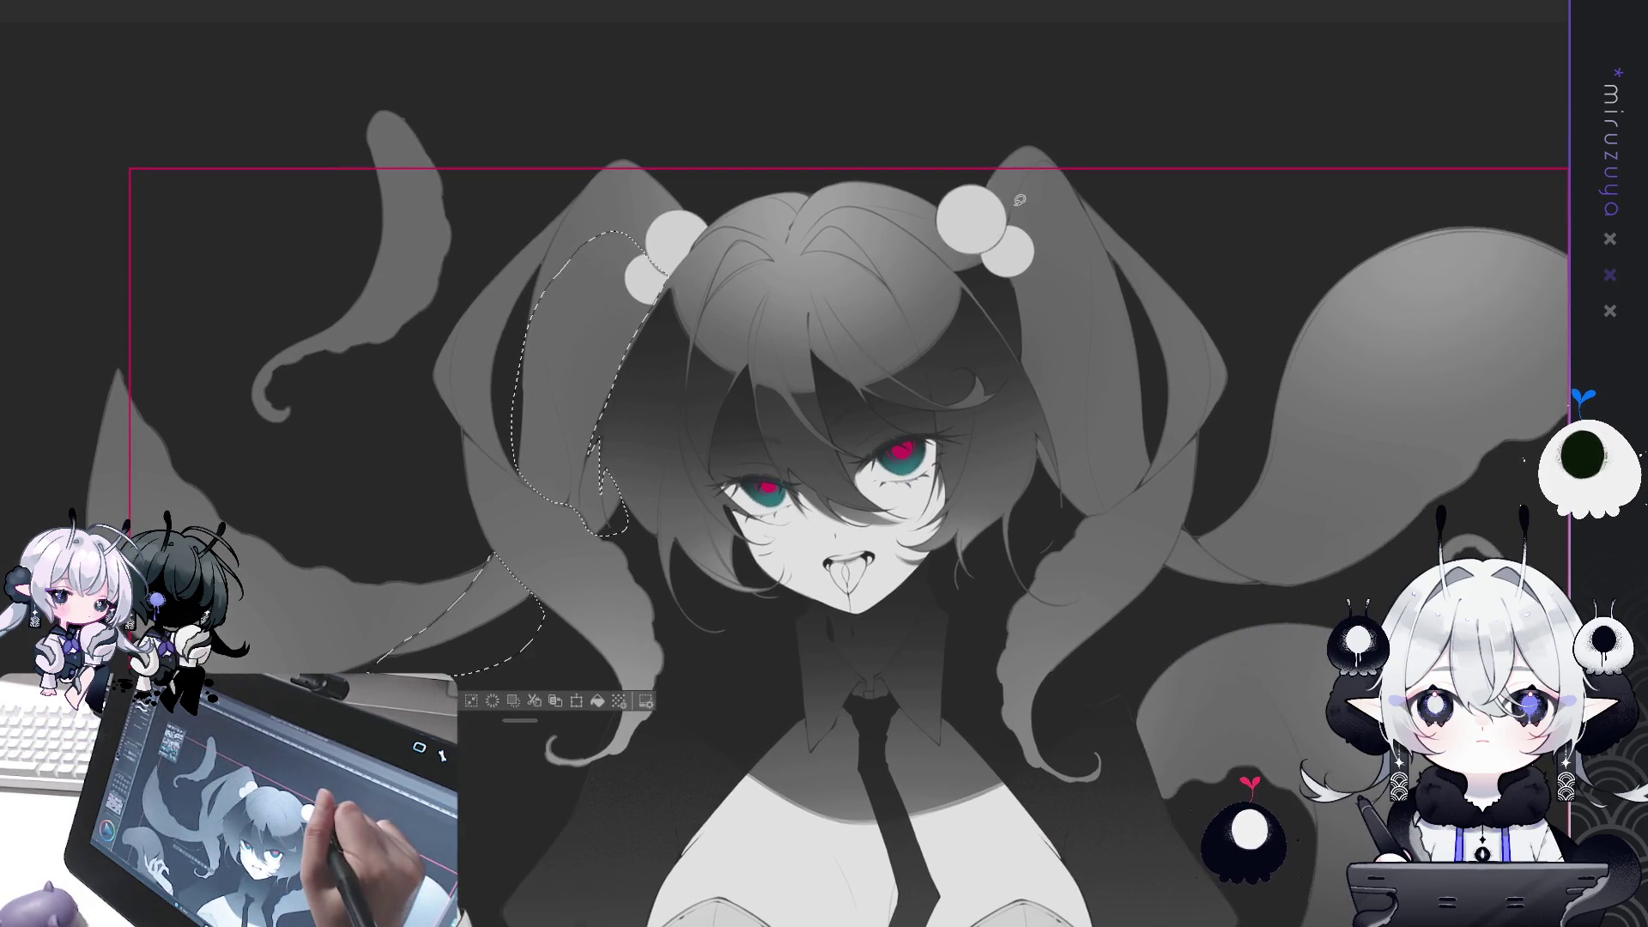
pyautogui.moveTo(1022, 187)
pyautogui.mouseDown()
pyautogui.moveTo(1048, 165)
pyautogui.moveTo(1087, 204)
pyautogui.mouseUp()
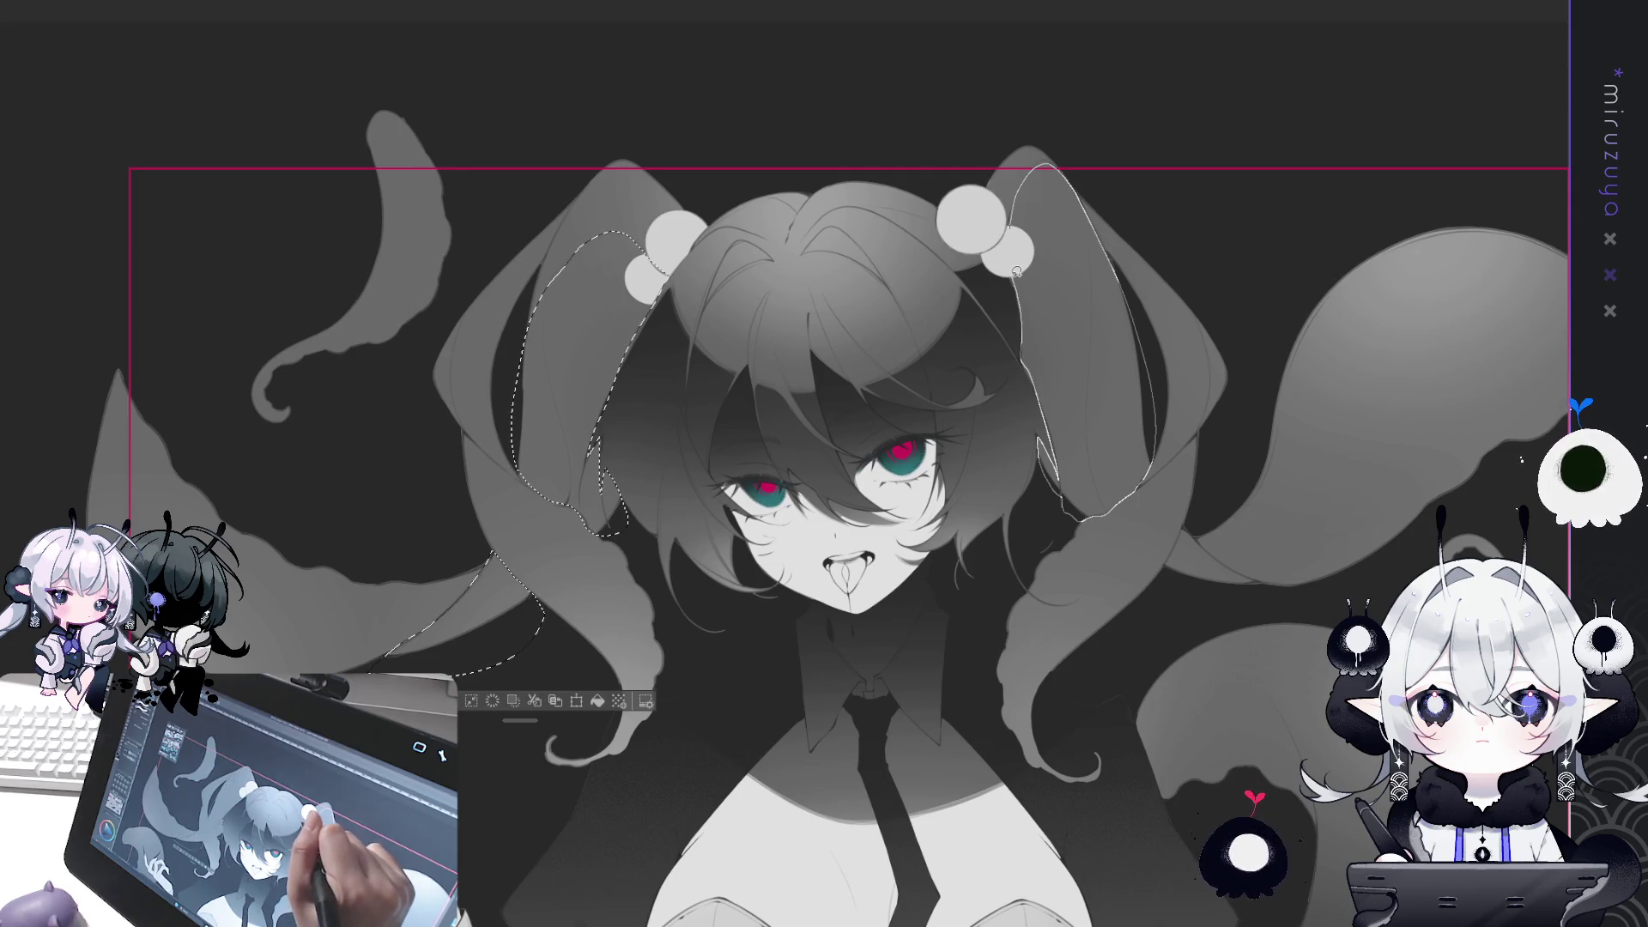
pyautogui.moveTo(1017, 271); pyautogui.dragTo(1015, 258)
pyautogui.moveTo(1185, 518)
pyautogui.mouseDown()
pyautogui.moveTo(1096, 472)
pyautogui.moveTo(1130, 509)
pyautogui.moveTo(1081, 517)
pyautogui.moveTo(1103, 480)
pyautogui.mouseUp()
pyautogui.moveTo(1185, 546)
pyautogui.mouseDown()
pyautogui.moveTo(1223, 395)
pyautogui.moveTo(1259, 426)
pyautogui.moveTo(1282, 513)
pyautogui.mouseUp()
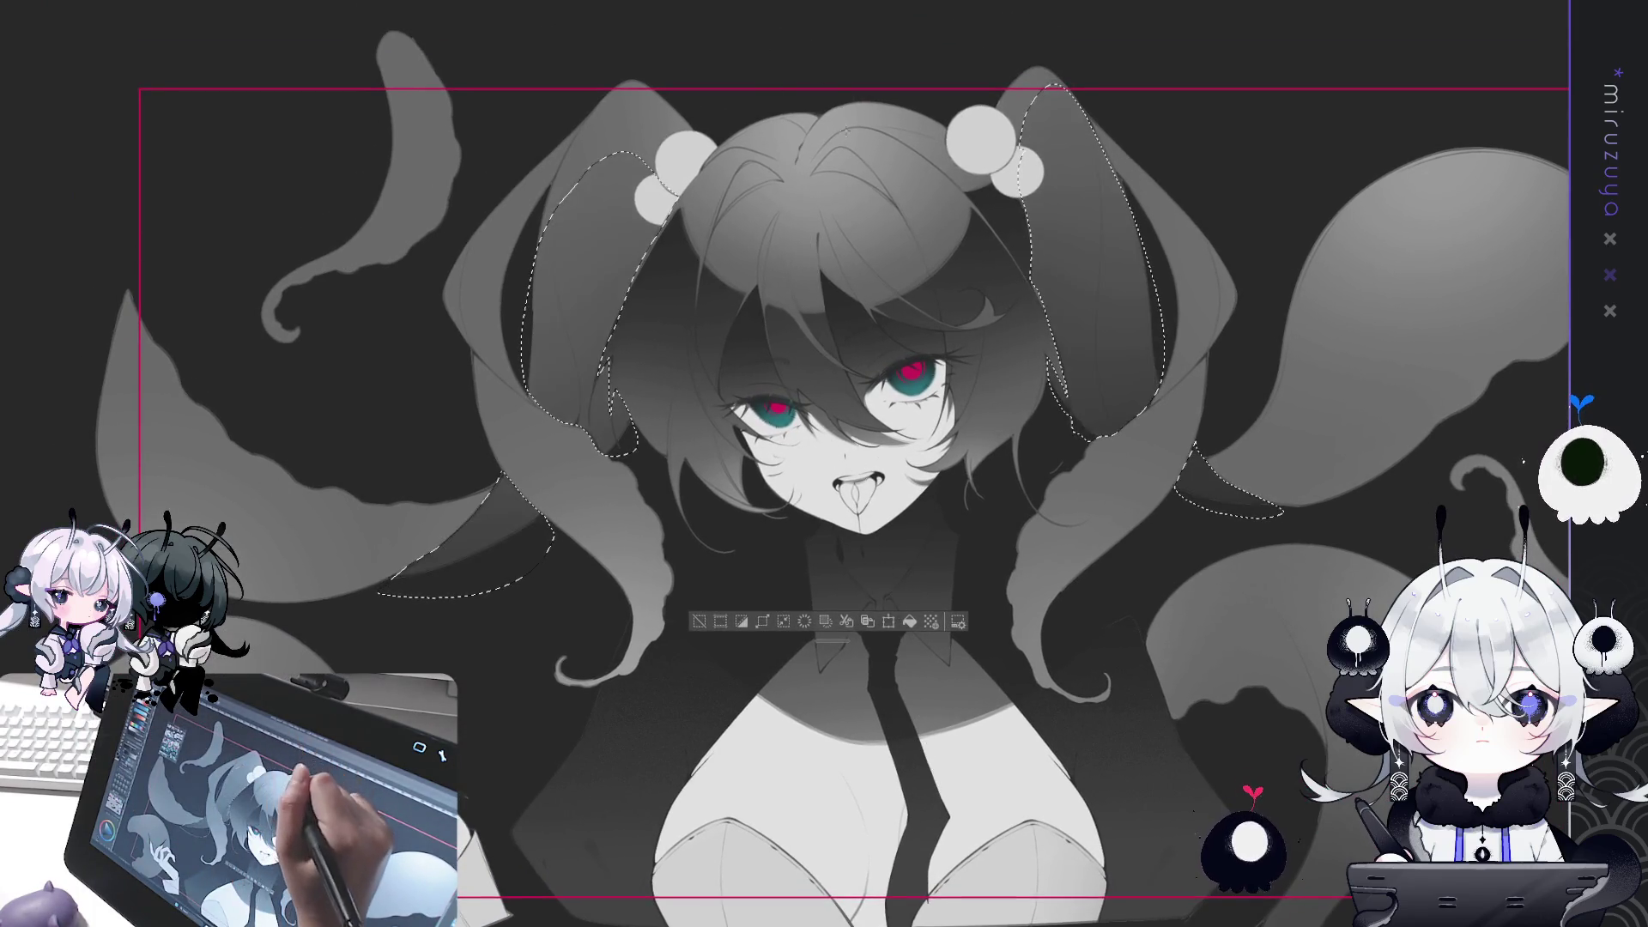
pyautogui.moveTo(940, 188); pyautogui.dragTo(928, 215)
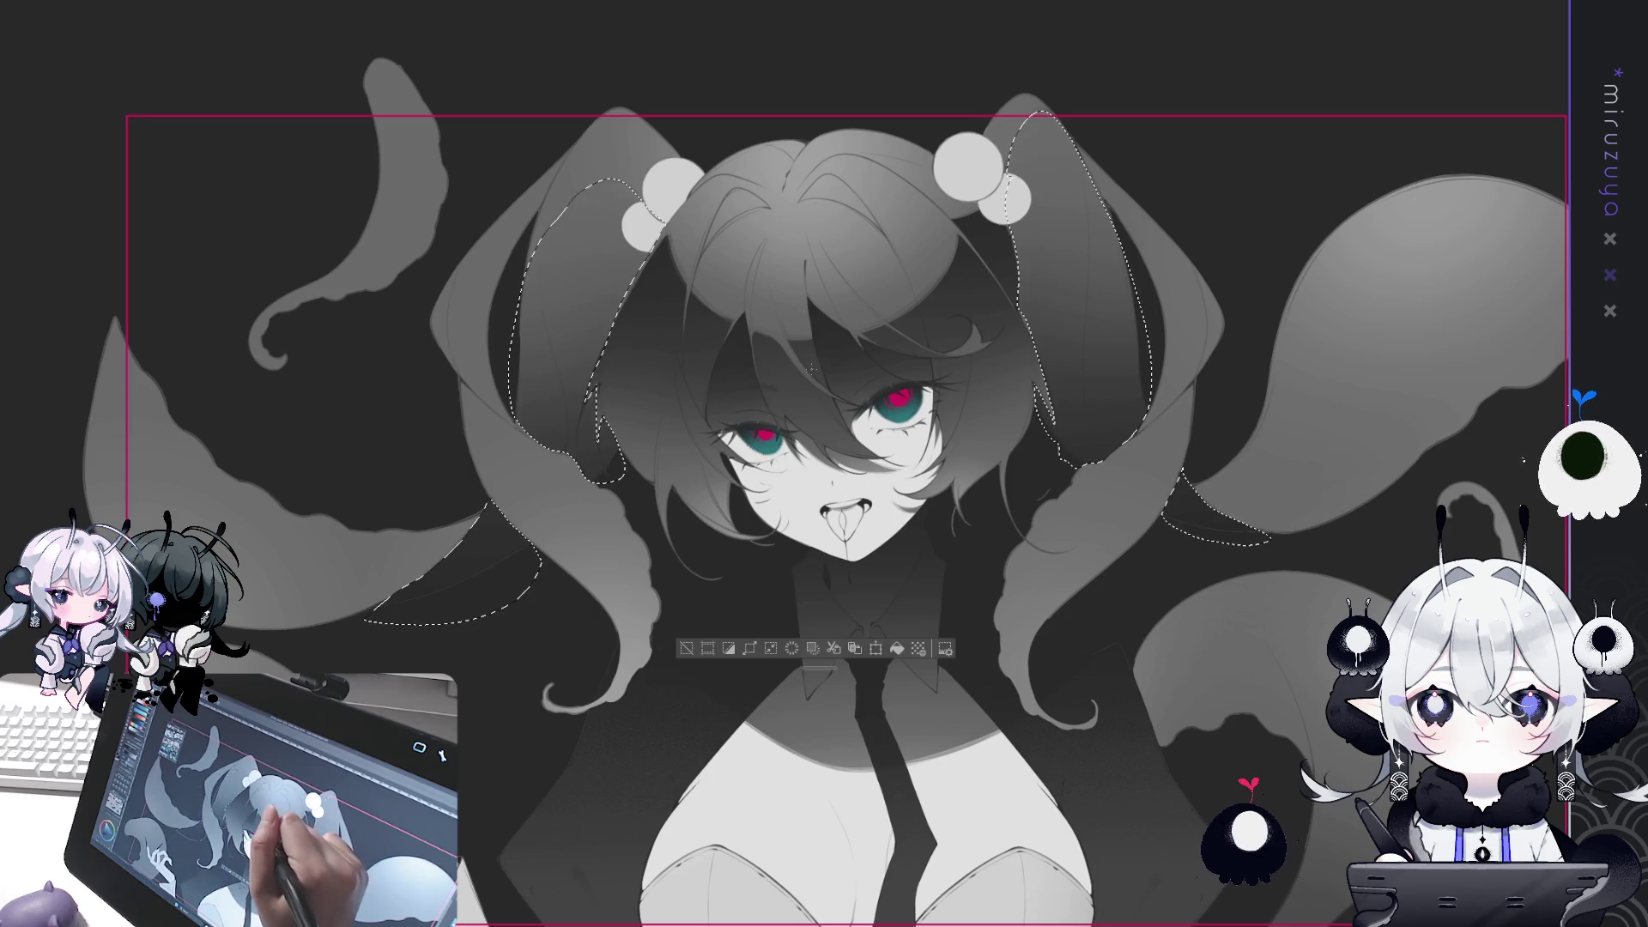
# Brush darker shading over the selected twin tails, then deselect.
pyautogui.moveTo(1072, 172); pyautogui.dragTo(1099, 386)
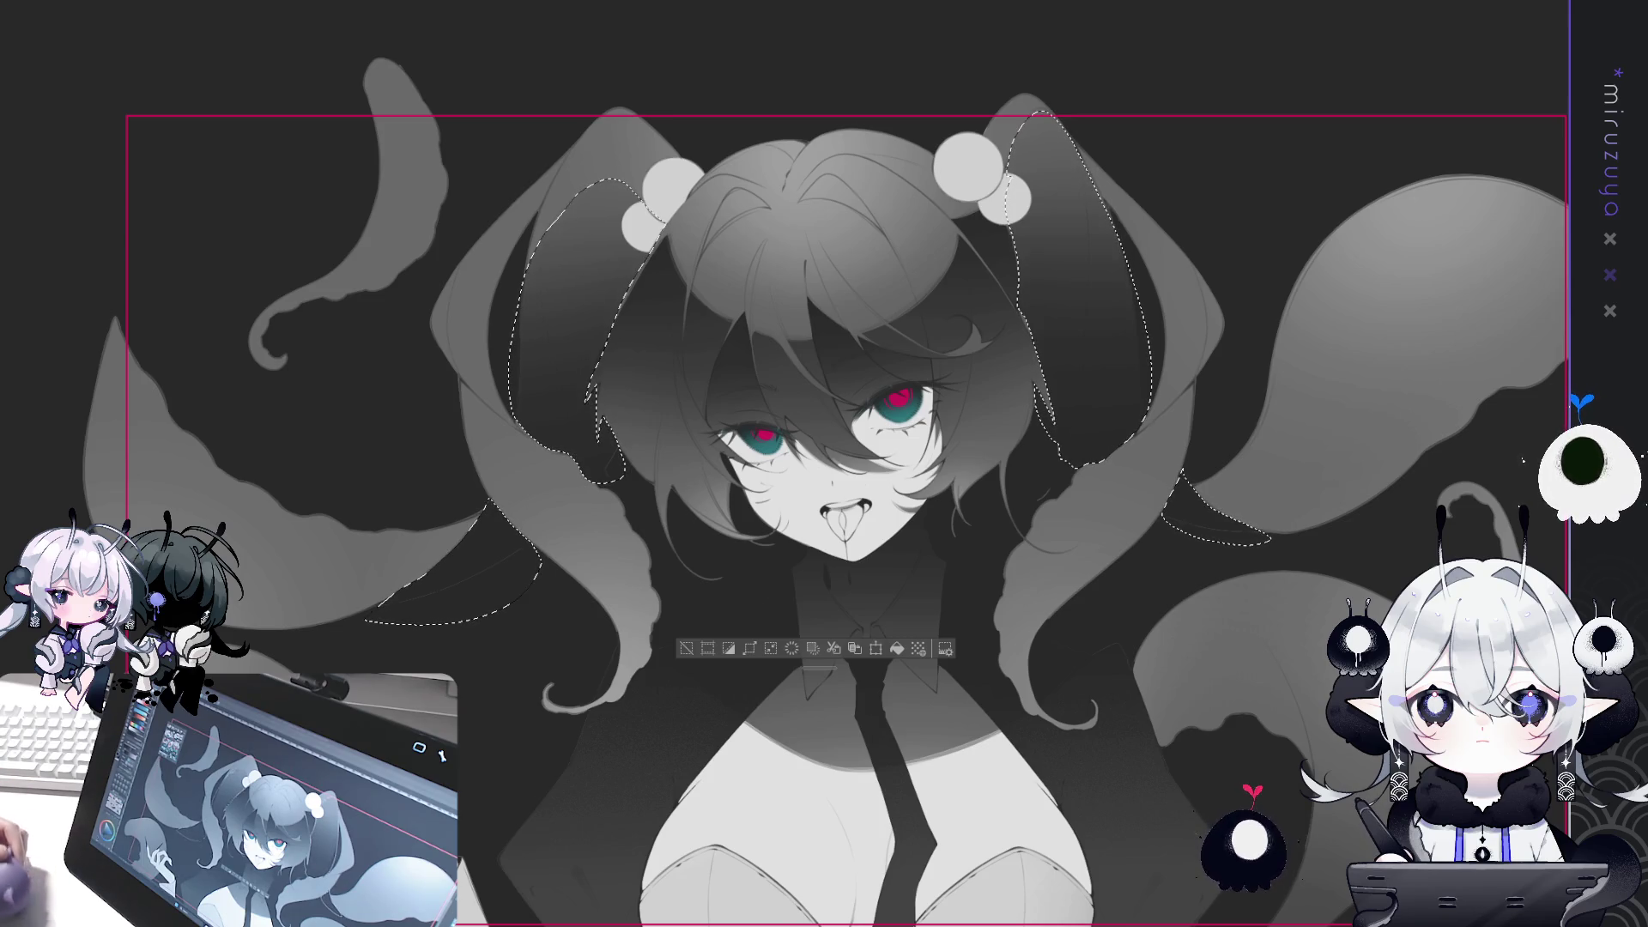
pyautogui.click(686, 648)
pyautogui.hotkey('ctrl', '+')
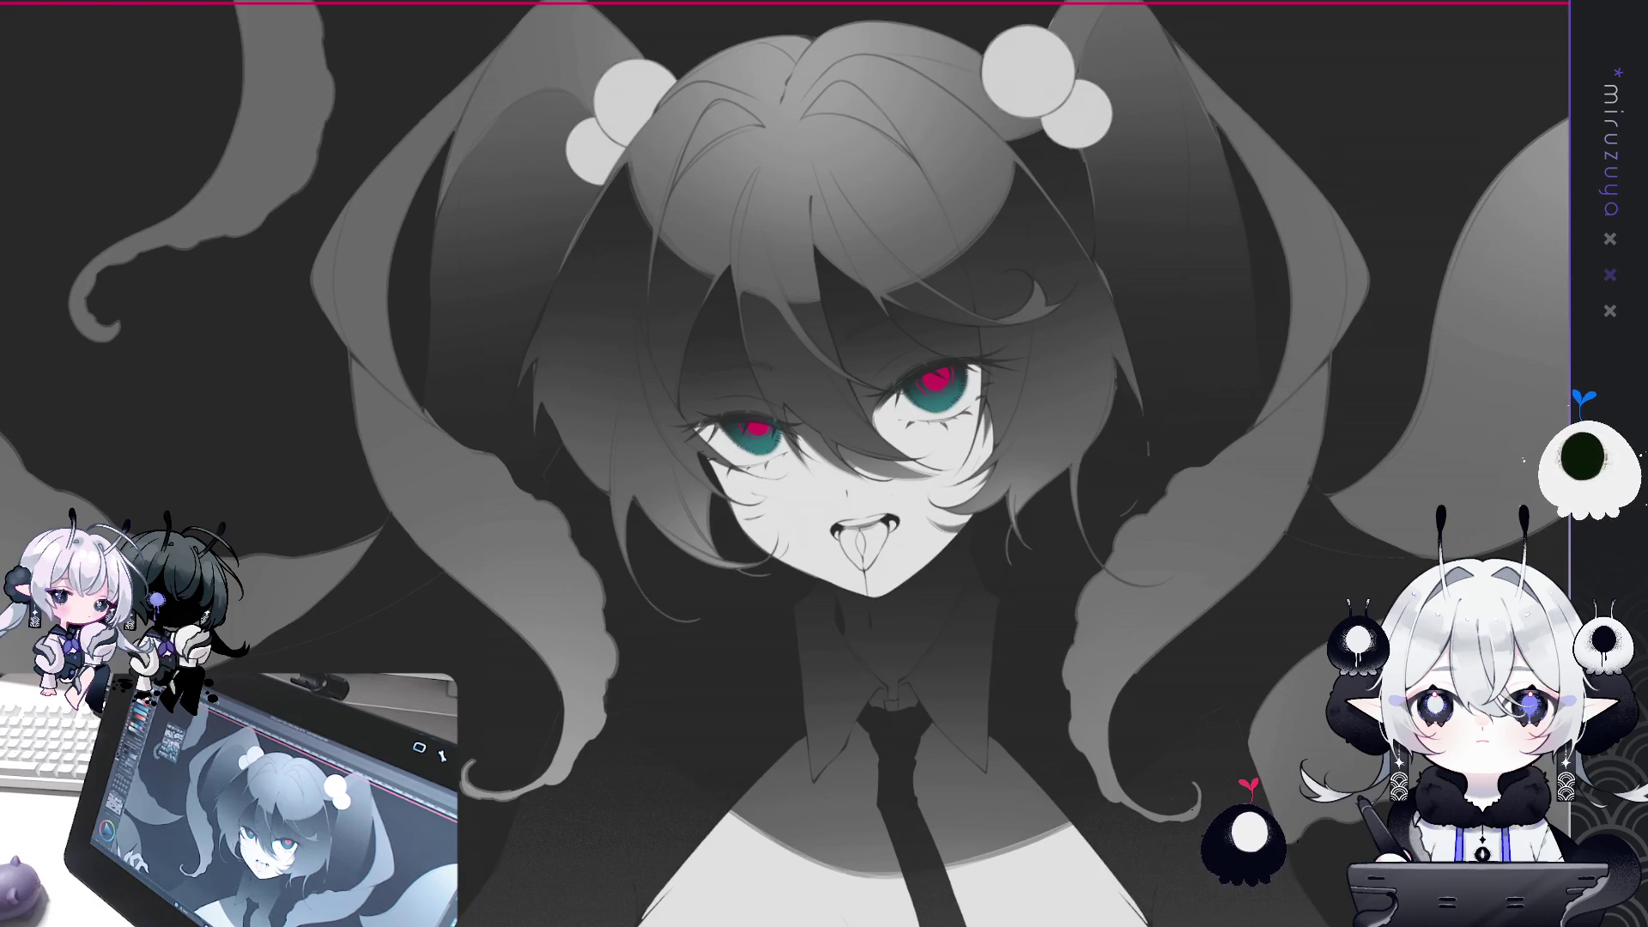
# Add speckled, grainy airbrush shading along the tentacle edge near the hair.
pyautogui.hotkey('ctrl', '-')
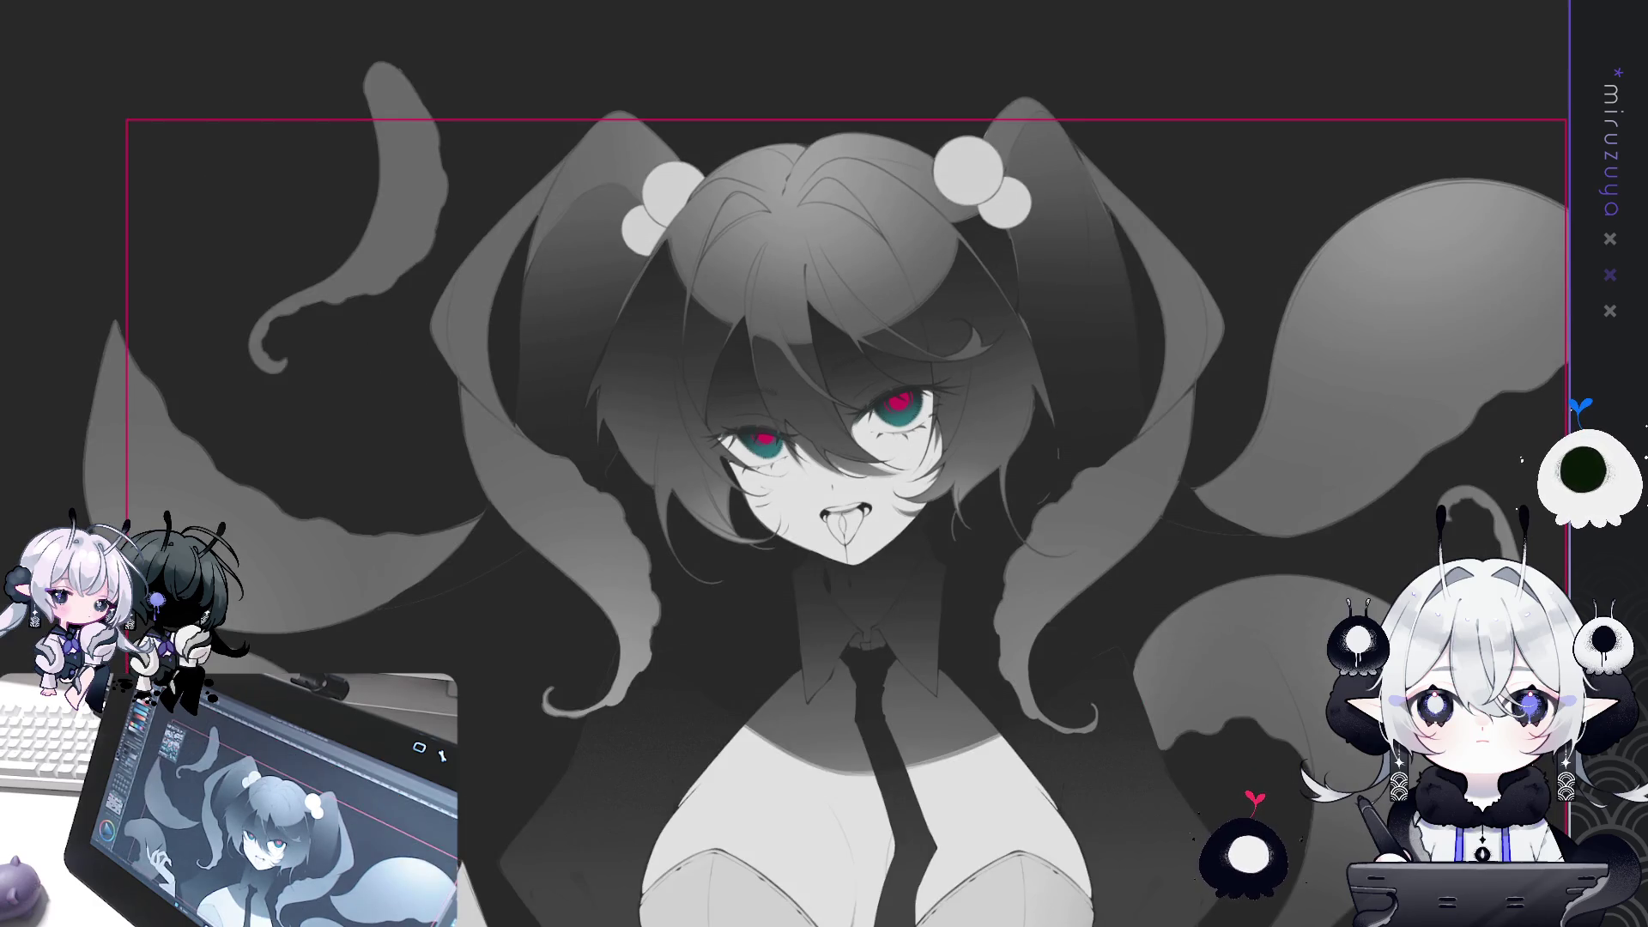
pyautogui.moveTo(824, 480); pyautogui.dragTo(851, 446)
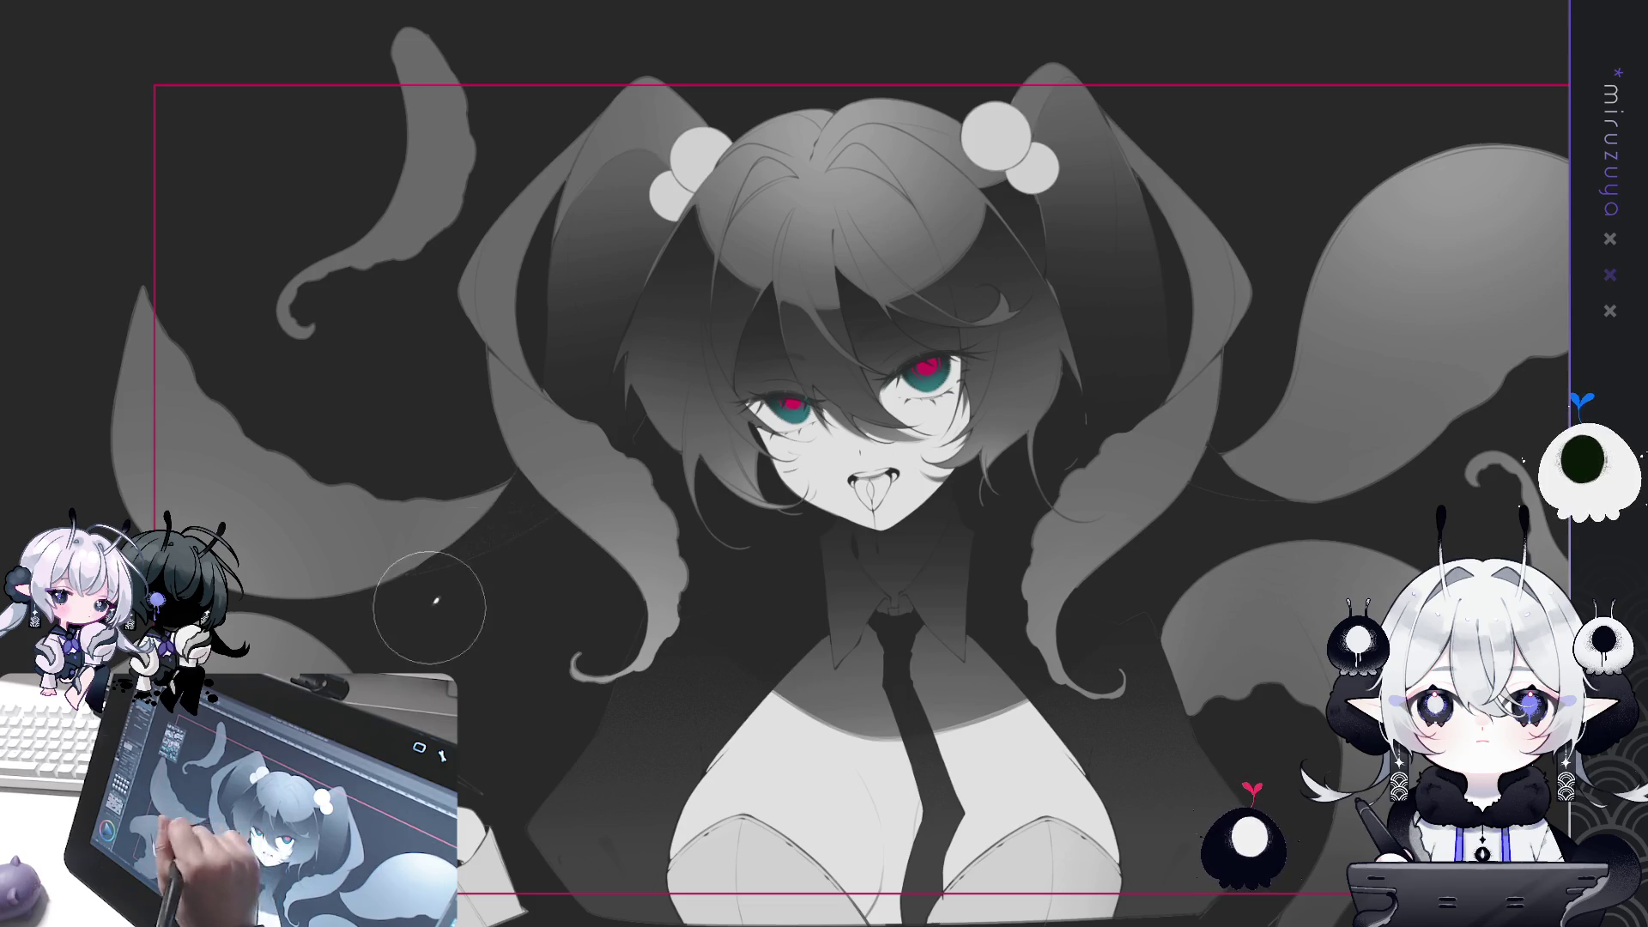
pyautogui.moveTo(446, 601); pyautogui.dragTo(539, 518)
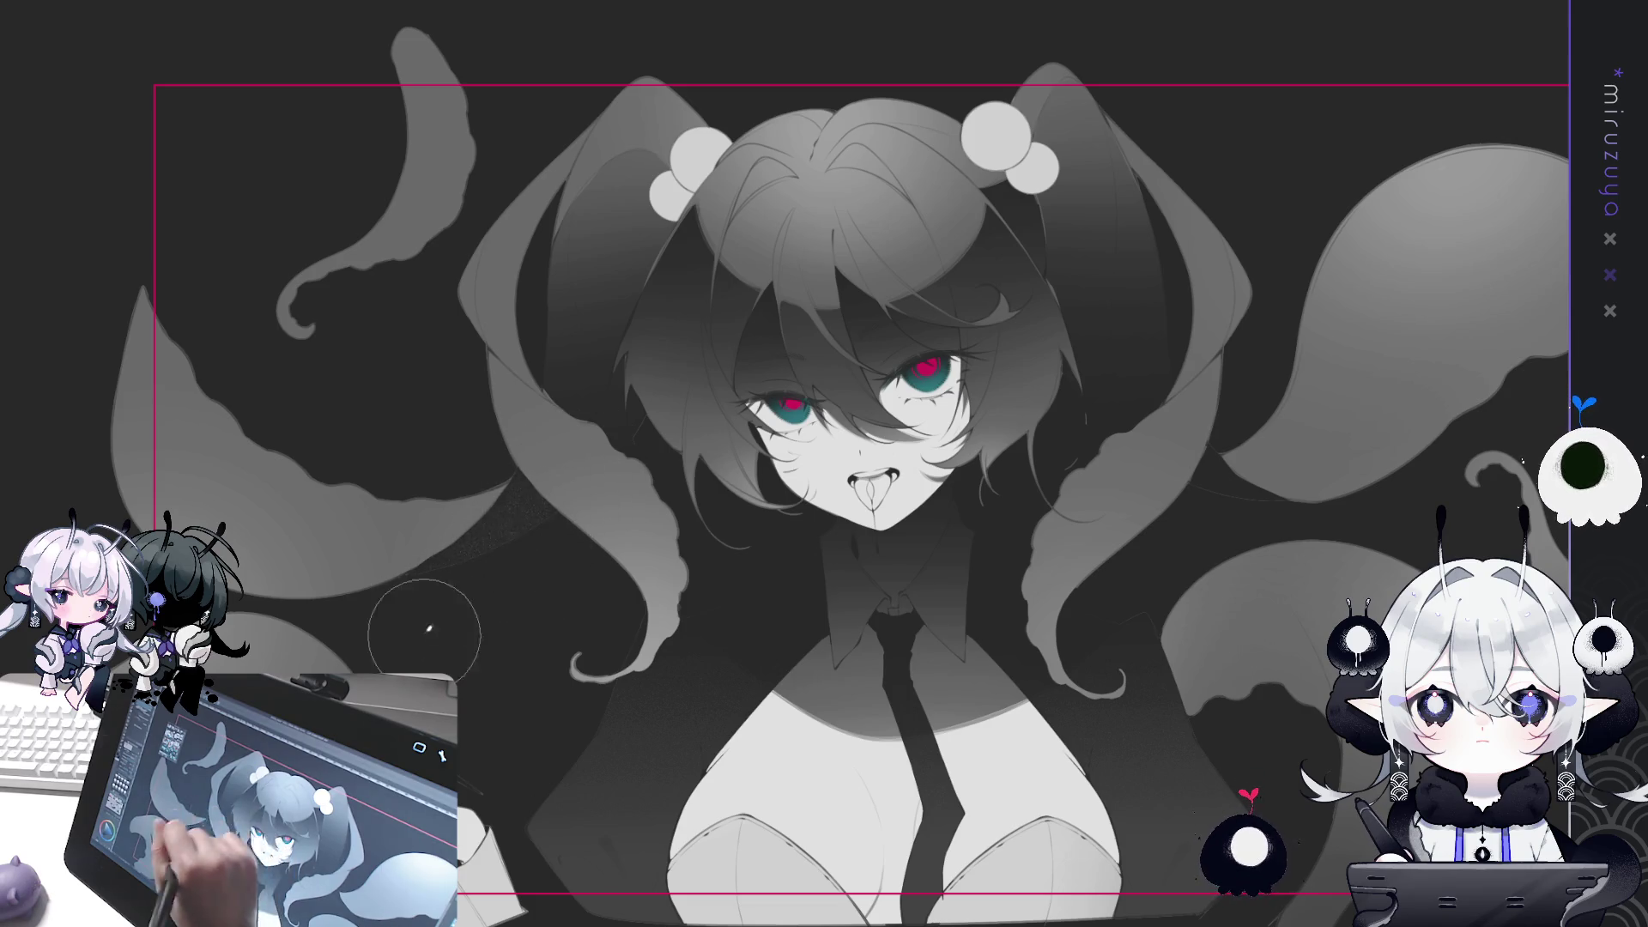
pyautogui.moveTo(1104, 354); pyautogui.dragTo(1253, 302)
pyautogui.scroll(3, 691, 452)
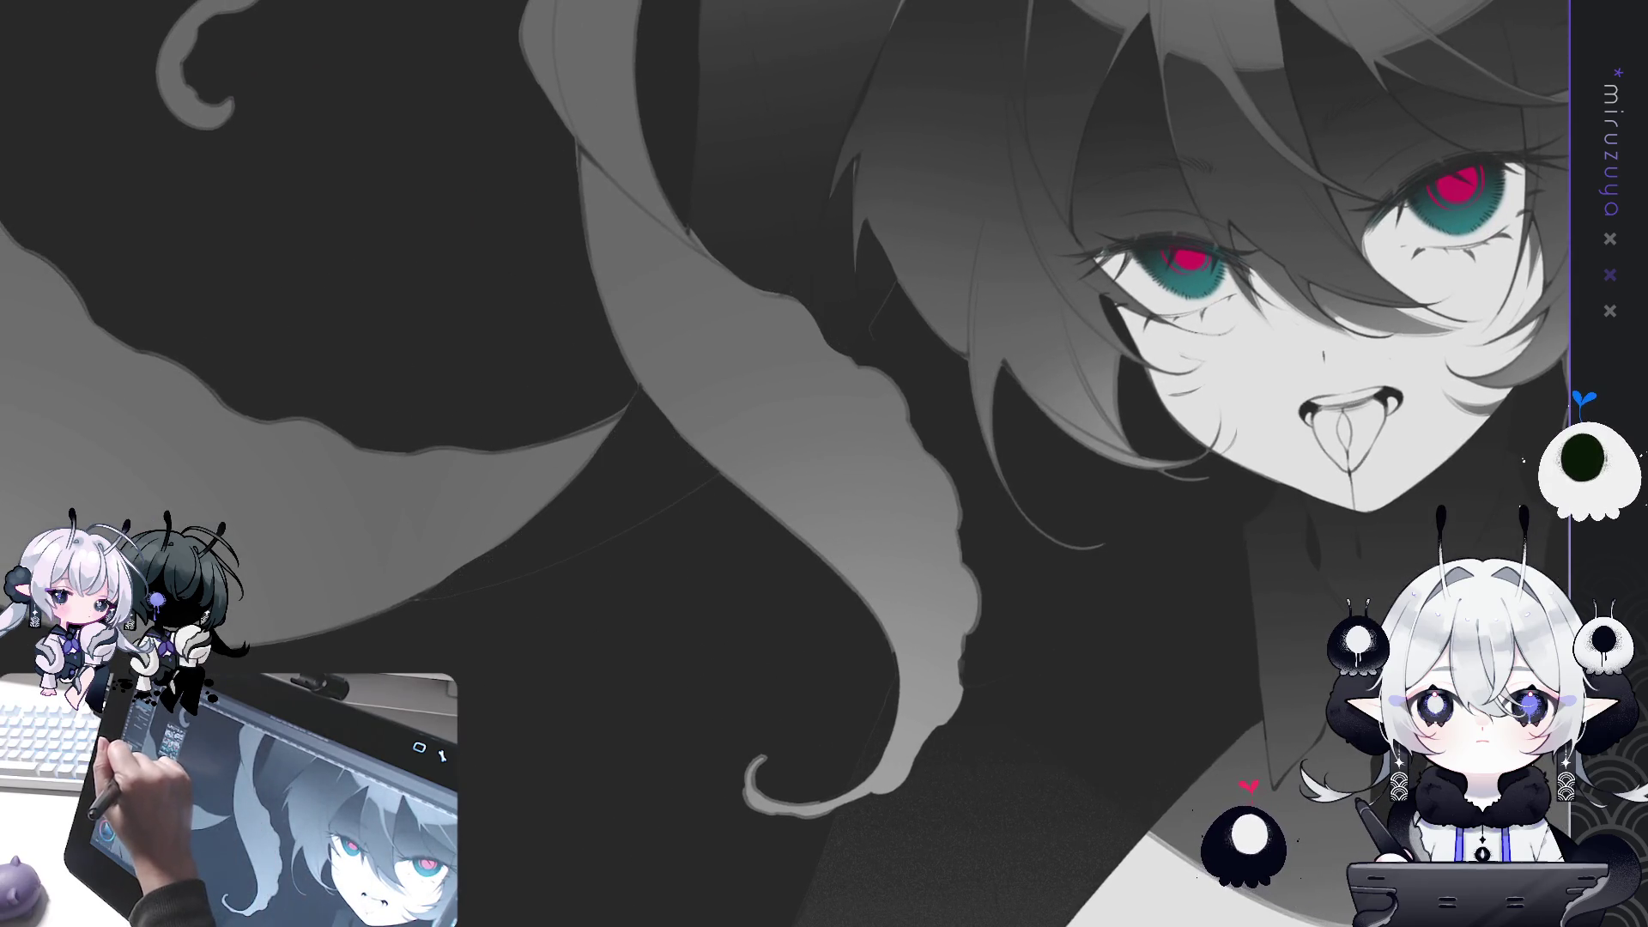
pyautogui.moveTo(491, 608)
pyautogui.mouseDown()
pyautogui.moveTo(618, 589)
pyautogui.moveTo(633, 449)
pyautogui.moveTo(657, 468)
pyautogui.moveTo(687, 379)
pyautogui.moveTo(626, 397)
pyautogui.moveTo(809, 231)
pyautogui.moveTo(817, 253)
pyautogui.mouseUp()
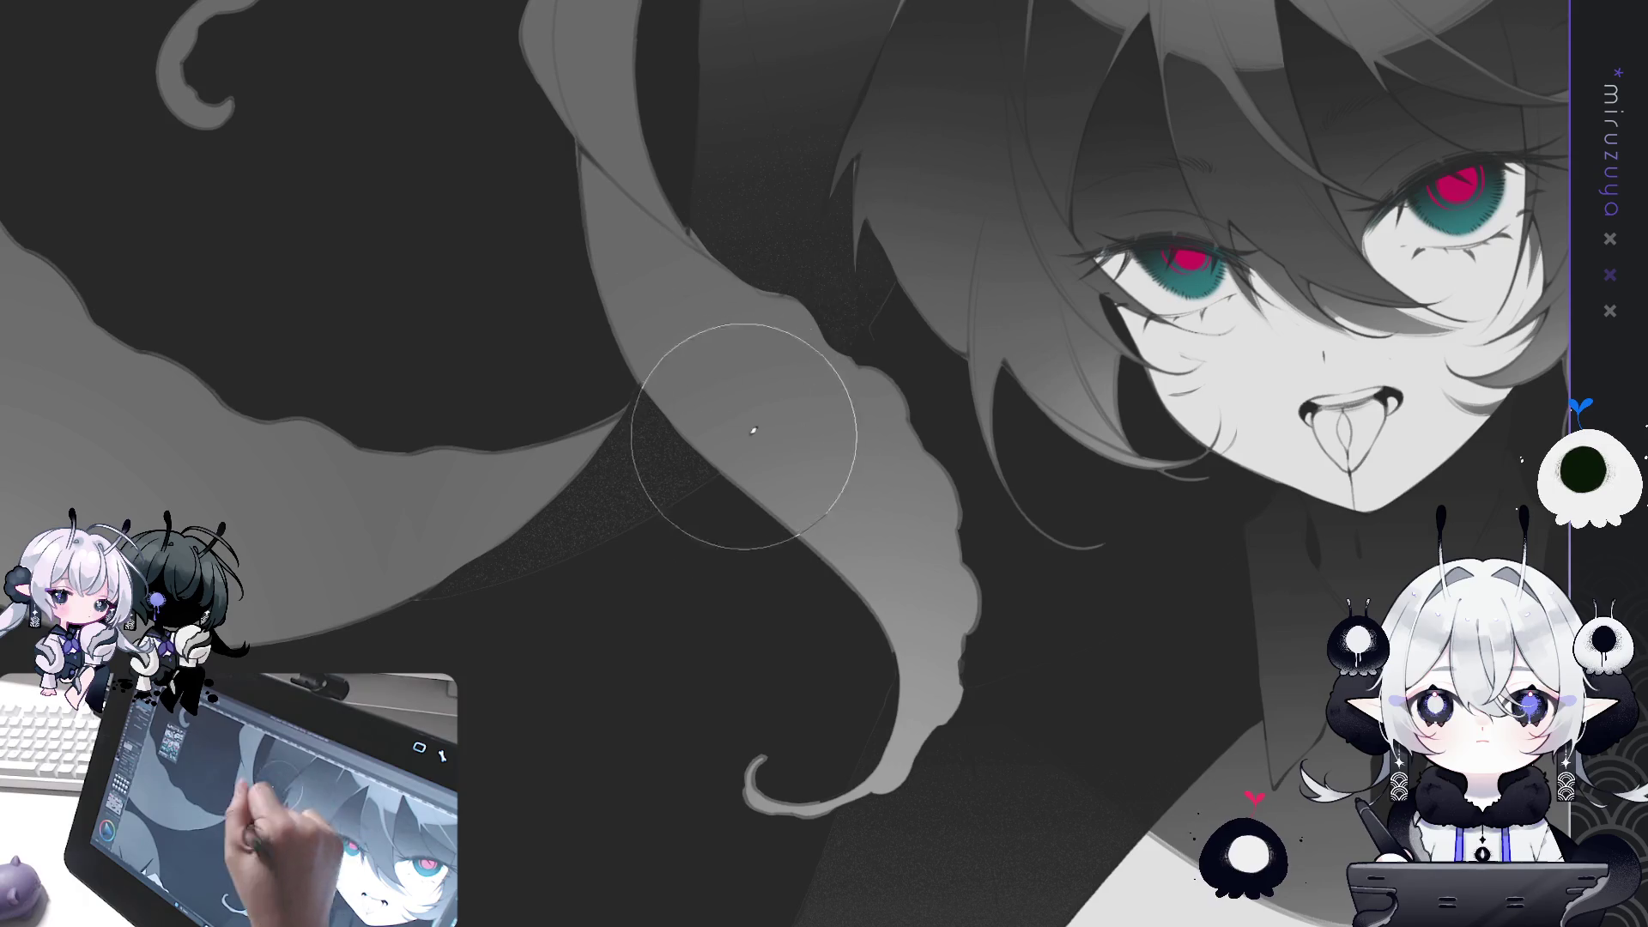
pyautogui.moveTo(497, 570)
pyautogui.mouseDown()
pyautogui.moveTo(791, 357)
pyautogui.moveTo(691, 490)
pyautogui.mouseUp()
# Add faint grainy shading down the tentacles right of the face to their lower edge.
pyautogui.moveTo(1570, 532)
pyautogui.mouseDown()
pyautogui.moveTo(1241, 631)
pyautogui.moveTo(993, 636)
pyautogui.moveTo(717, 588)
pyautogui.mouseUp()
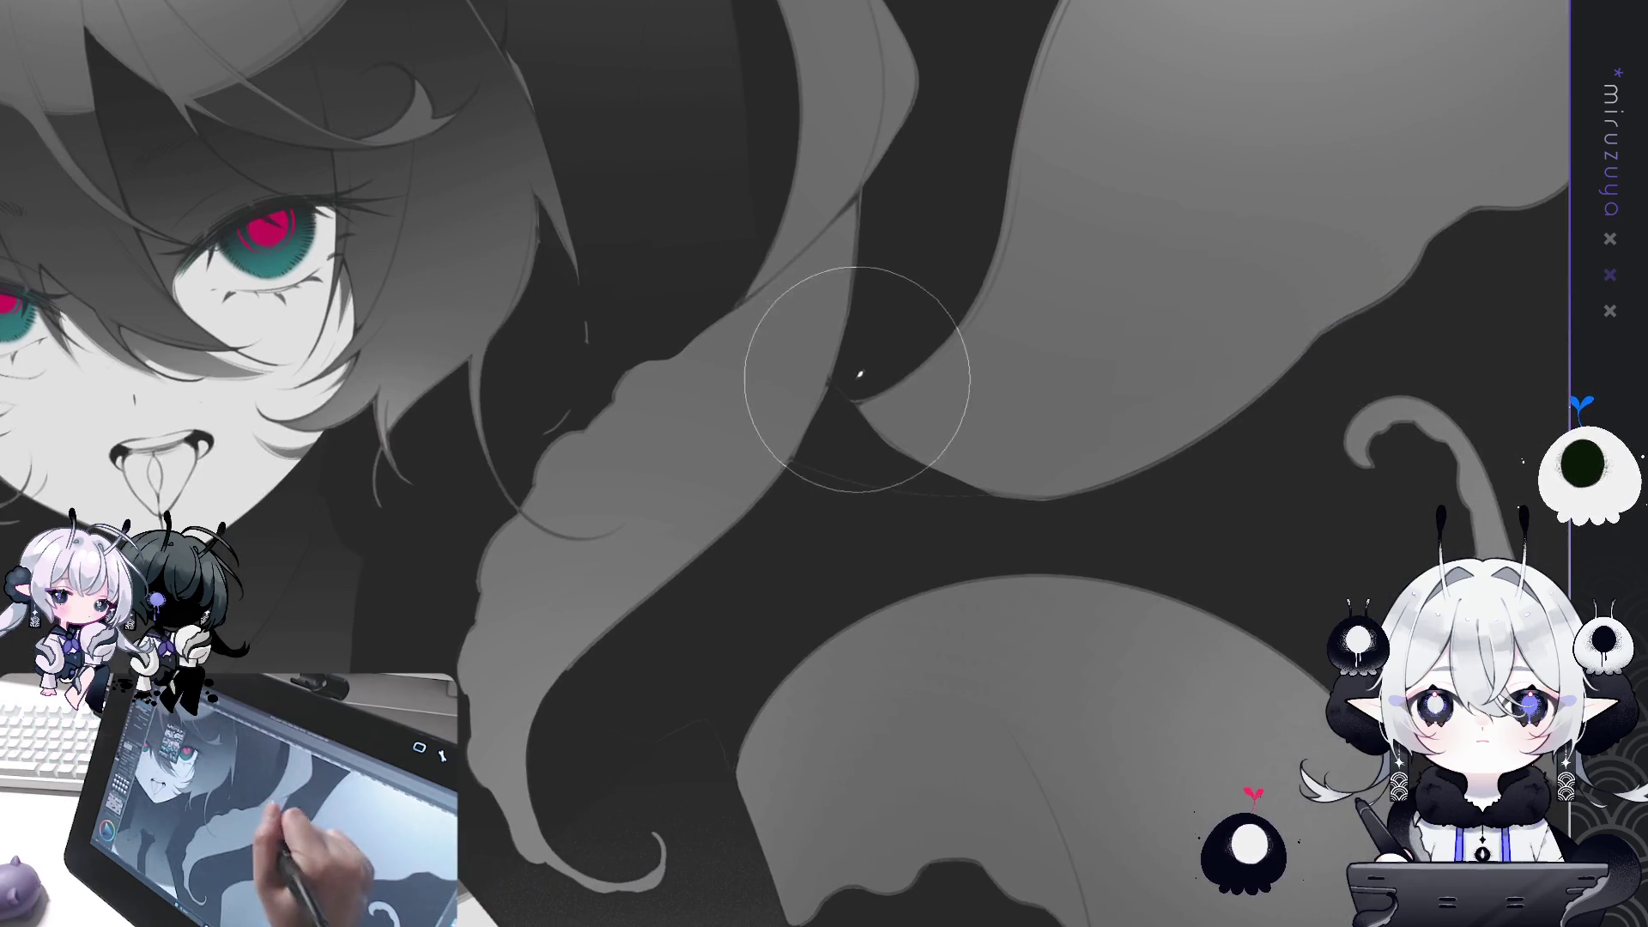
pyautogui.moveTo(1023, 508)
pyautogui.mouseDown()
pyautogui.moveTo(709, 357)
pyautogui.moveTo(816, 372)
pyautogui.moveTo(673, 515)
pyautogui.moveTo(688, 467)
pyautogui.moveTo(697, 507)
pyautogui.moveTo(930, 570)
pyautogui.moveTo(702, 489)
pyautogui.moveTo(623, 432)
pyautogui.moveTo(662, 250)
pyautogui.moveTo(827, 332)
pyautogui.moveTo(964, 363)
pyautogui.moveTo(841, 531)
pyautogui.moveTo(1041, 430)
pyautogui.moveTo(1044, 455)
pyautogui.moveTo(682, 390)
pyautogui.mouseUp()
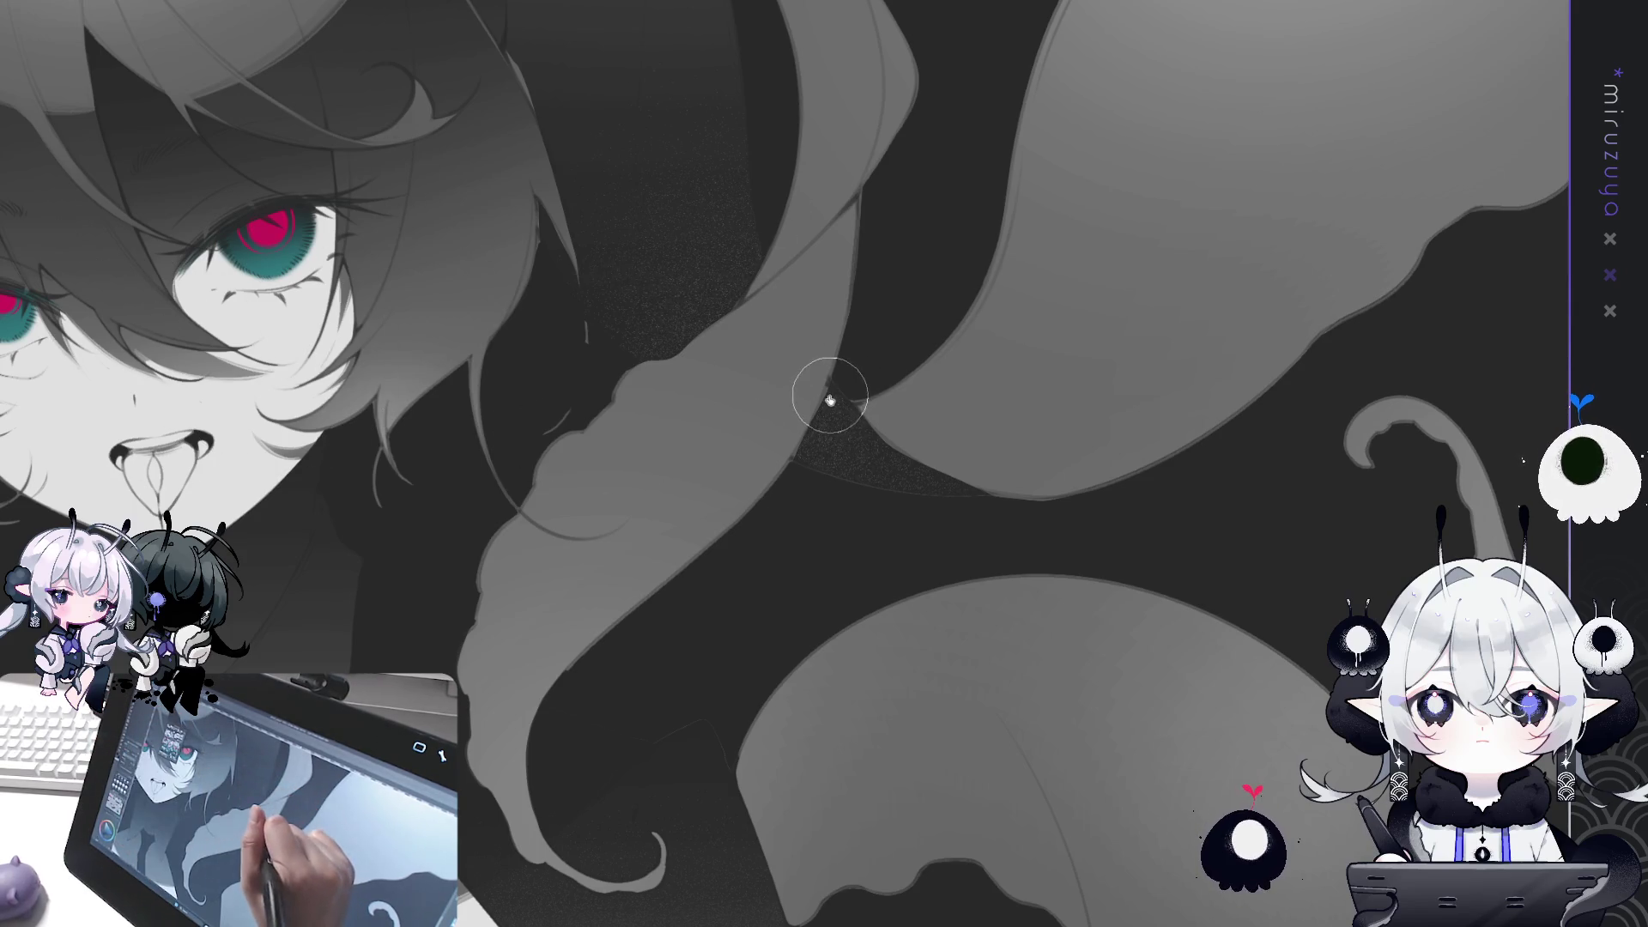
pyautogui.moveTo(834, 377)
pyautogui.mouseDown()
pyautogui.moveTo(798, 471)
pyautogui.moveTo(884, 429)
pyautogui.moveTo(901, 442)
pyautogui.mouseUp()
pyautogui.moveTo(998, 512); pyautogui.dragTo(1054, 510)
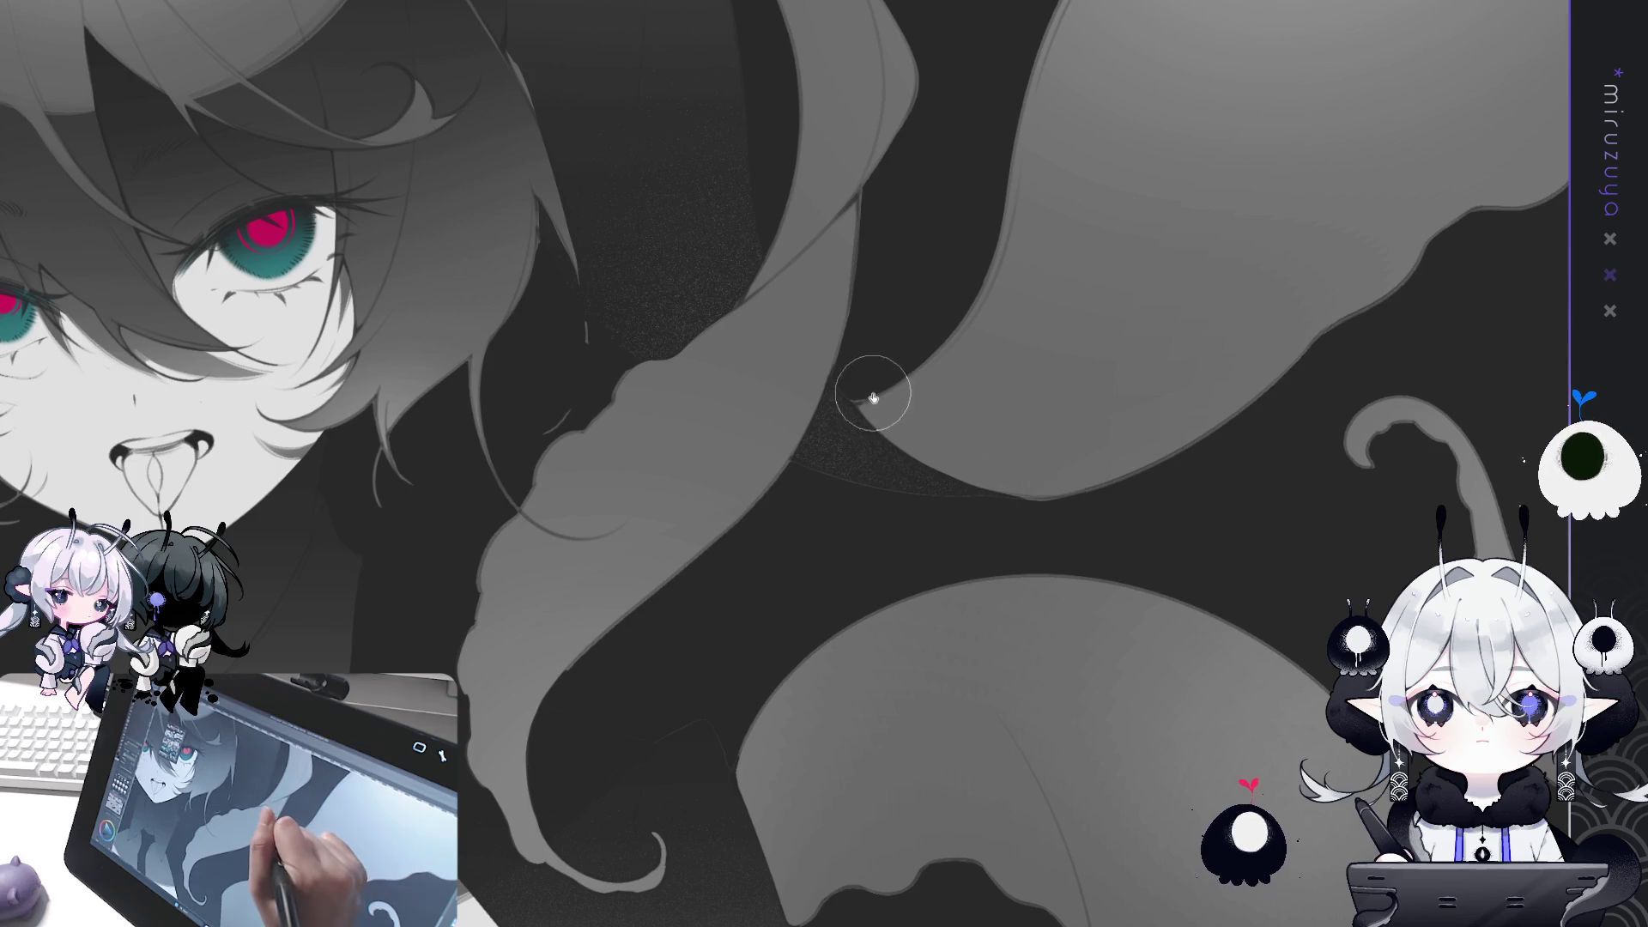
pyautogui.scroll(2, 986, 541)
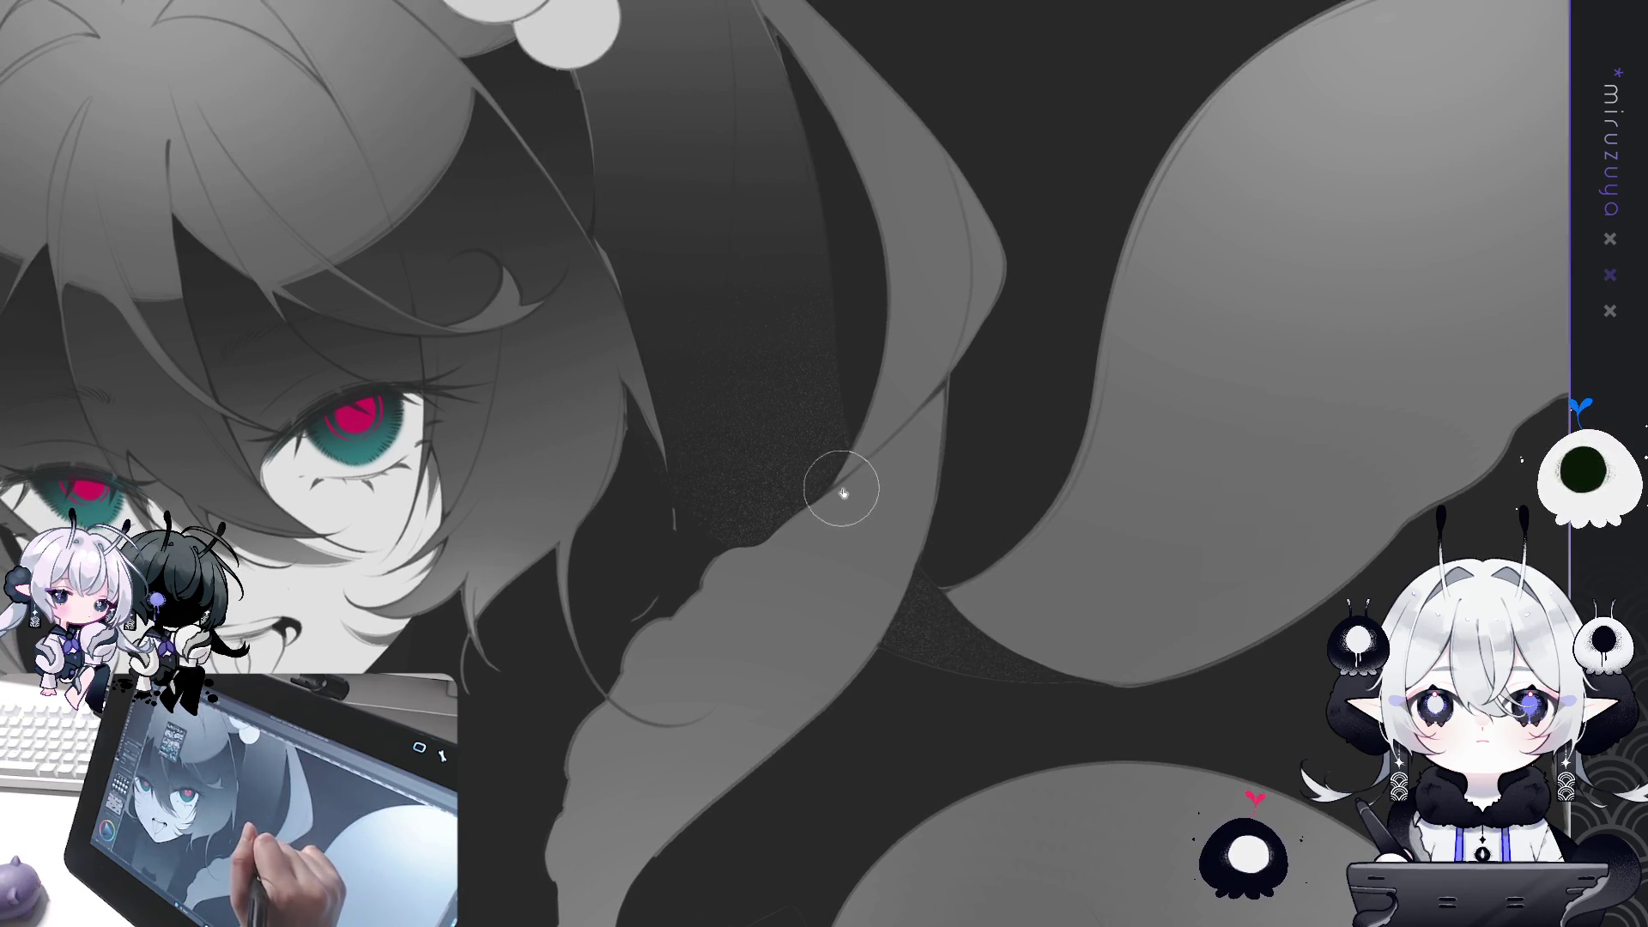
pyautogui.scroll(1, 861, 462)
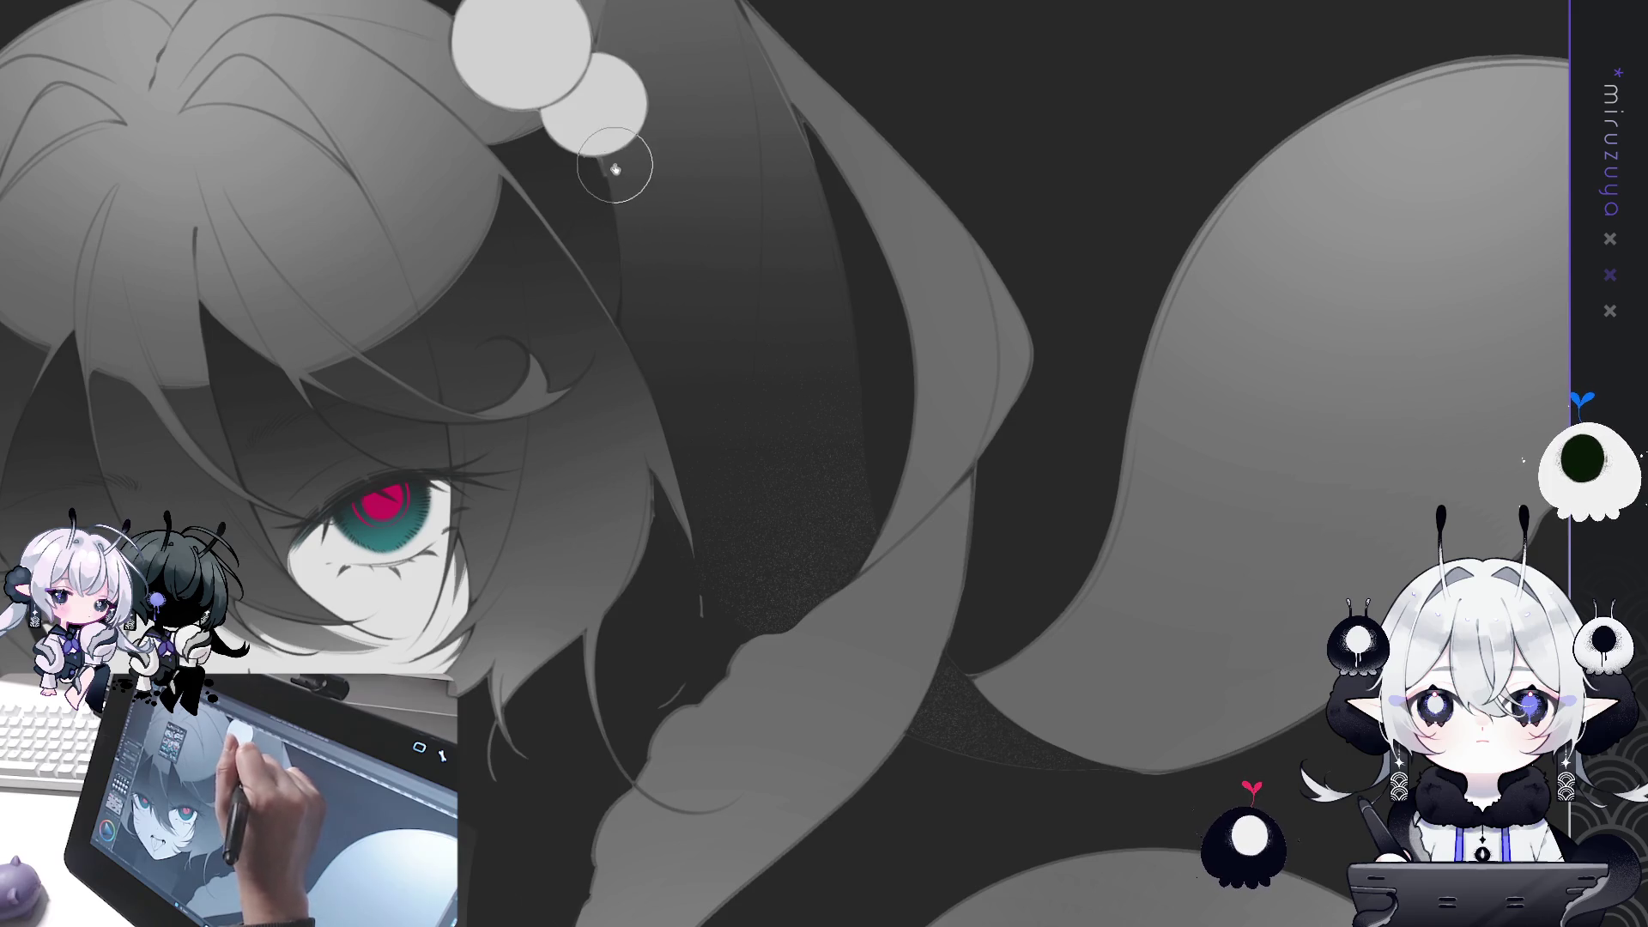
pyautogui.scroll(3, 803, 249)
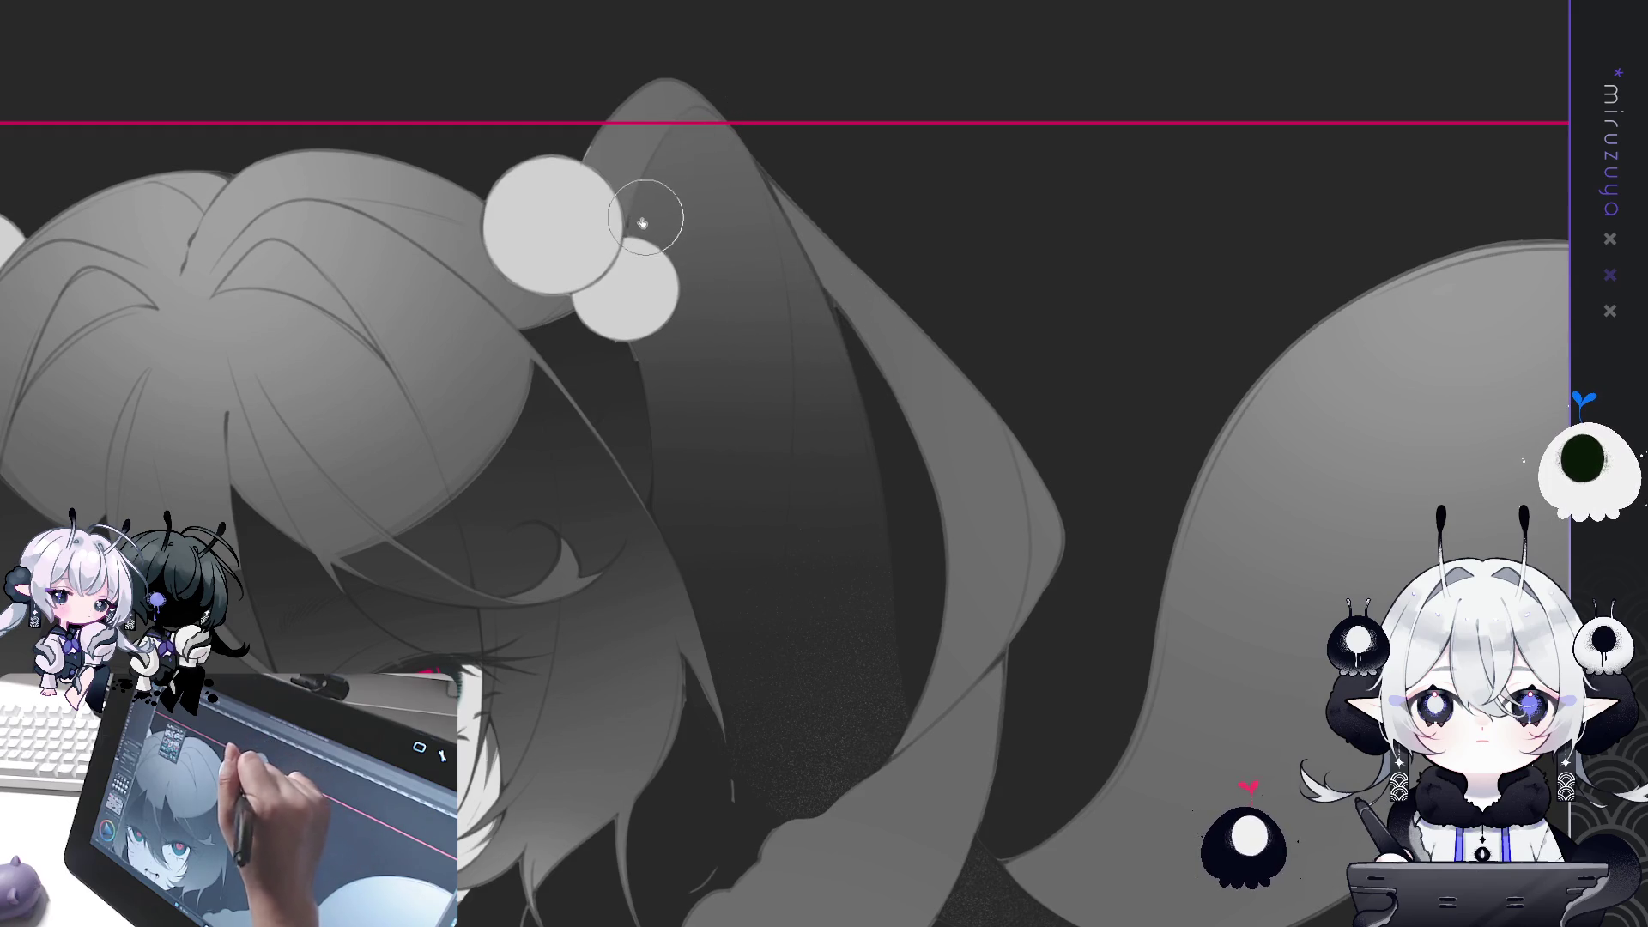
pyautogui.moveTo(882, 560); pyautogui.dragTo(929, 354)
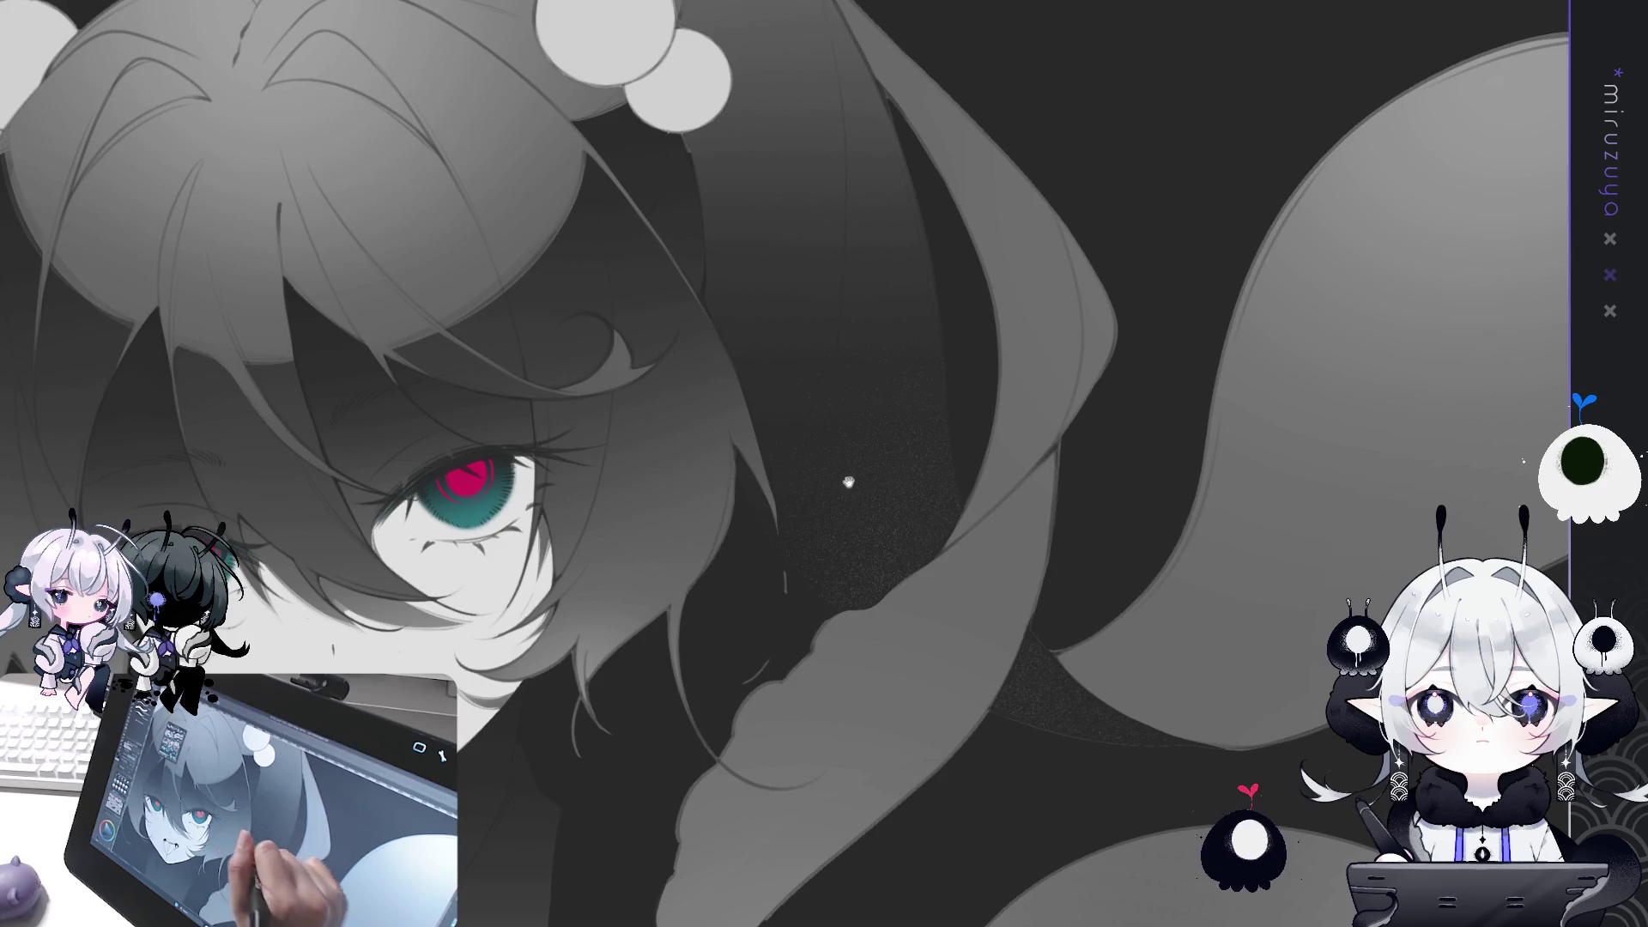
# Darken the thin hair strand hanging below the left hair bun with a darker tone.
pyautogui.hotkey('ctrl', '-')
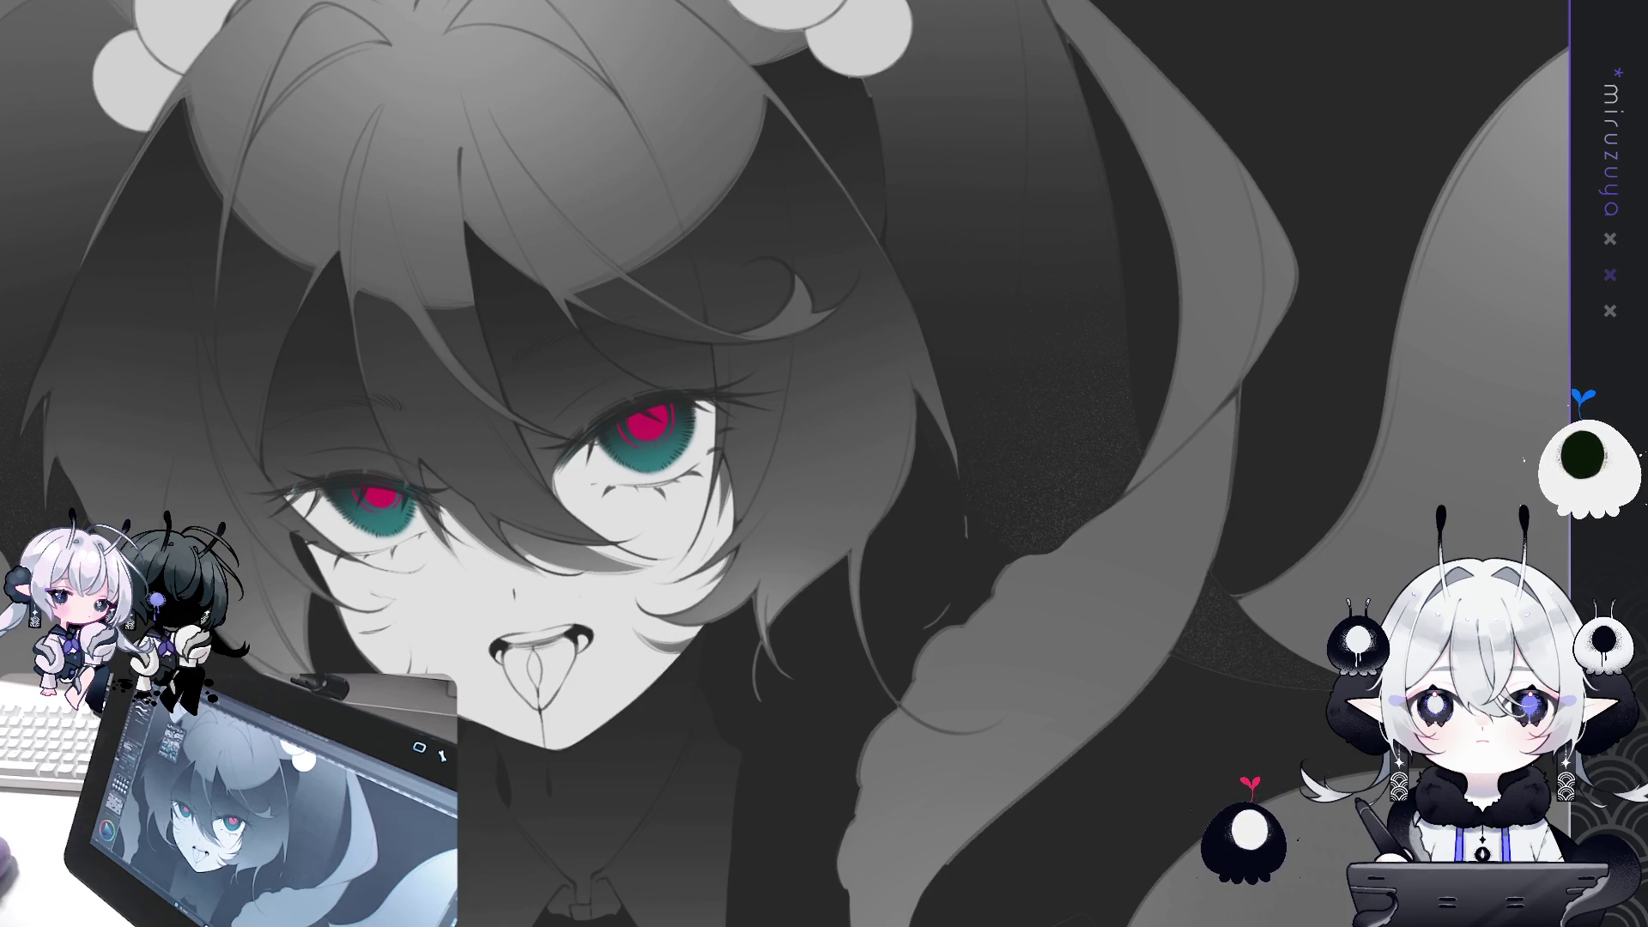
pyautogui.moveTo(4, 456)
pyautogui.mouseDown()
pyautogui.moveTo(82, 401)
pyautogui.moveTo(401, 431)
pyautogui.moveTo(575, 538)
pyautogui.mouseUp()
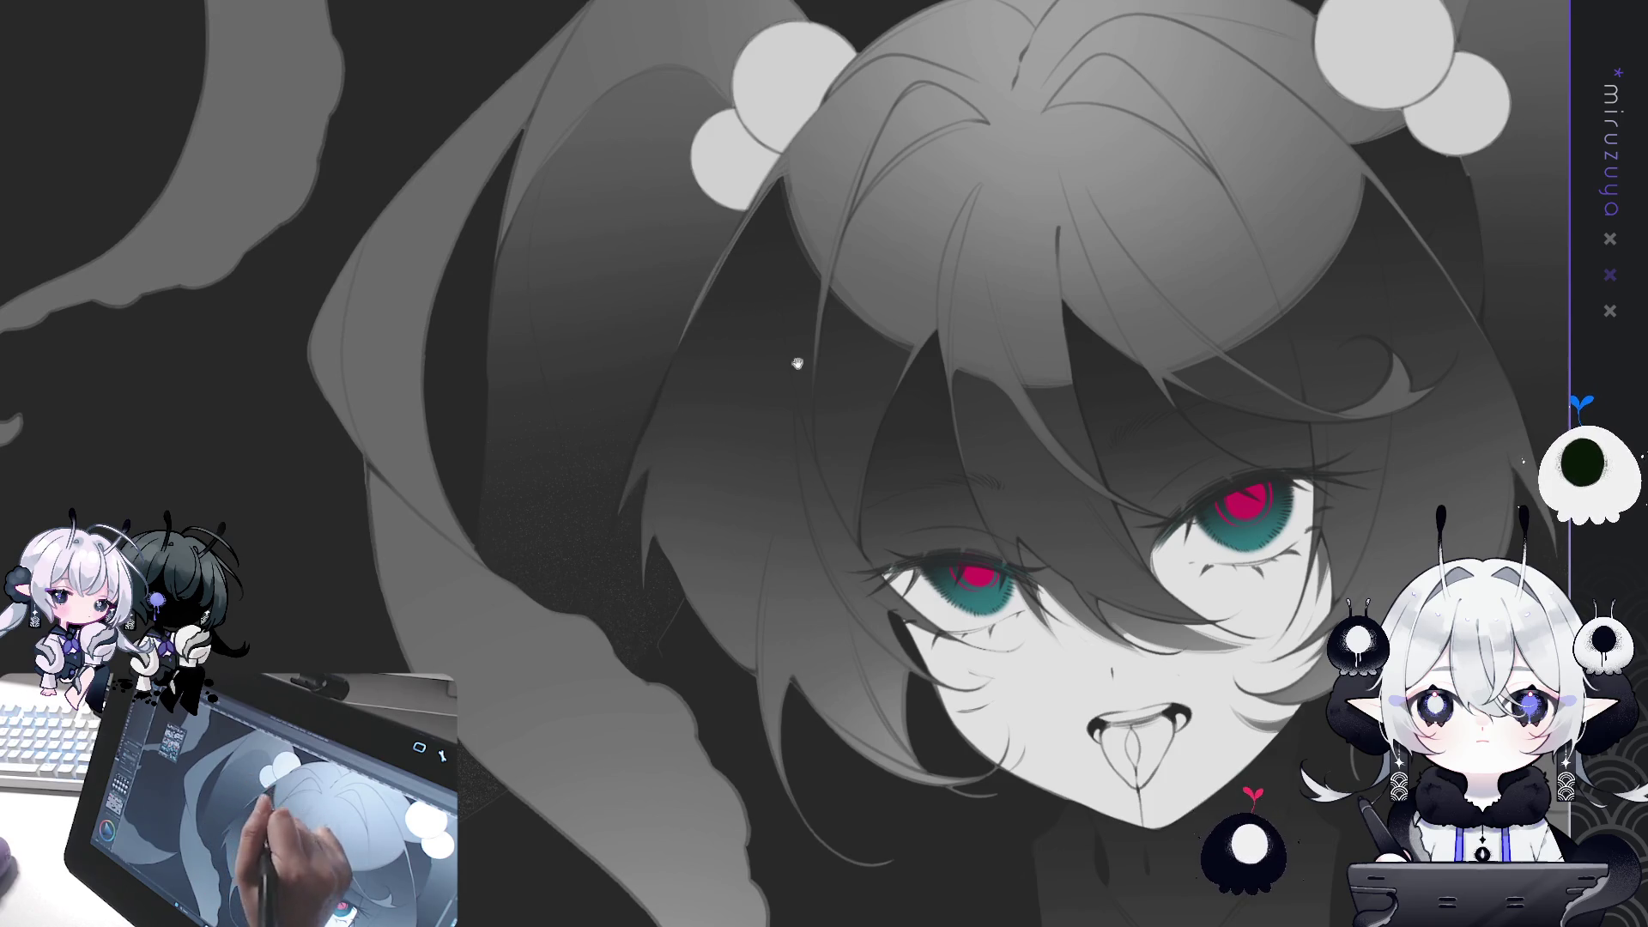
pyautogui.moveTo(798, 364); pyautogui.dragTo(775, 476)
pyautogui.moveTo(673, 438)
pyautogui.mouseDown()
pyautogui.moveTo(698, 357)
pyautogui.moveTo(749, 319)
pyautogui.moveTo(725, 359)
pyautogui.mouseUp()
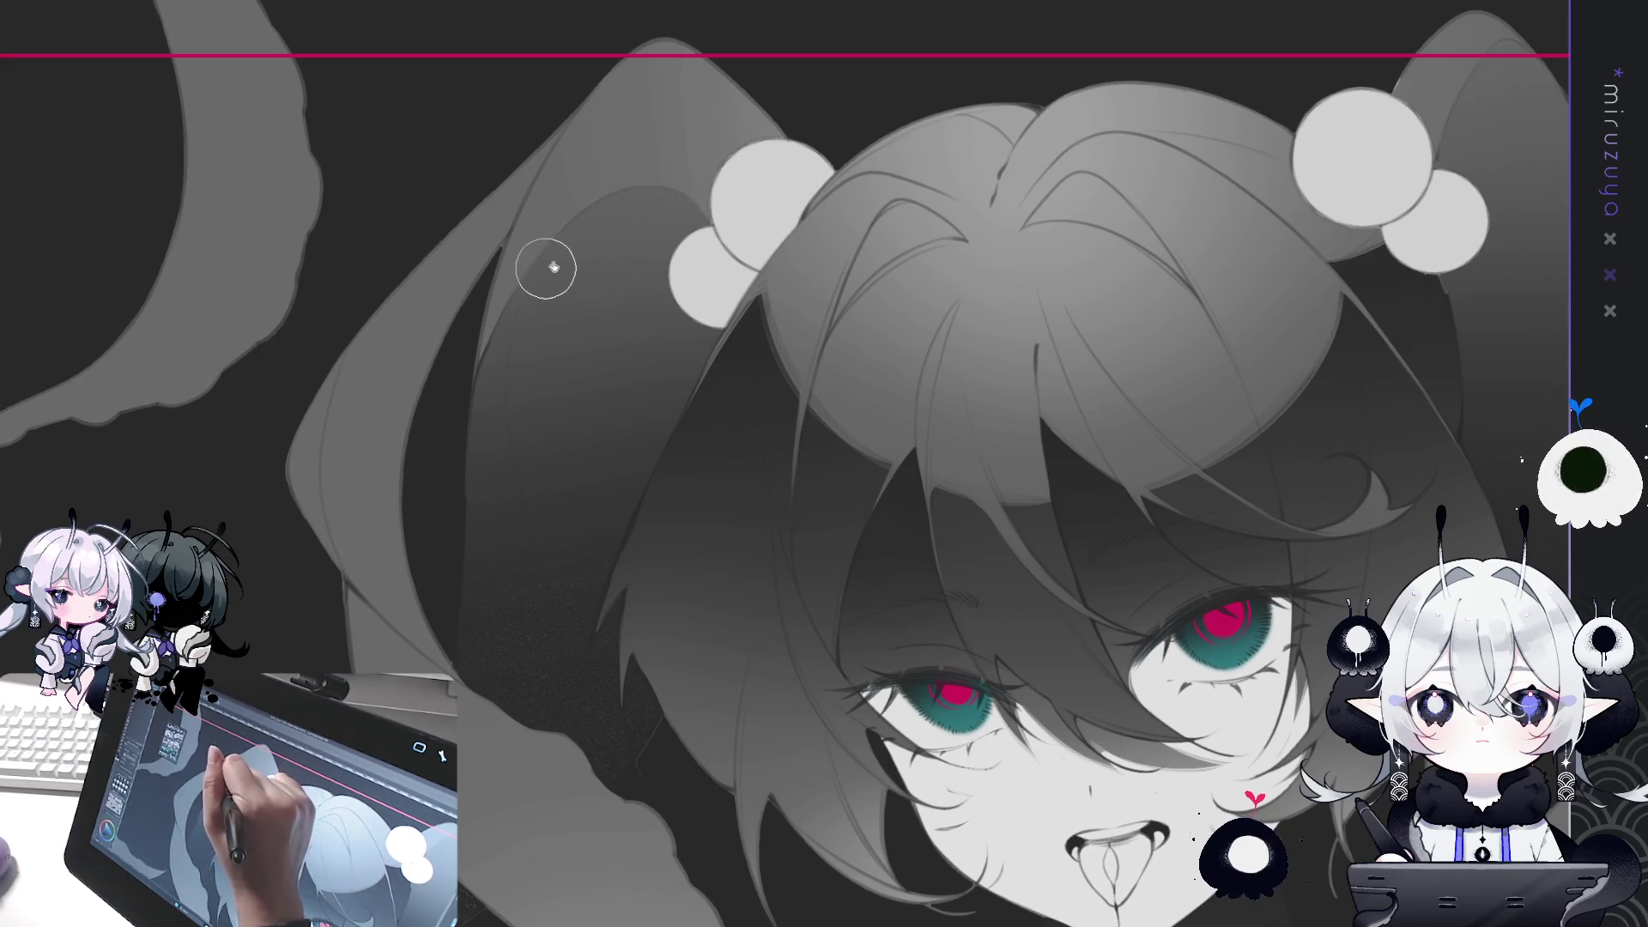
# Rotate and pan the view back around the face, then fit the whole illustration on screen.
pyautogui.moveTo(534, 296)
pyautogui.mouseDown()
pyautogui.moveTo(671, 418)
pyautogui.moveTo(616, 525)
pyautogui.mouseUp()
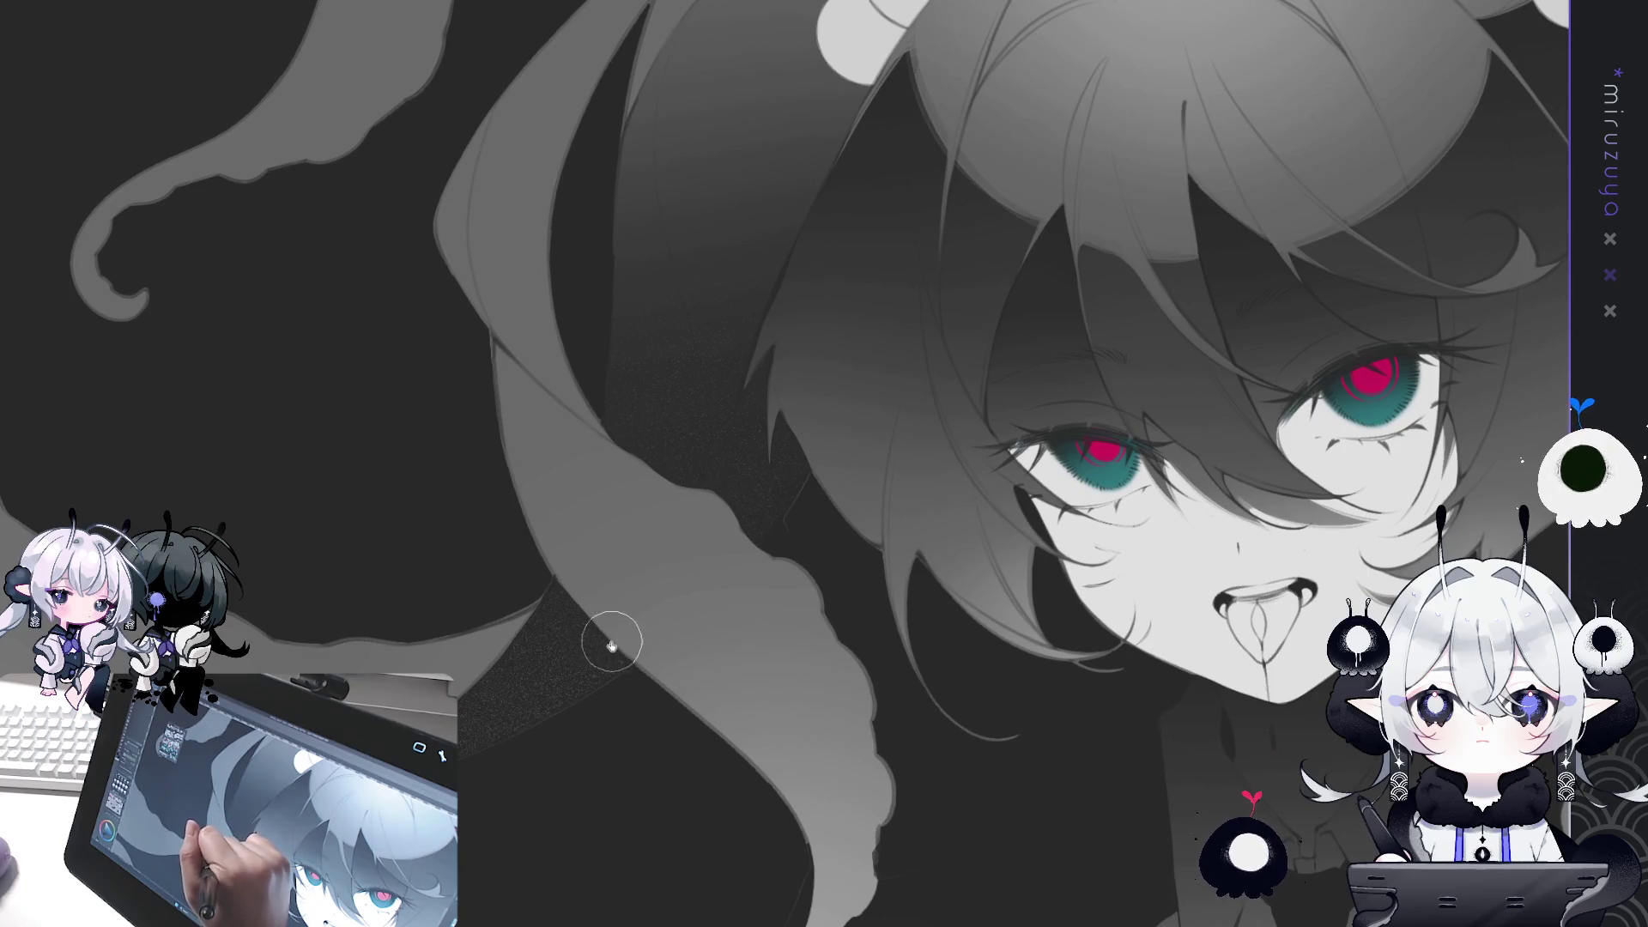
pyautogui.moveTo(607, 644)
pyautogui.mouseDown()
pyautogui.moveTo(816, 823)
pyautogui.moveTo(1103, 673)
pyautogui.moveTo(783, 503)
pyautogui.mouseUp()
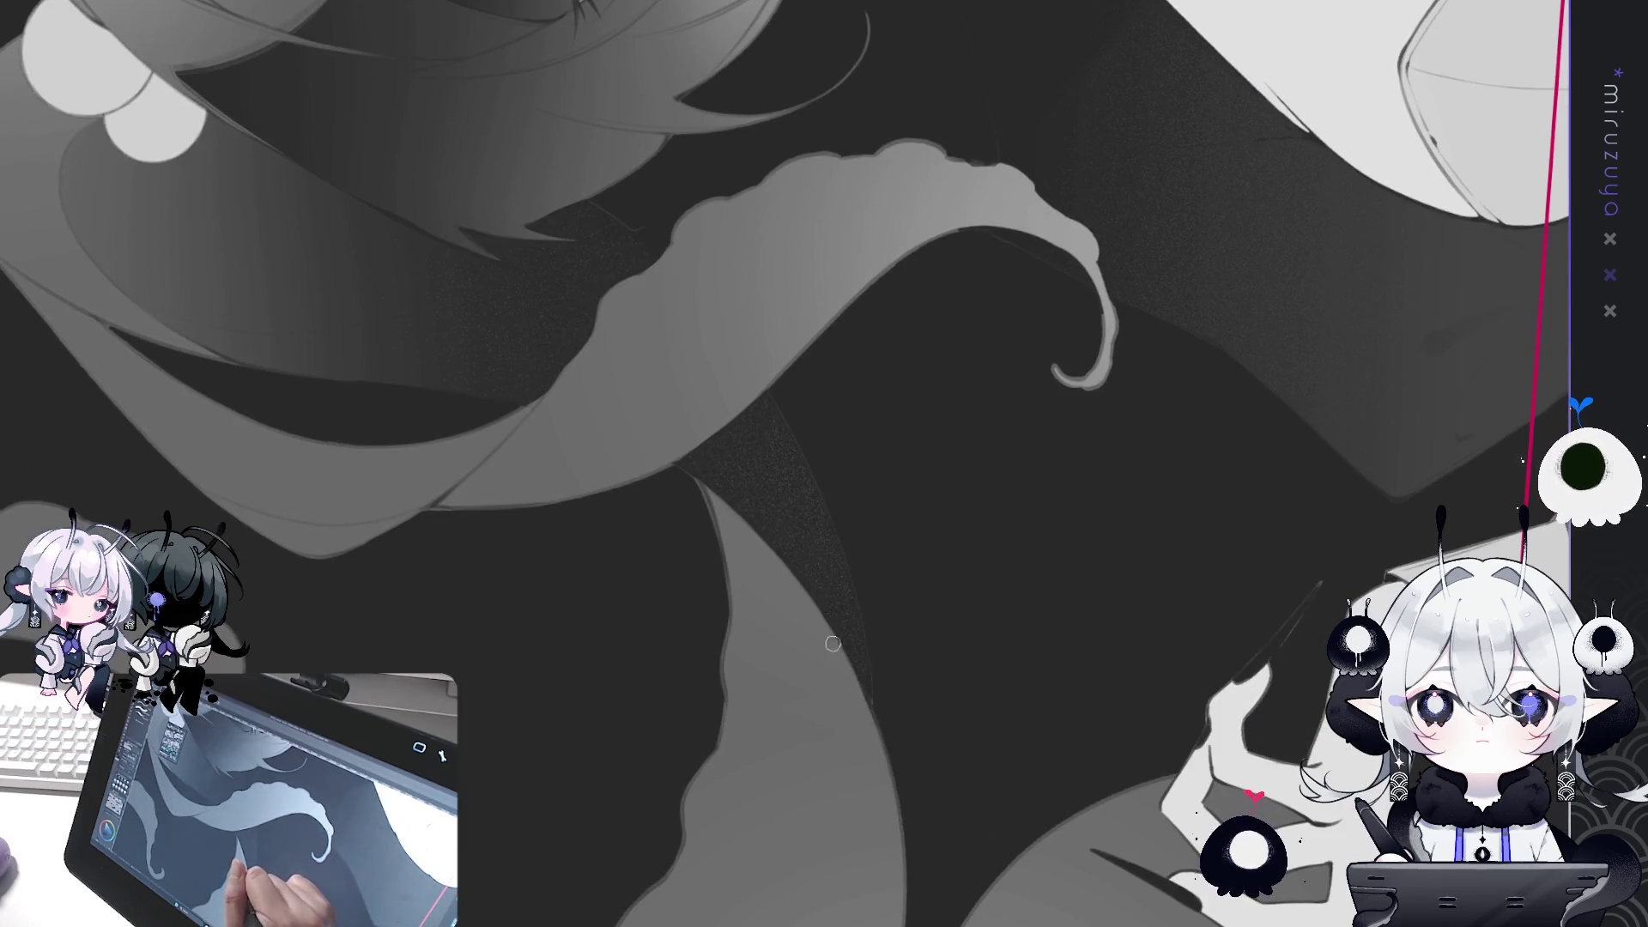
pyautogui.moveTo(799, 473); pyautogui.dragTo(656, 443)
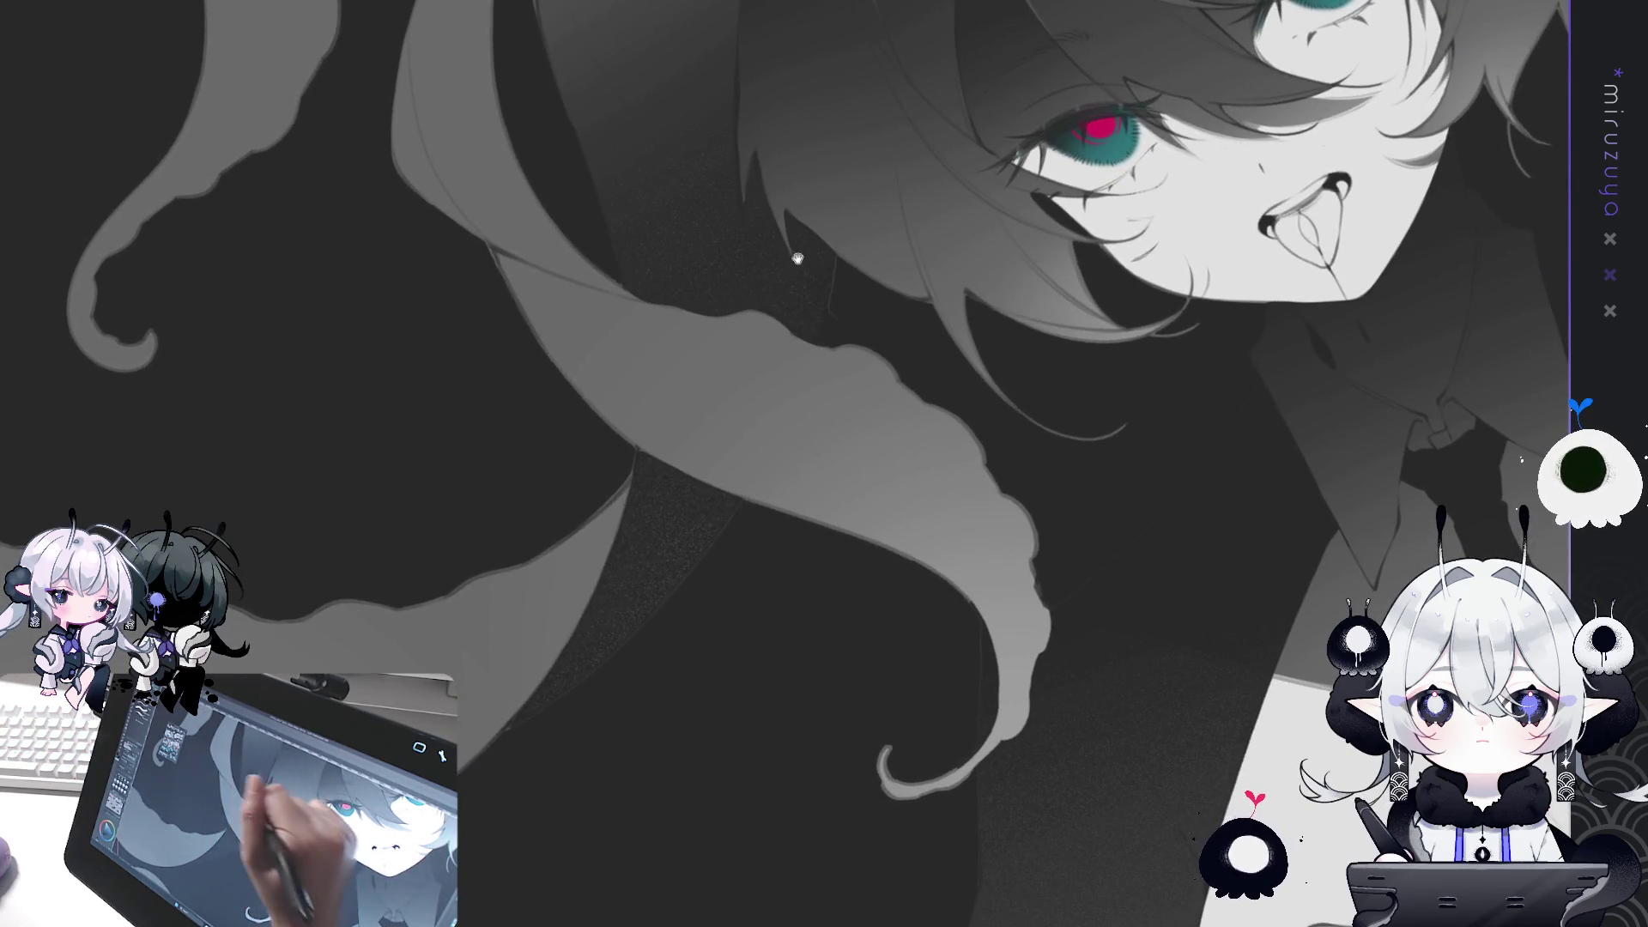
pyautogui.moveTo(794, 258); pyautogui.dragTo(876, 506)
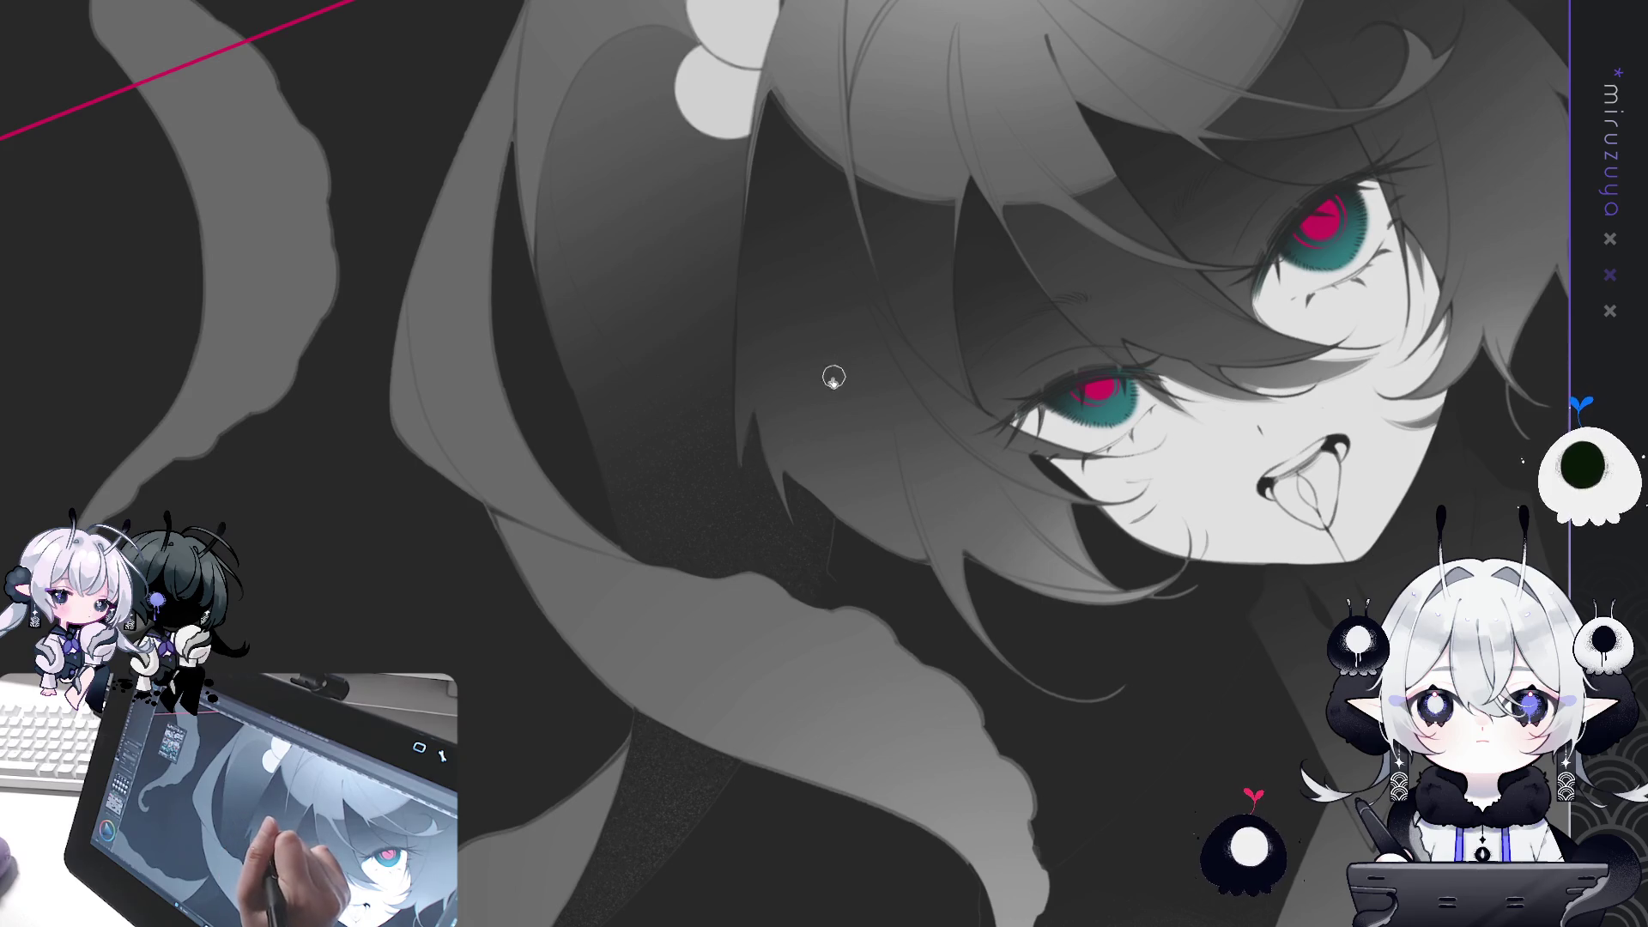
pyautogui.moveTo(998, 294); pyautogui.dragTo(813, 489)
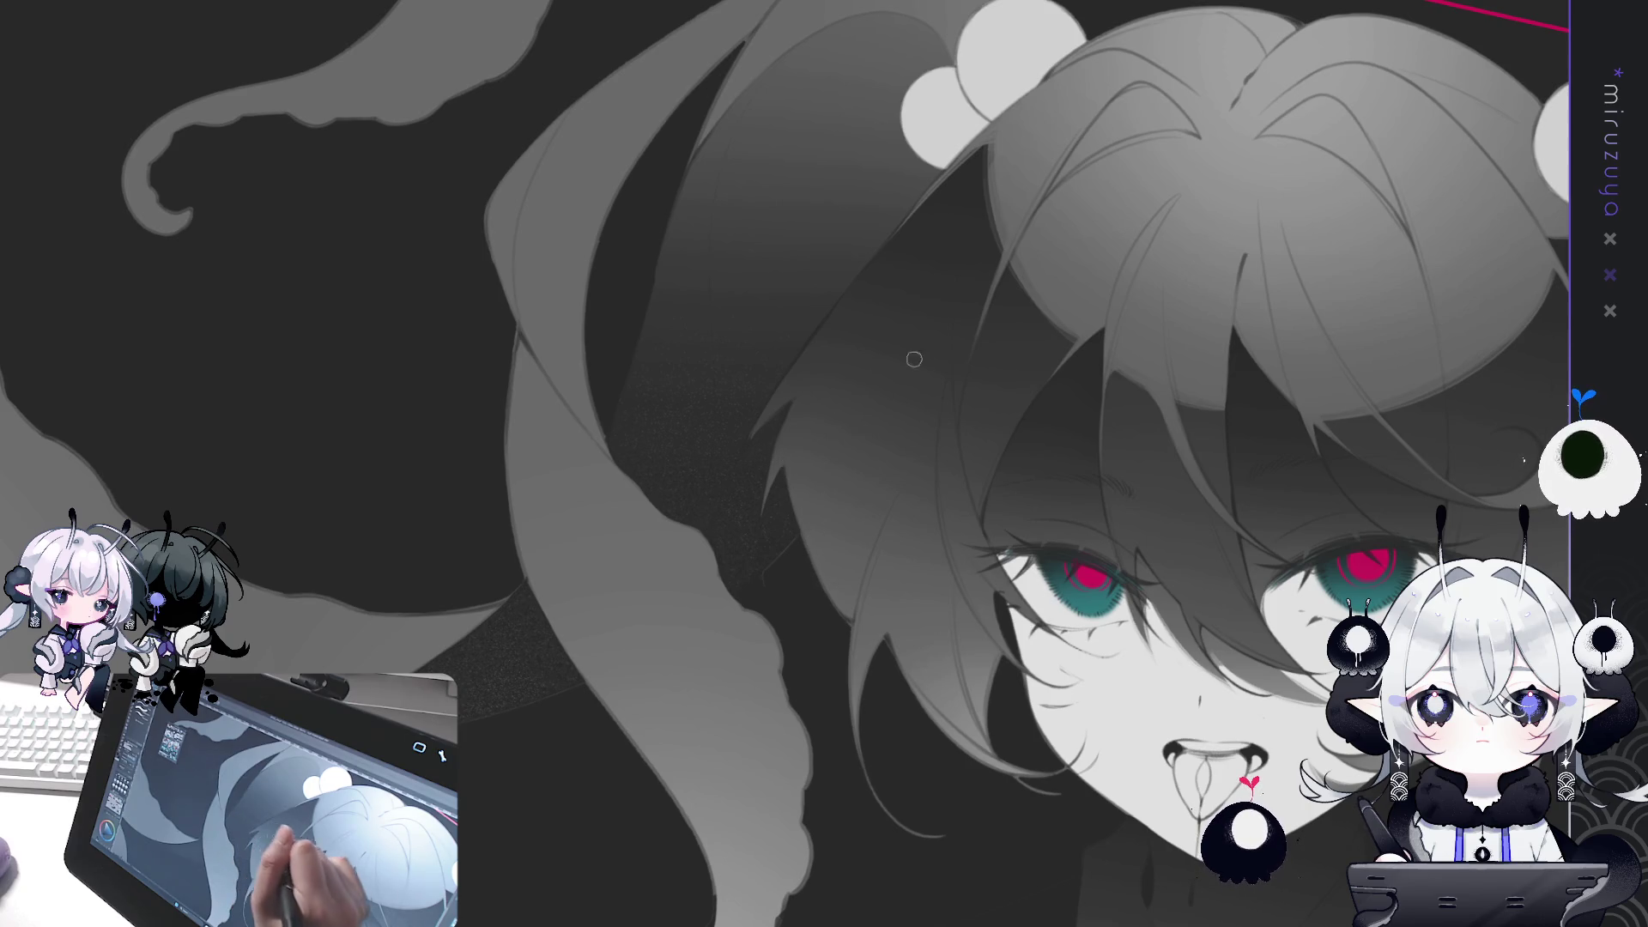
pyautogui.moveTo(1110, 287); pyautogui.dragTo(1258, 240)
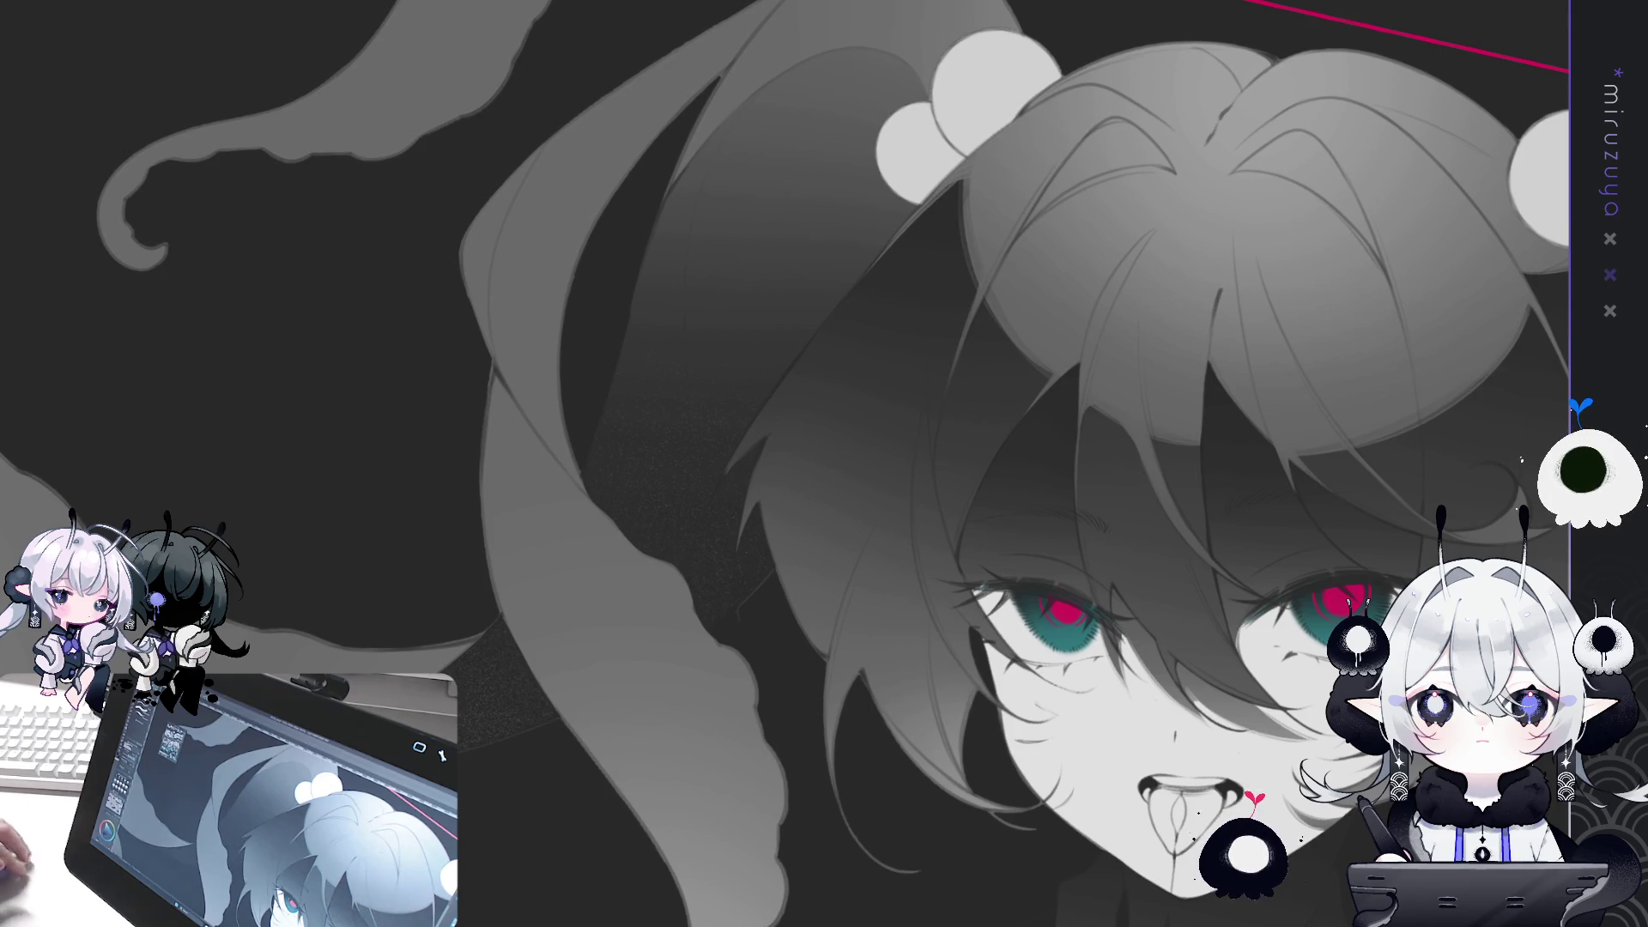
pyautogui.press('-')
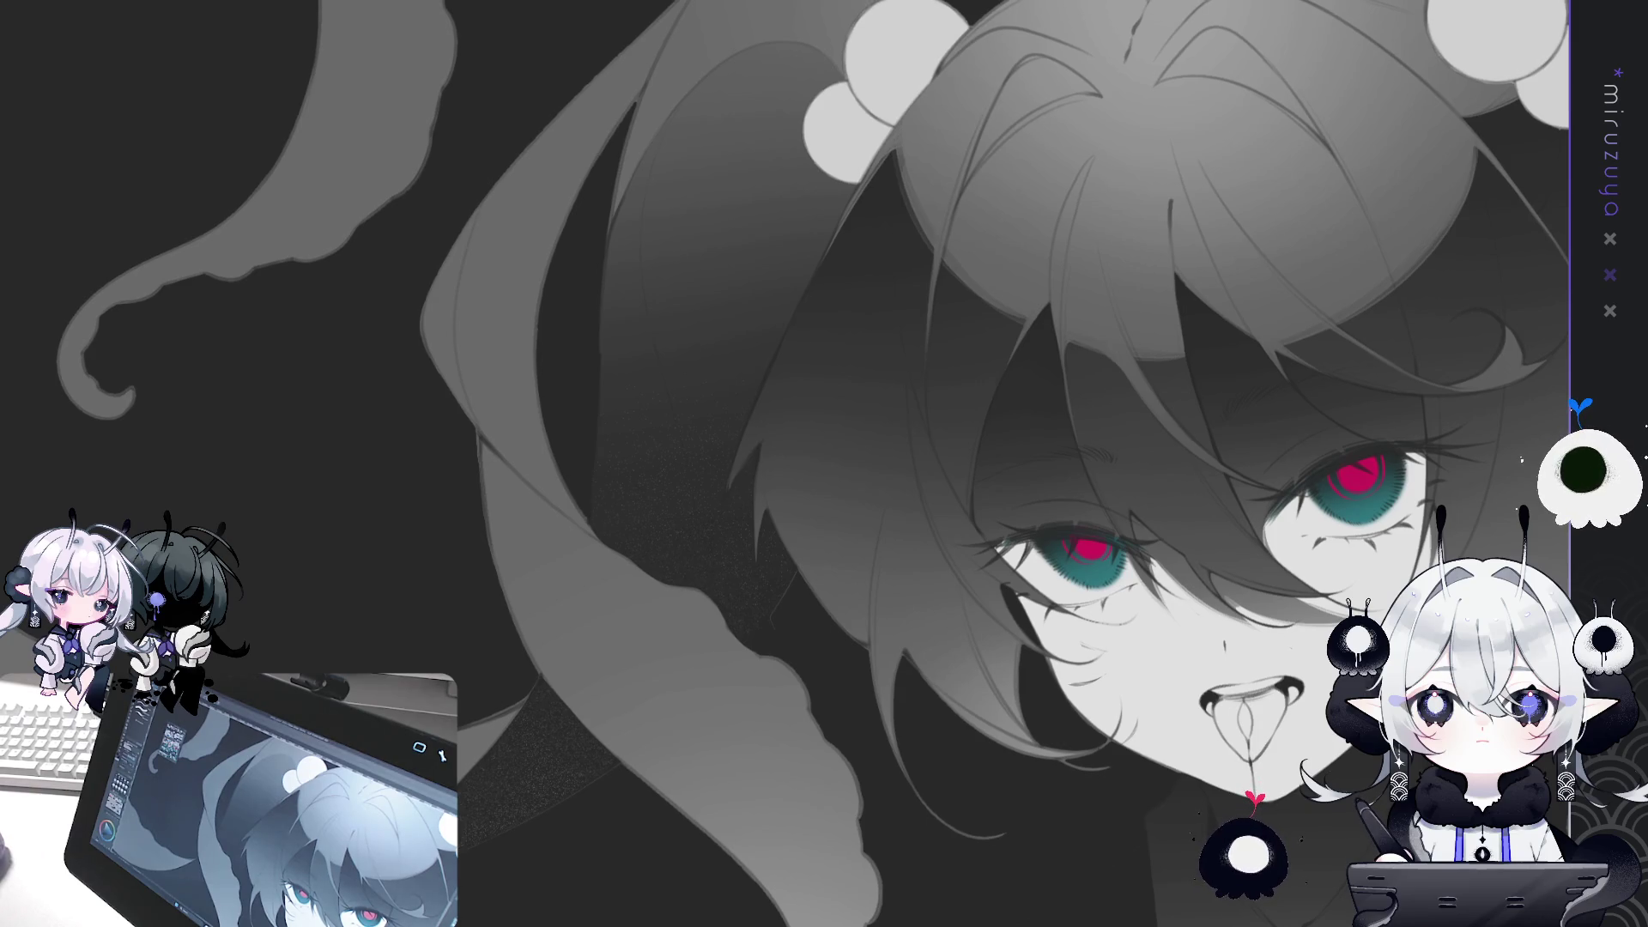
pyautogui.hotkey('ctrl', '0')
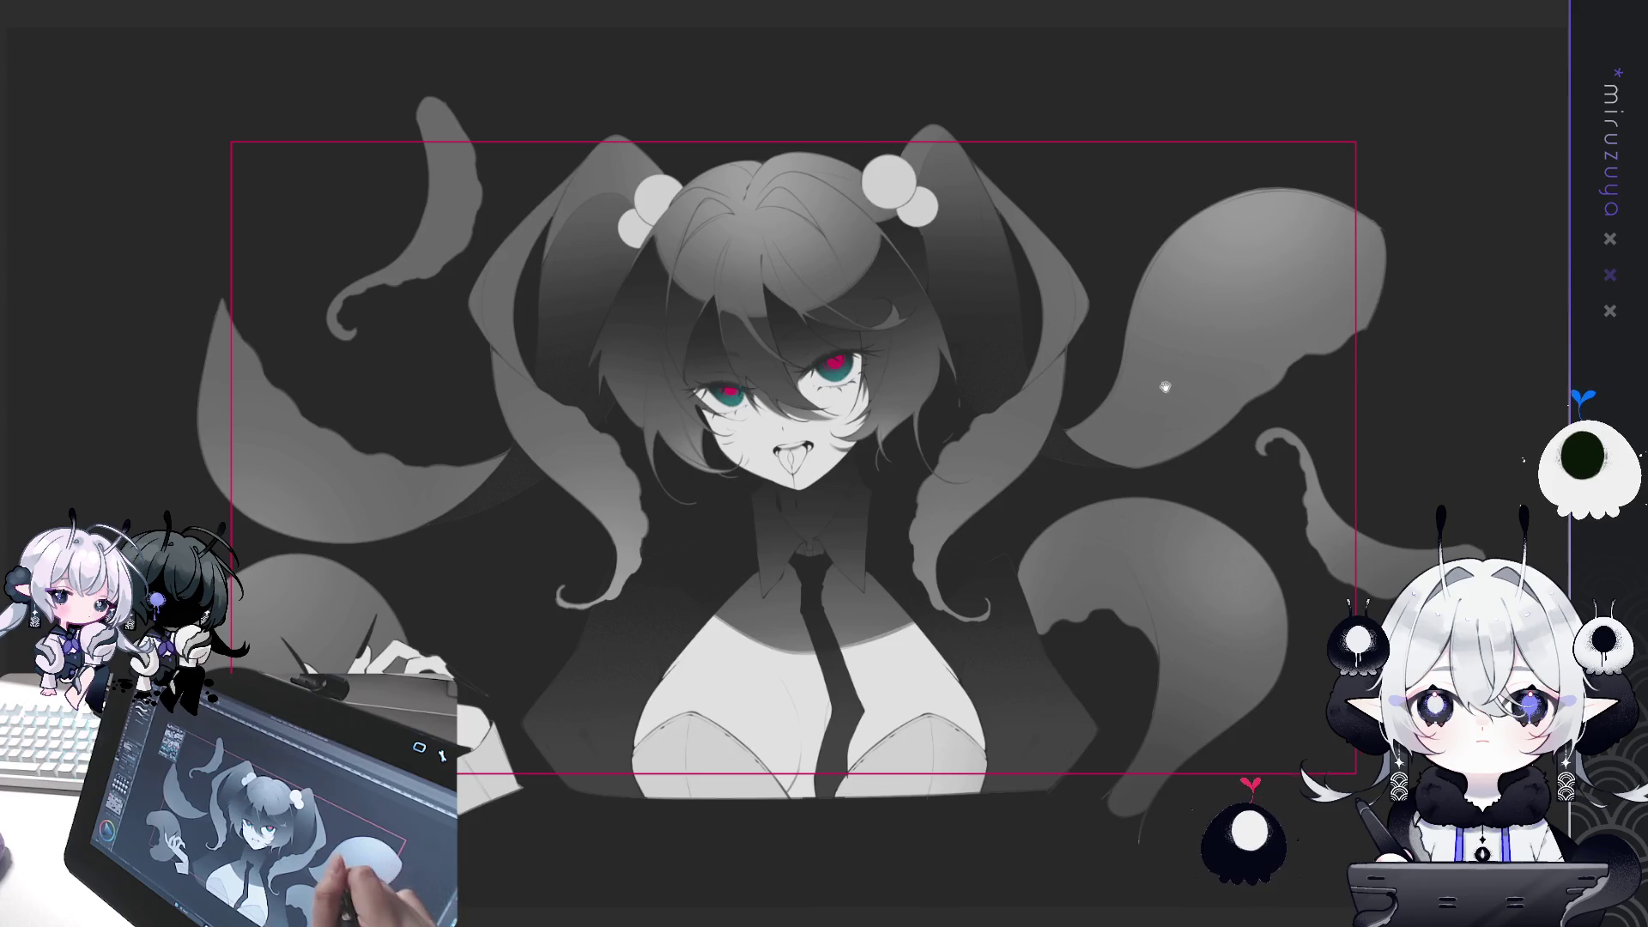
# Lasso-select part of a tentacle, shade it darker with a soft brush, and deselect.
pyautogui.moveTo(1169, 383); pyautogui.dragTo(1287, 417)
pyautogui.moveTo(1362, 360)
pyautogui.mouseDown()
pyautogui.moveTo(1124, 233)
pyautogui.moveTo(1101, 237)
pyautogui.mouseUp()
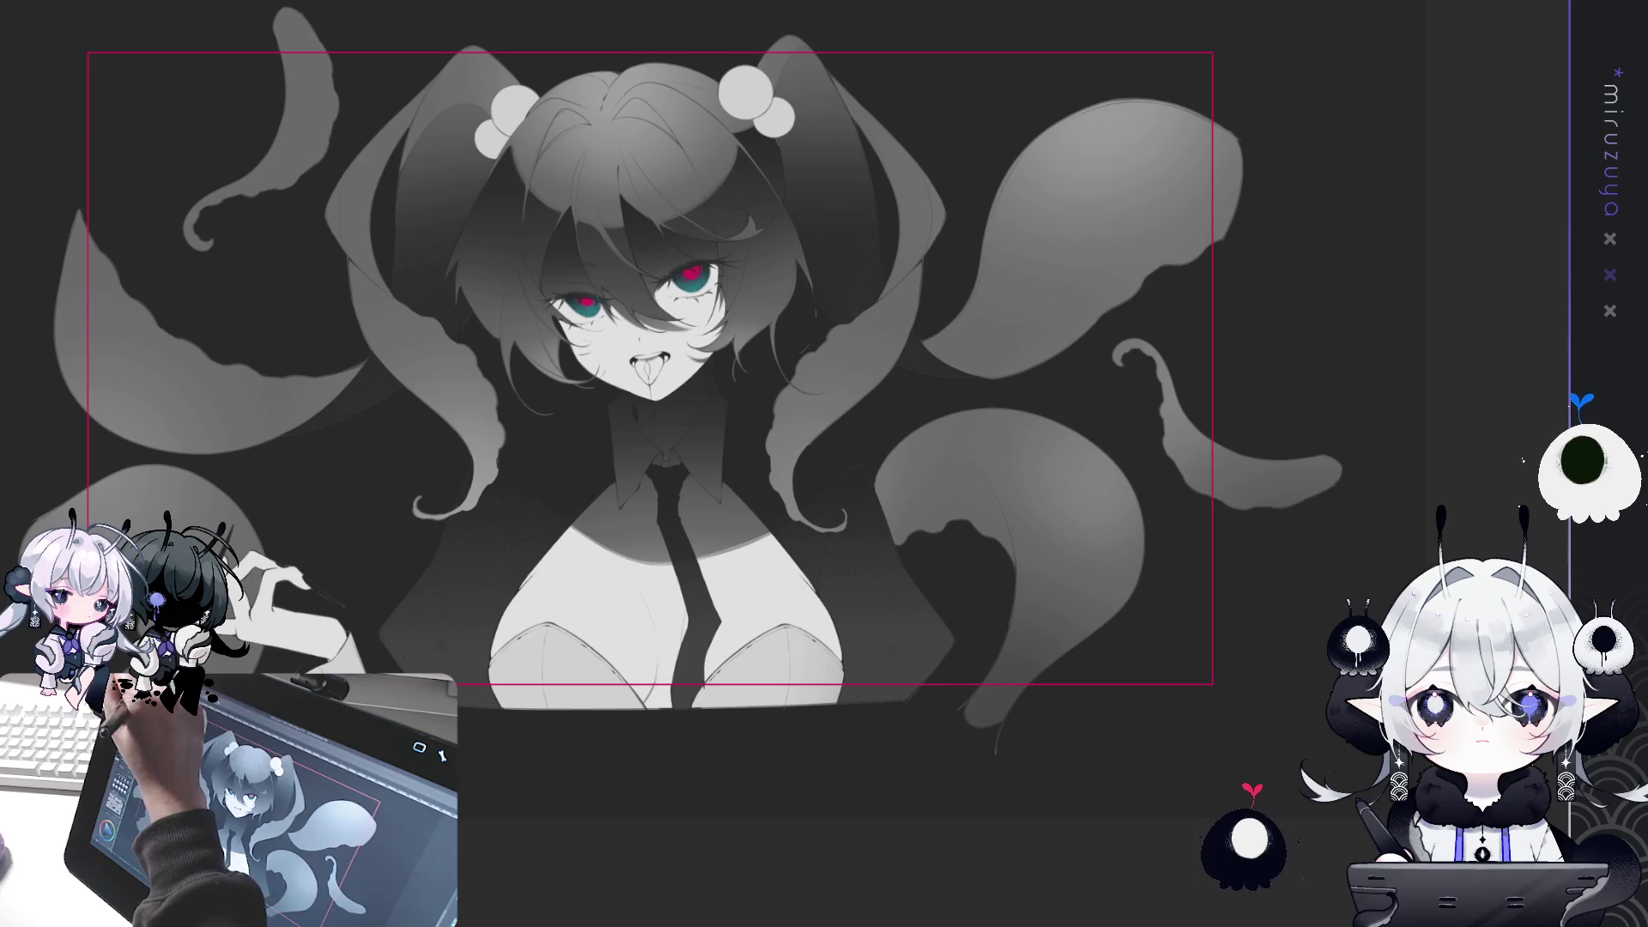
pyautogui.moveTo(1015, 577); pyautogui.dragTo(1016, 543)
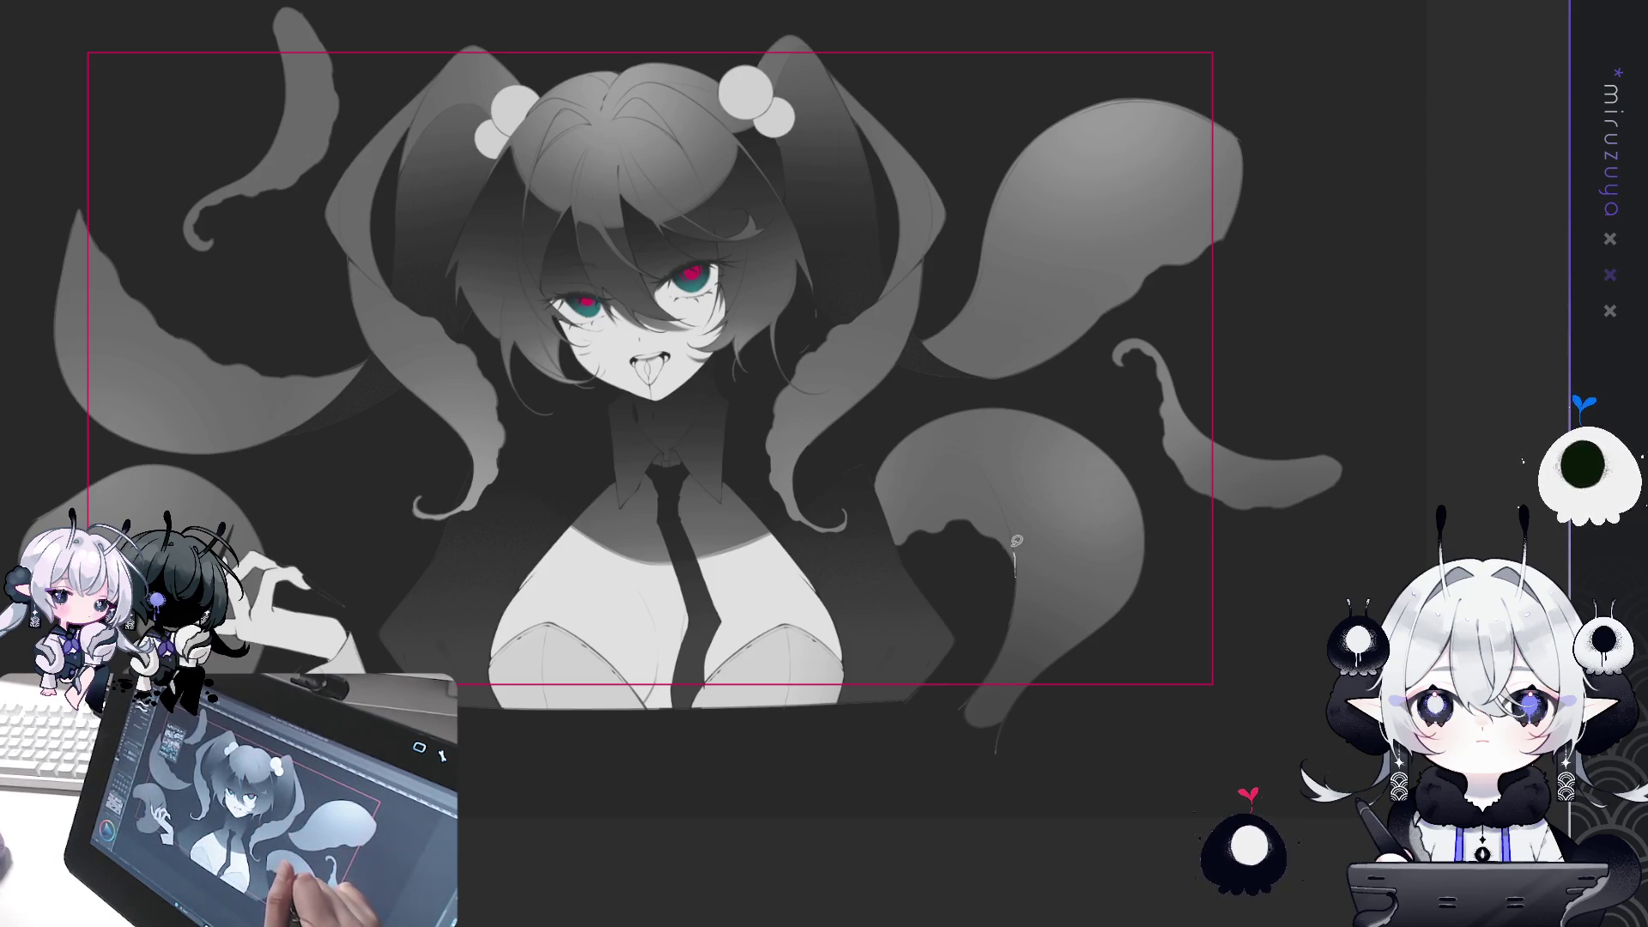
pyautogui.moveTo(994, 481)
pyautogui.mouseDown()
pyautogui.moveTo(927, 448)
pyautogui.moveTo(860, 556)
pyautogui.moveTo(943, 602)
pyautogui.mouseUp()
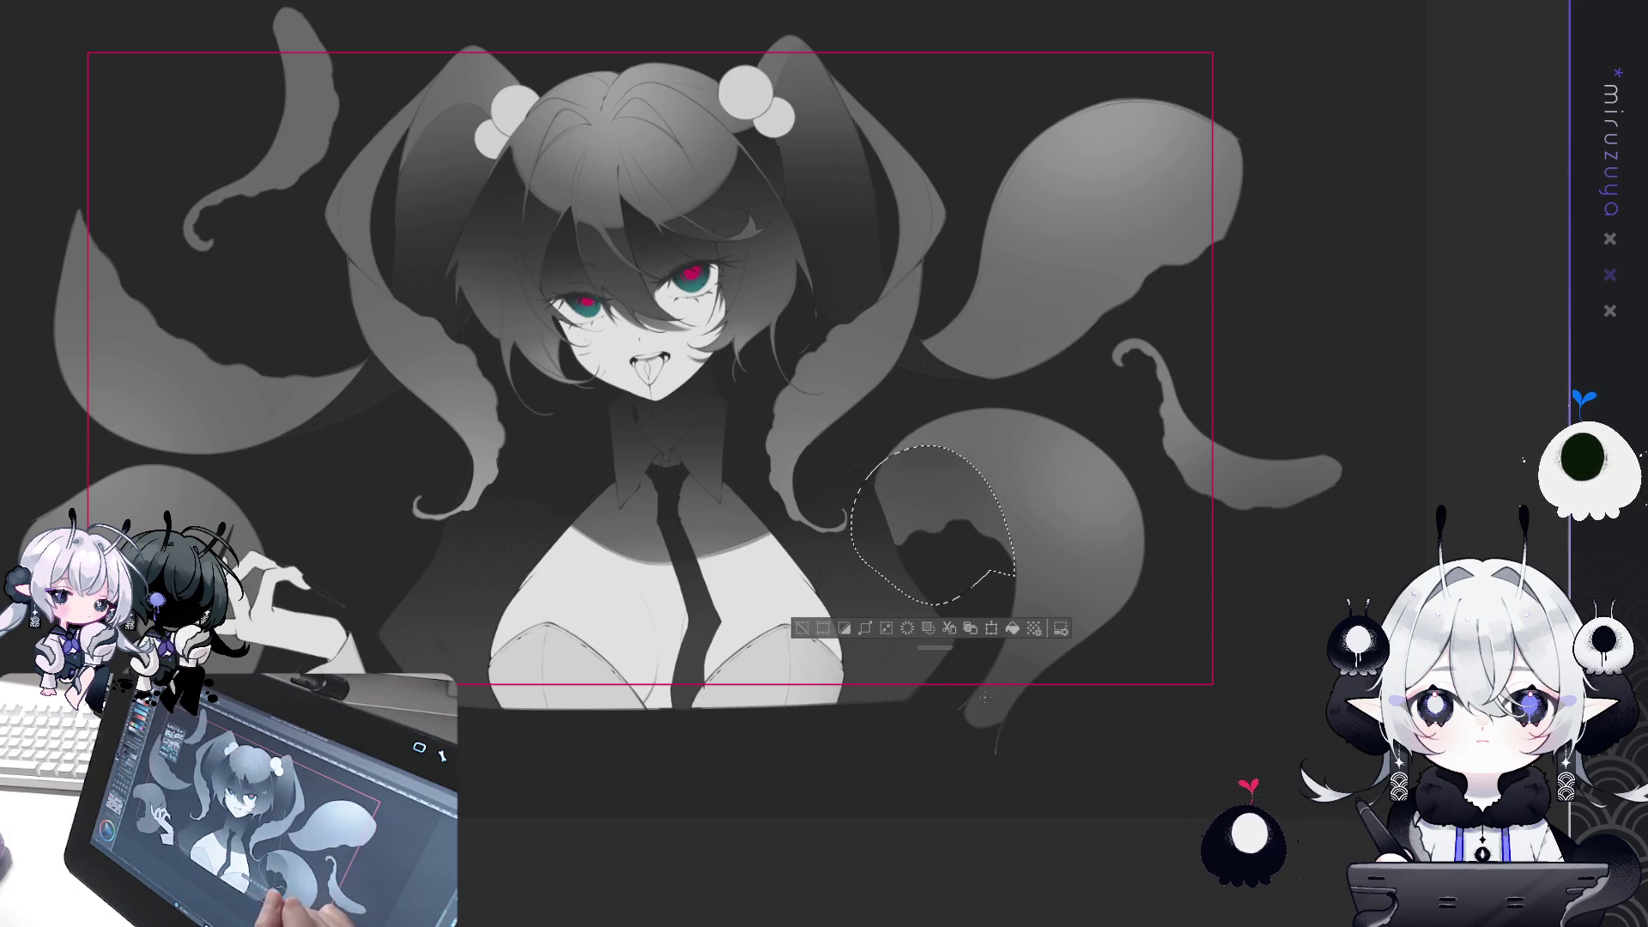
pyautogui.moveTo(931, 371); pyautogui.dragTo(961, 506)
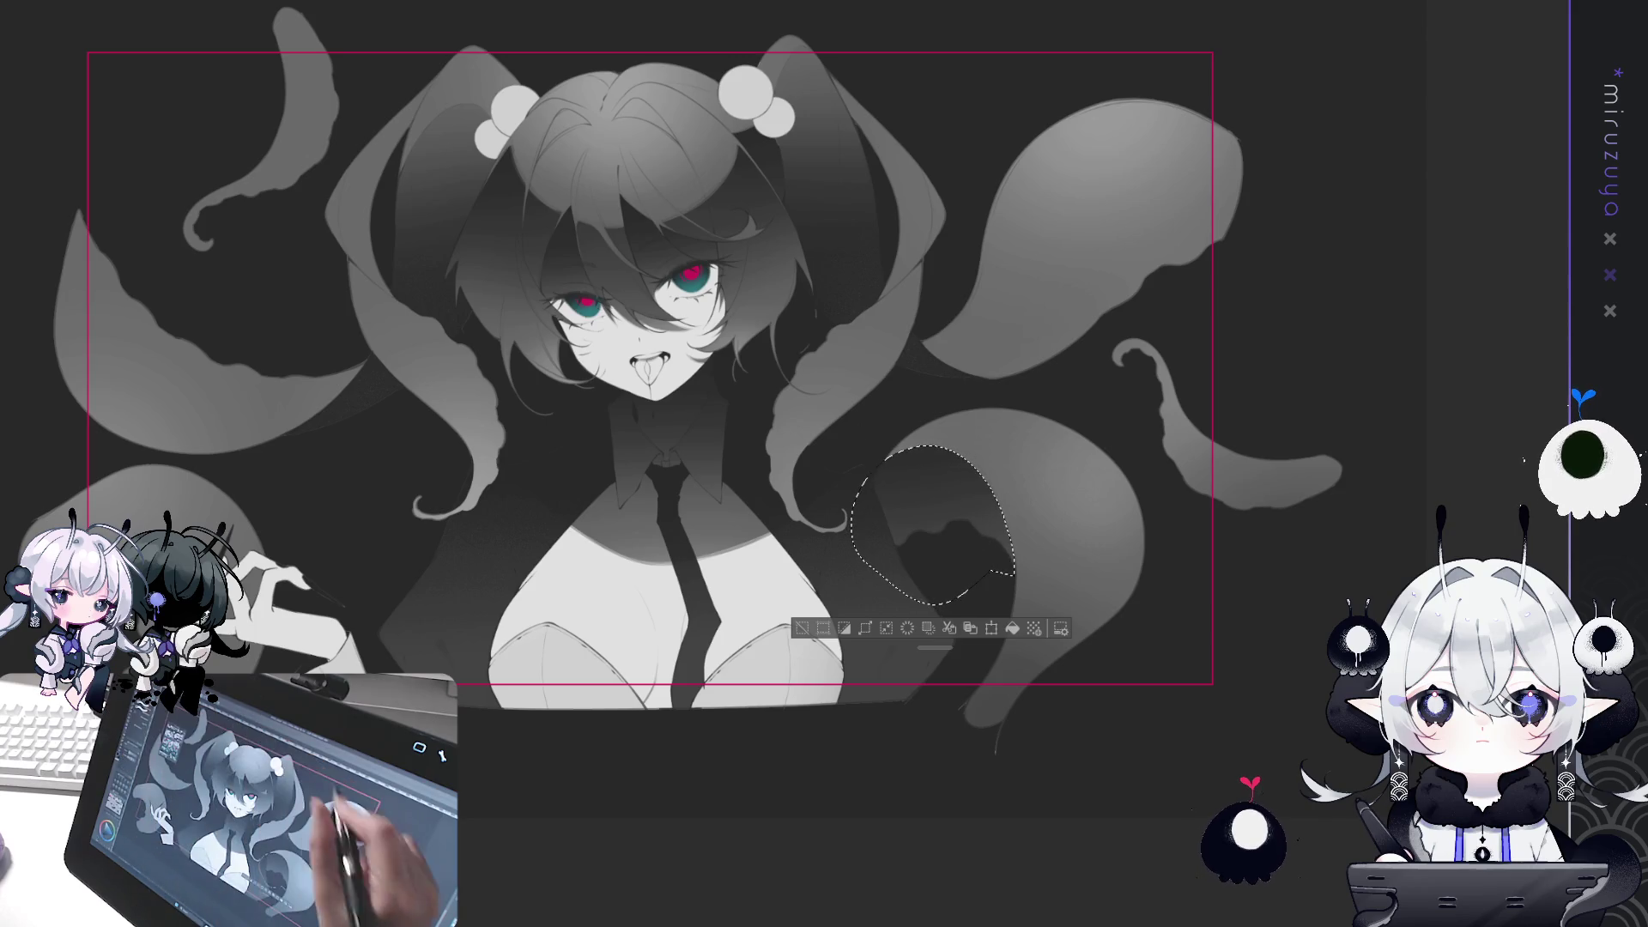
pyautogui.moveTo(150, 592)
pyautogui.mouseDown()
pyautogui.moveTo(554, 475)
pyautogui.moveTo(592, 520)
pyautogui.moveTo(613, 600)
pyautogui.moveTo(433, 558)
pyautogui.moveTo(438, 489)
pyautogui.mouseUp()
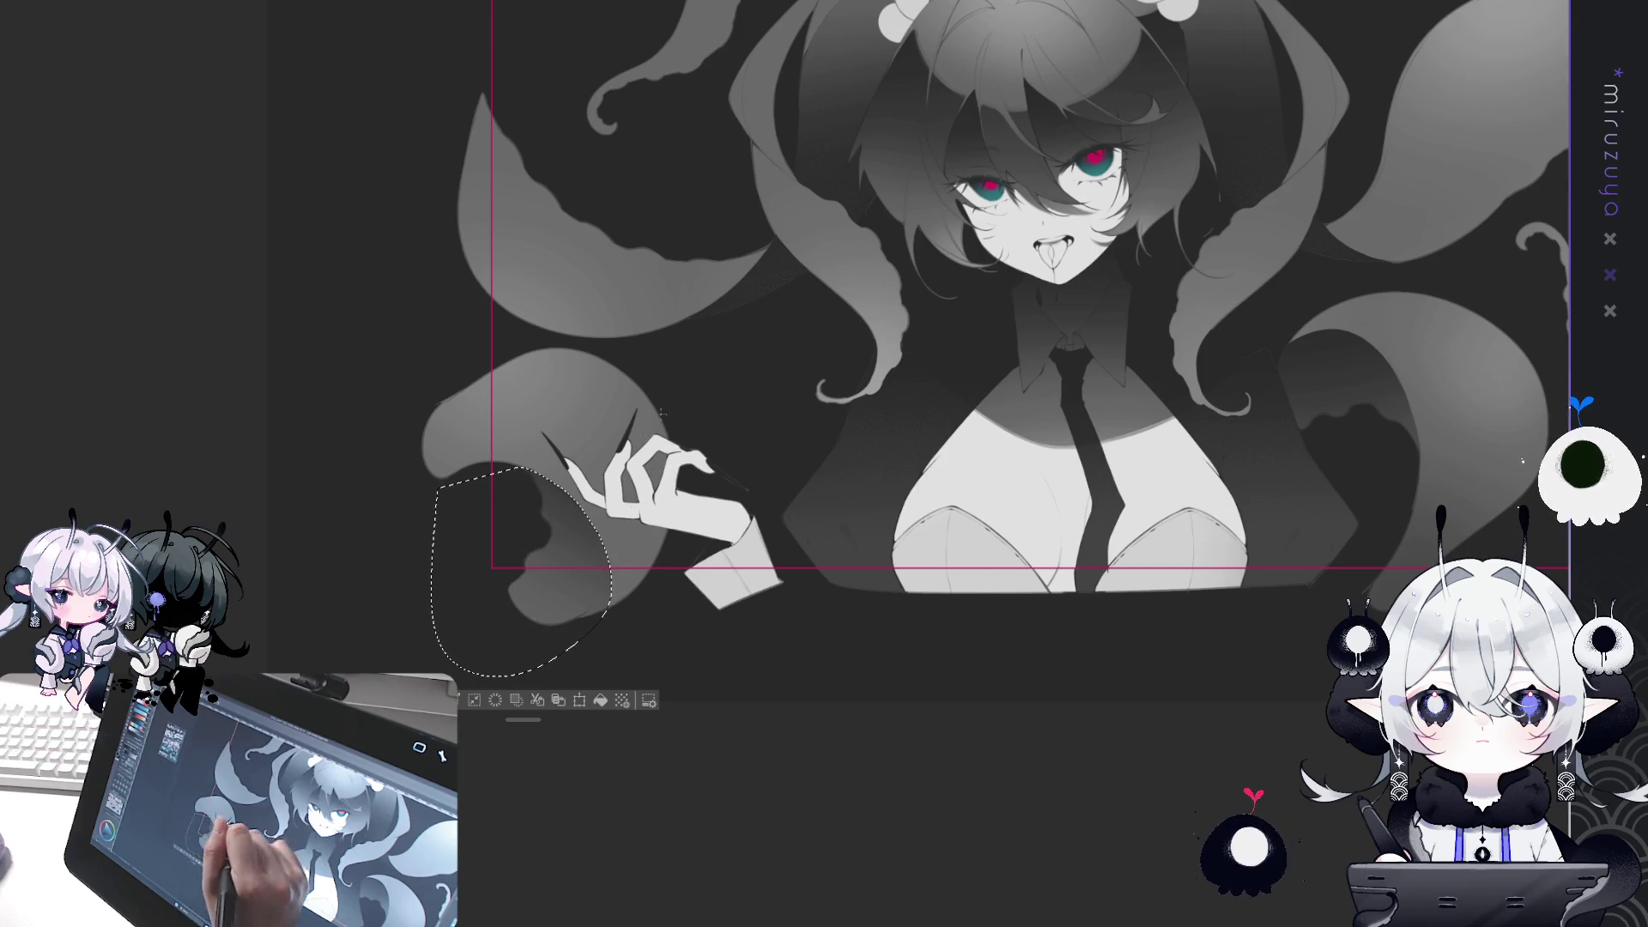
pyautogui.hotkey('ctrl', 'd')
# Zoom in on the clawed hand and lengthen its sharp claws with a pen.
pyautogui.moveTo(675, 515)
pyautogui.mouseDown()
pyautogui.moveTo(515, 532)
pyautogui.moveTo(369, 676)
pyautogui.mouseUp()
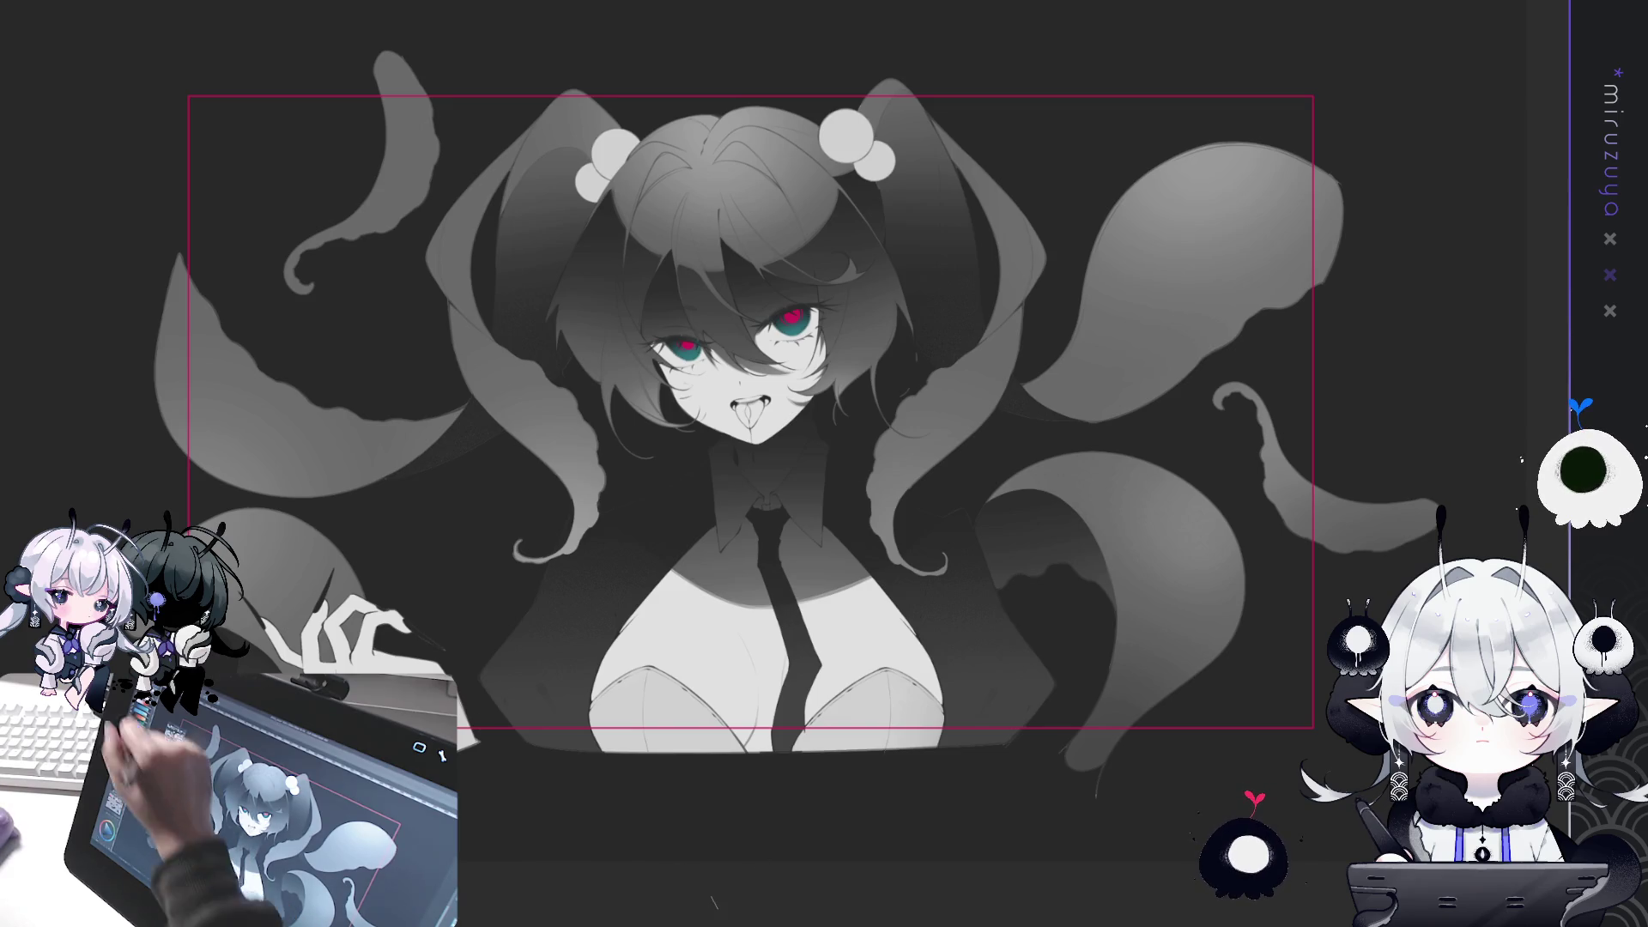
pyautogui.hotkey('ctrl', 'z')
pyautogui.hotkey('ctrl', 'y')
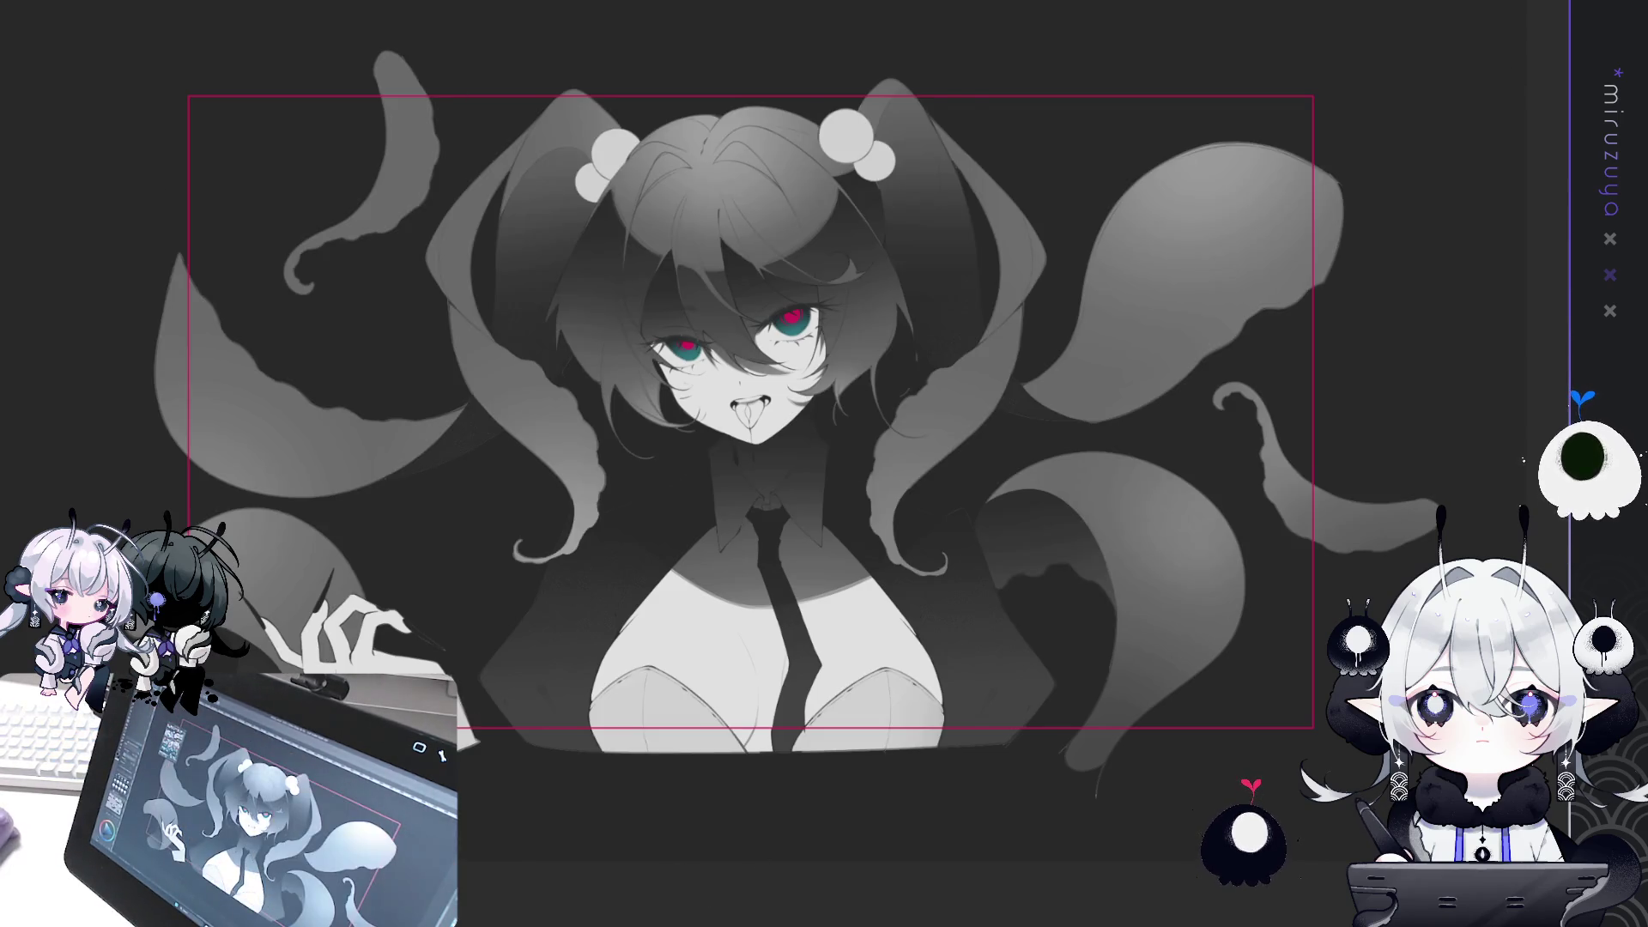
pyautogui.scroll(2, 755, 360)
pyautogui.moveTo(536, 551); pyautogui.dragTo(604, 505)
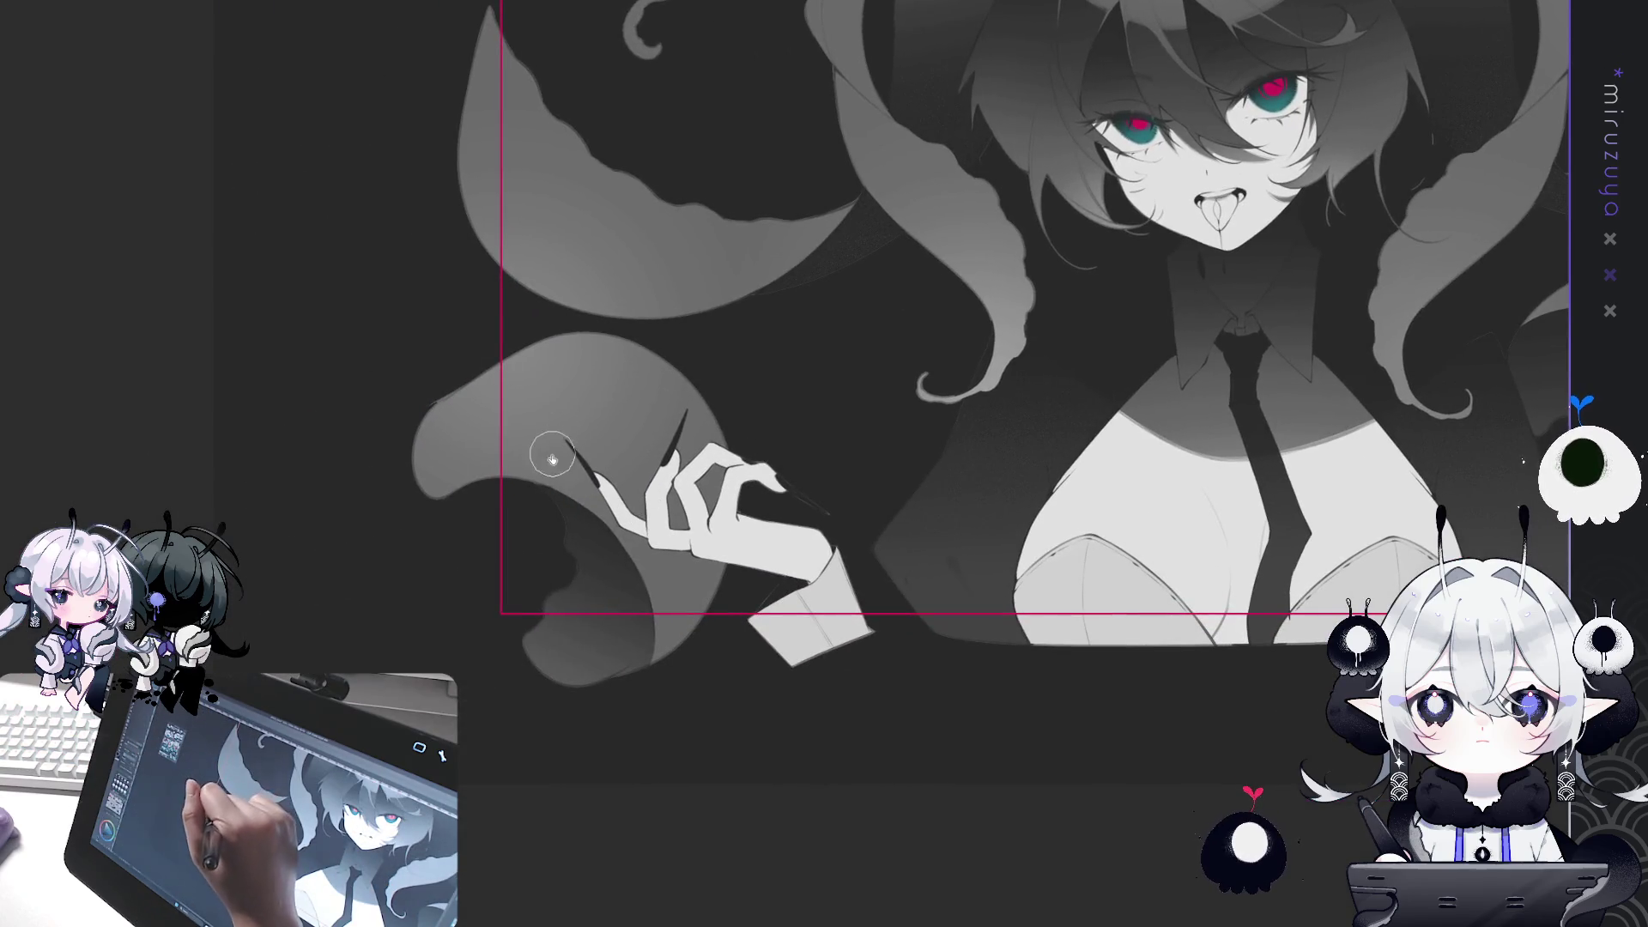
pyautogui.moveTo(566, 445); pyautogui.dragTo(601, 485)
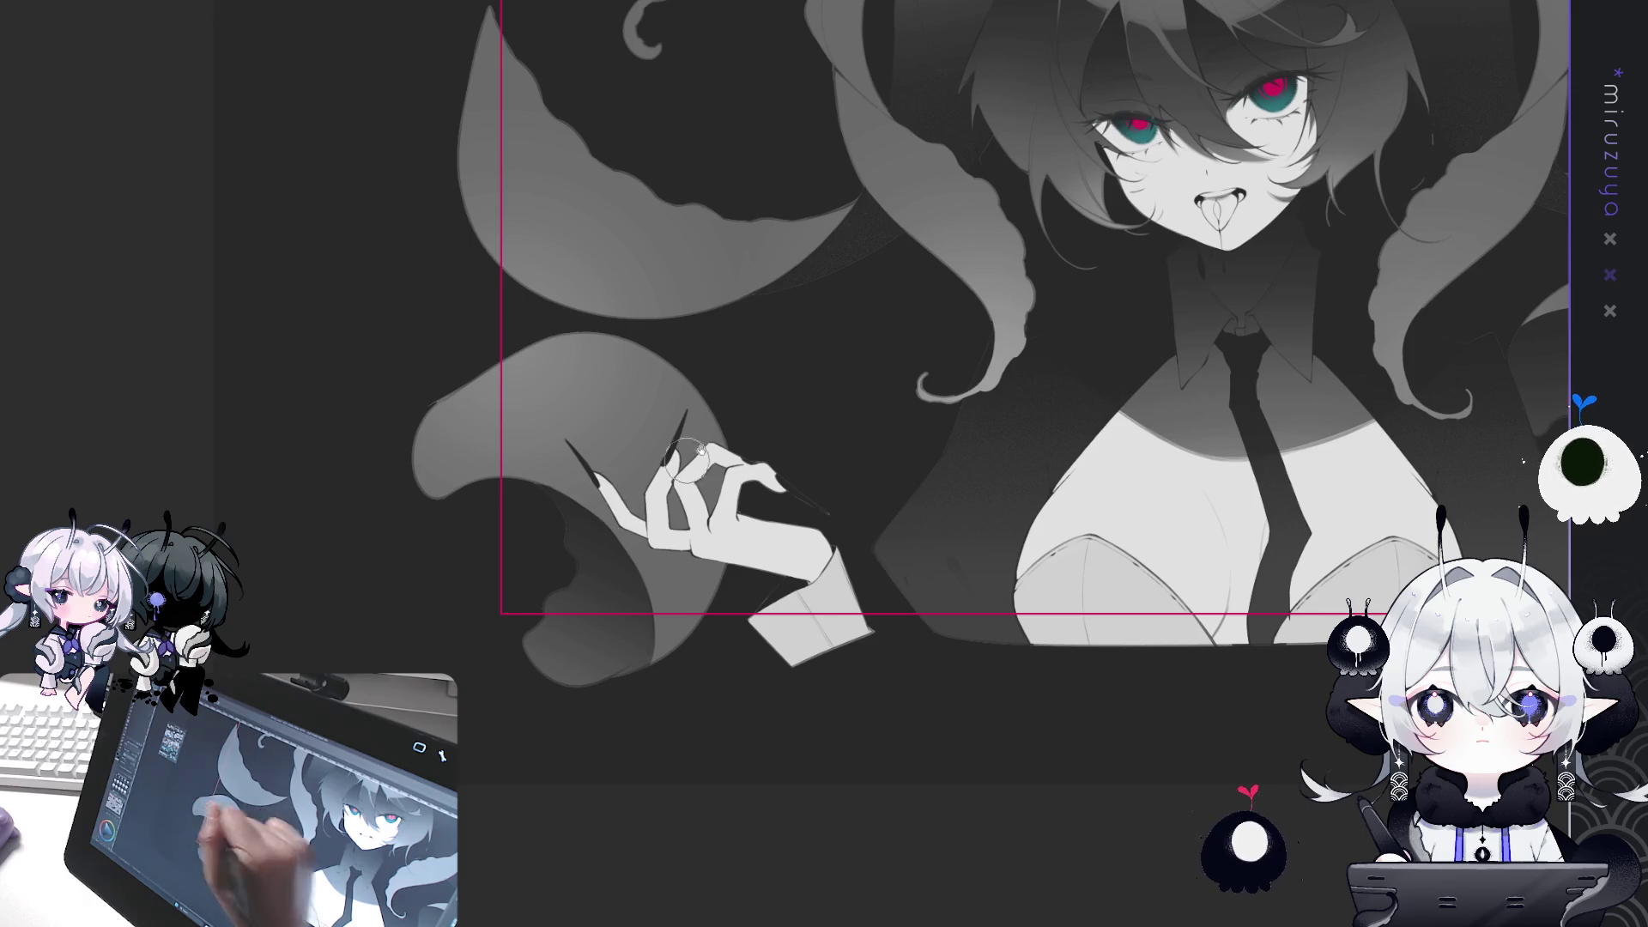
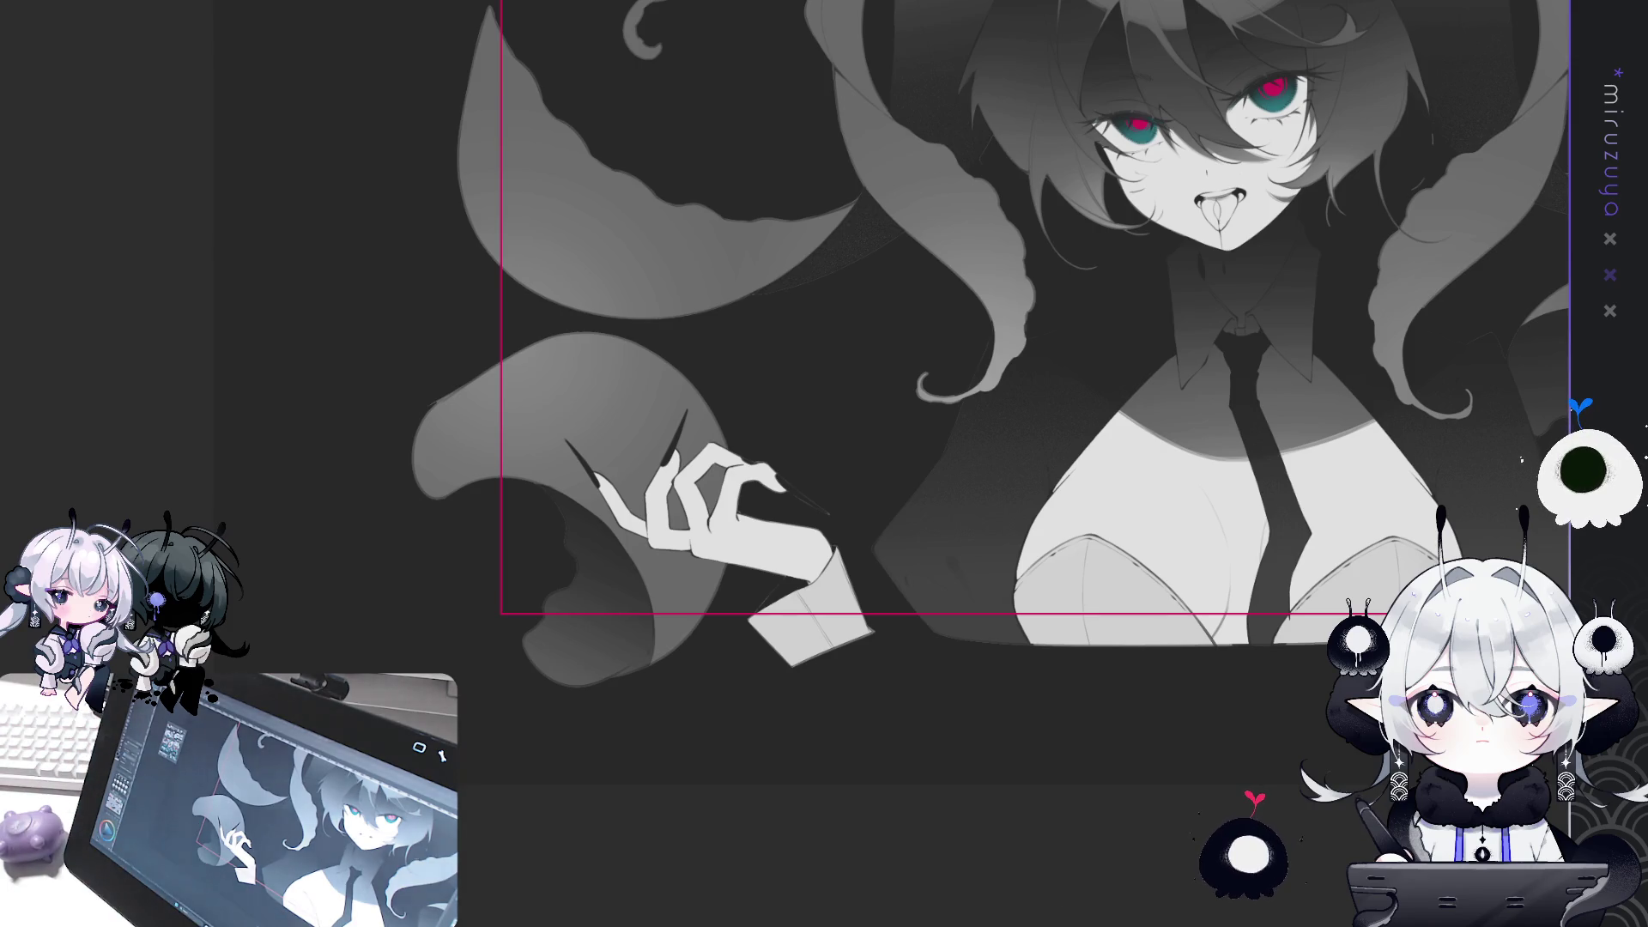
# Lasso-select the left and right twin-tails, then clear the selection with Ctrl+D.
pyautogui.moveTo(490, 439)
pyautogui.mouseDown()
pyautogui.moveTo(427, 527)
pyautogui.moveTo(367, 530)
pyautogui.mouseUp()
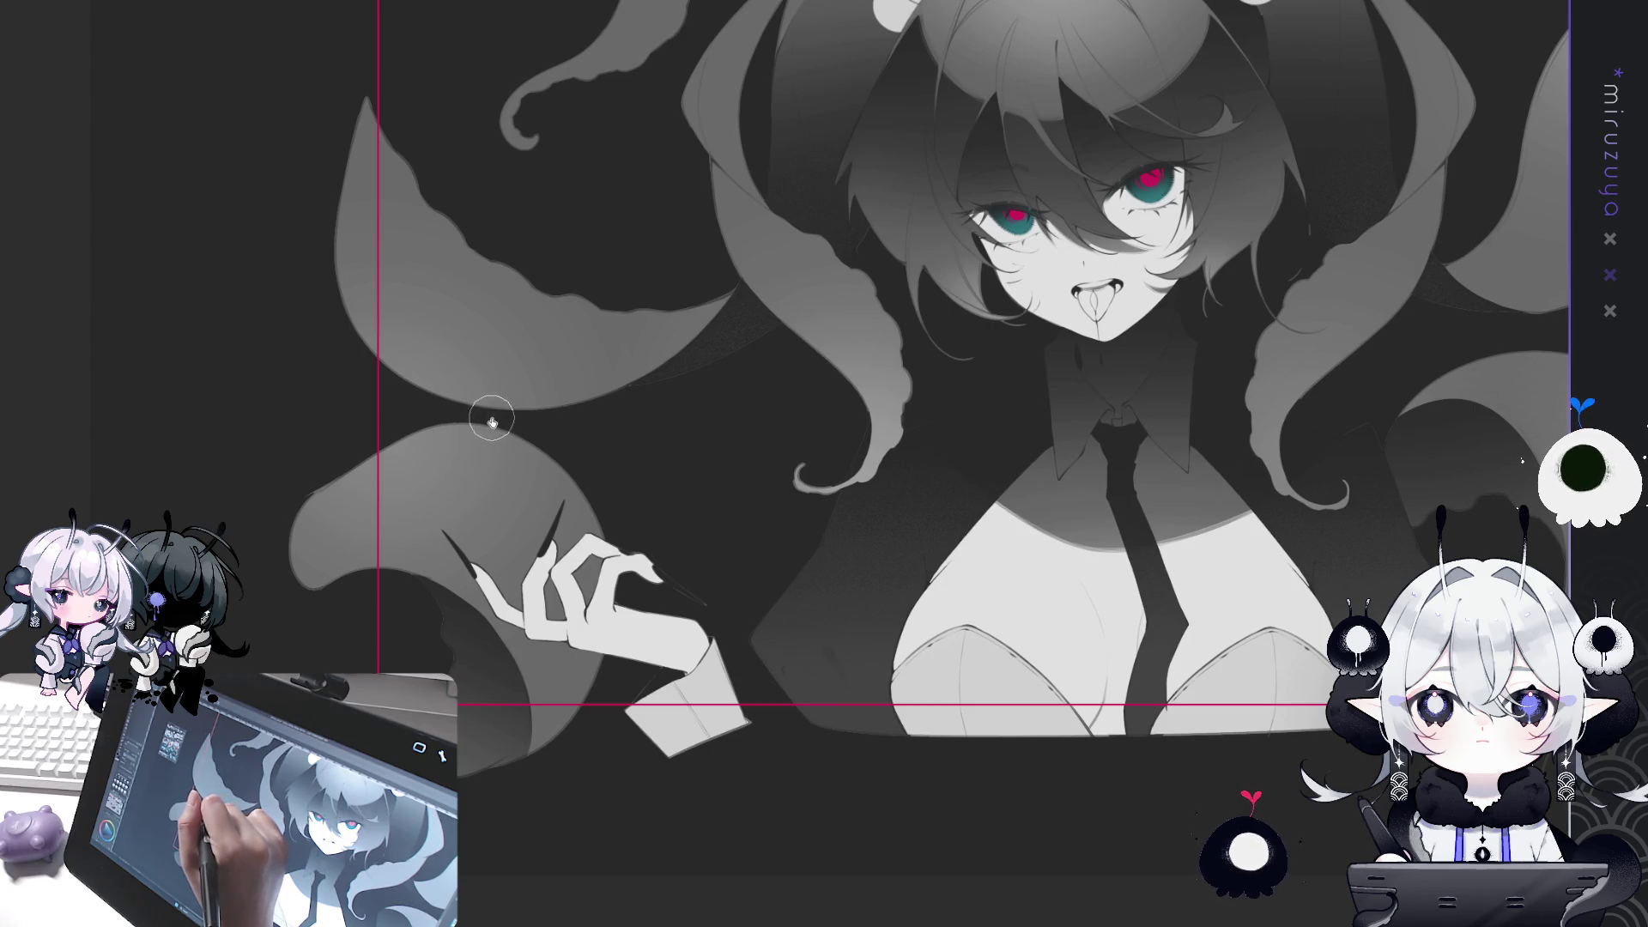
pyautogui.moveTo(515, 424); pyautogui.dragTo(306, 559)
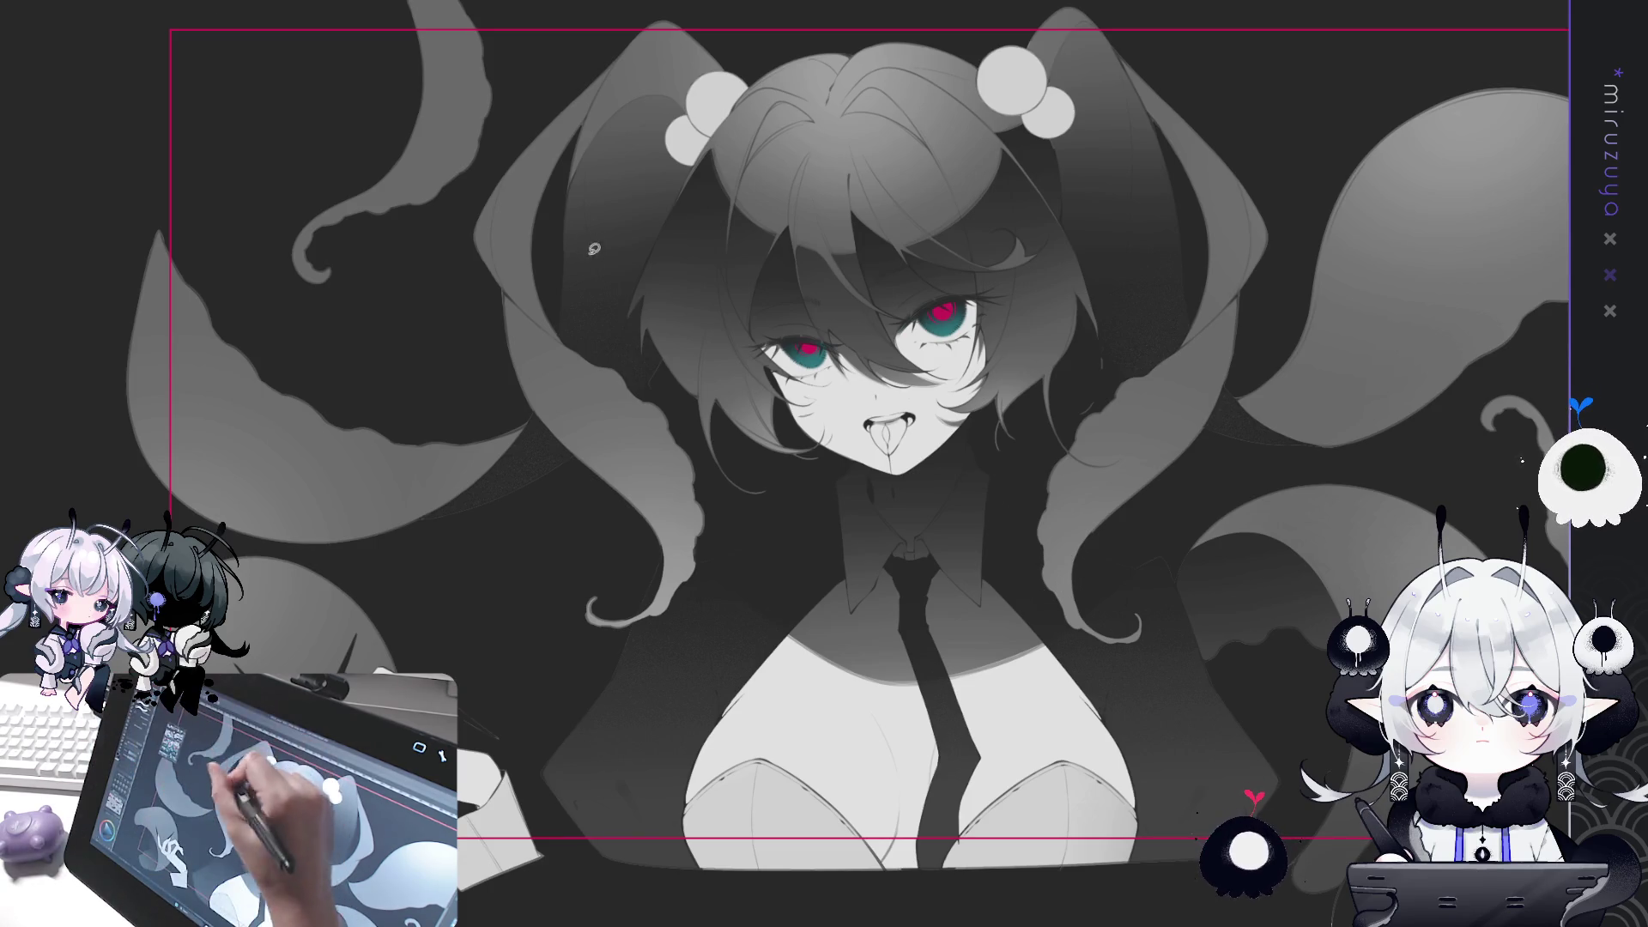
pyautogui.moveTo(594, 249); pyautogui.dragTo(640, 318)
pyautogui.moveTo(618, 409)
pyautogui.mouseDown()
pyautogui.moveTo(533, 341)
pyautogui.moveTo(615, 132)
pyautogui.moveTo(662, 117)
pyautogui.moveTo(599, 276)
pyautogui.moveTo(611, 410)
pyautogui.mouseUp()
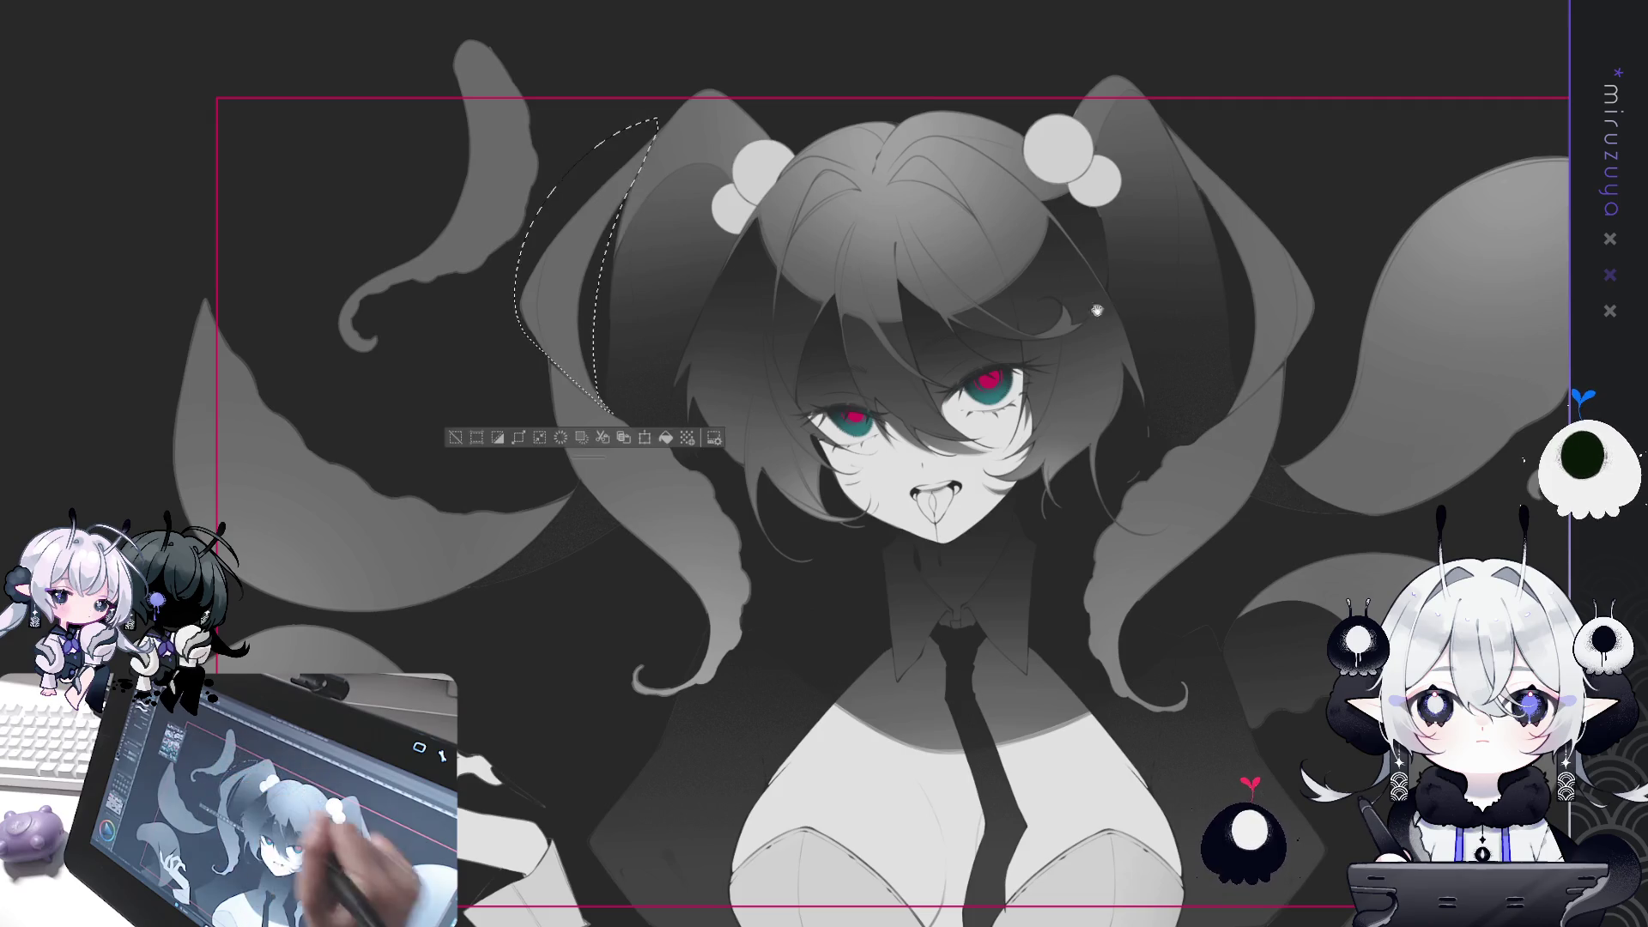
pyautogui.moveTo(1096, 311); pyautogui.dragTo(979, 385)
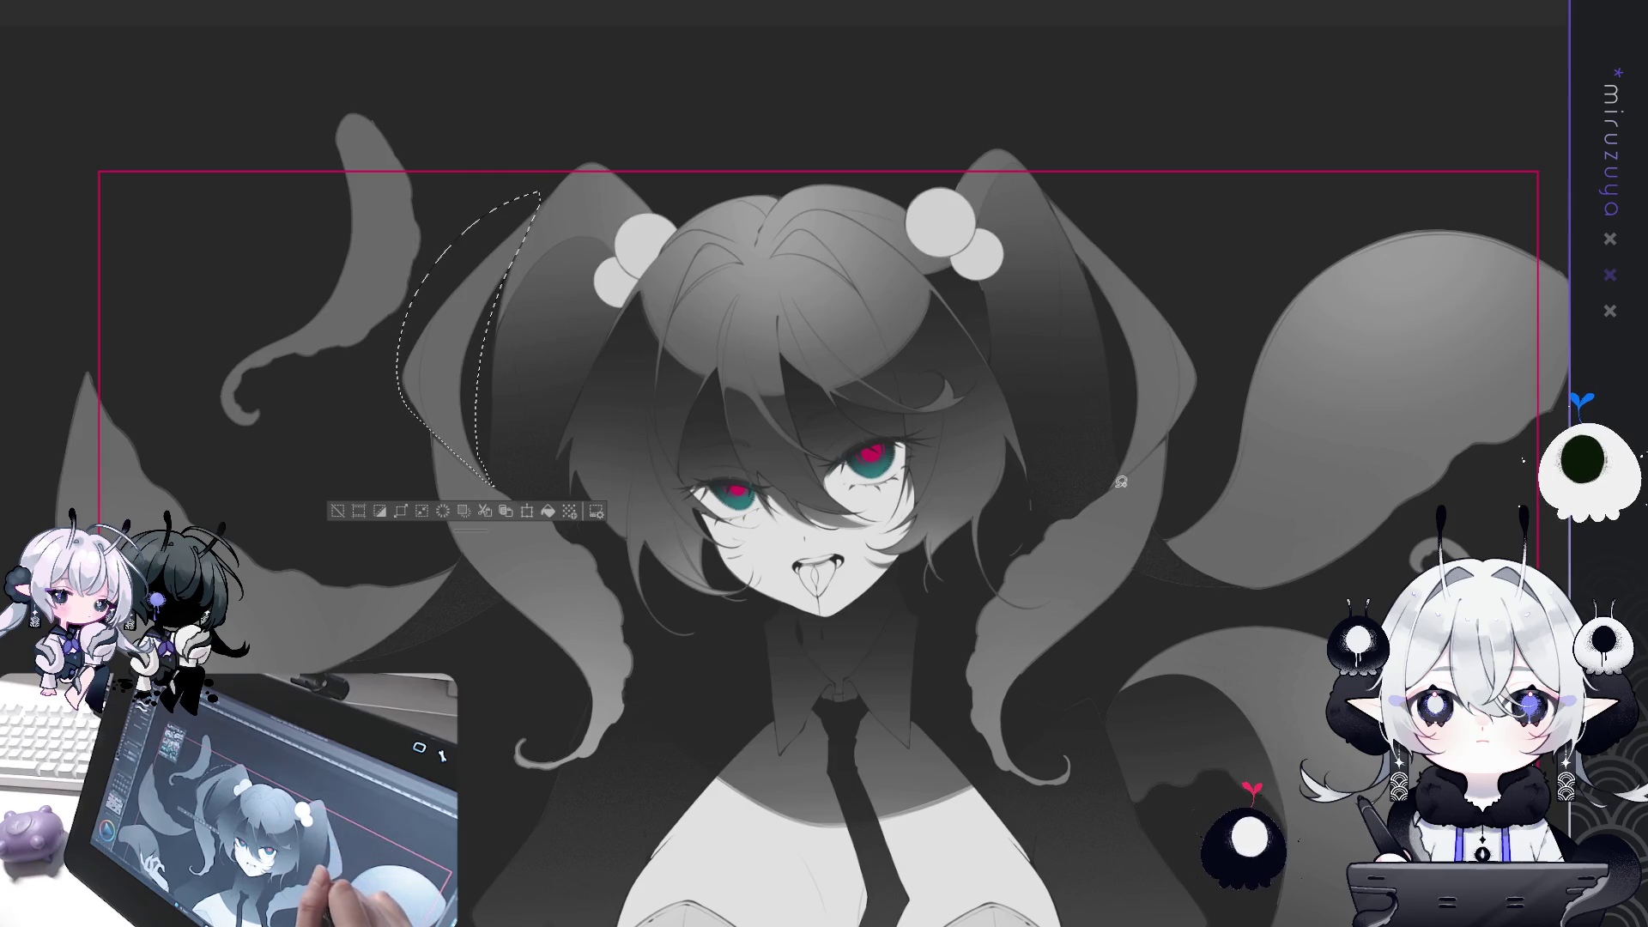
pyautogui.moveTo(1121, 481)
pyautogui.mouseDown()
pyautogui.moveTo(1195, 402)
pyautogui.moveTo(1074, 177)
pyautogui.moveTo(1047, 180)
pyautogui.moveTo(1119, 379)
pyautogui.moveTo(1107, 491)
pyautogui.mouseUp()
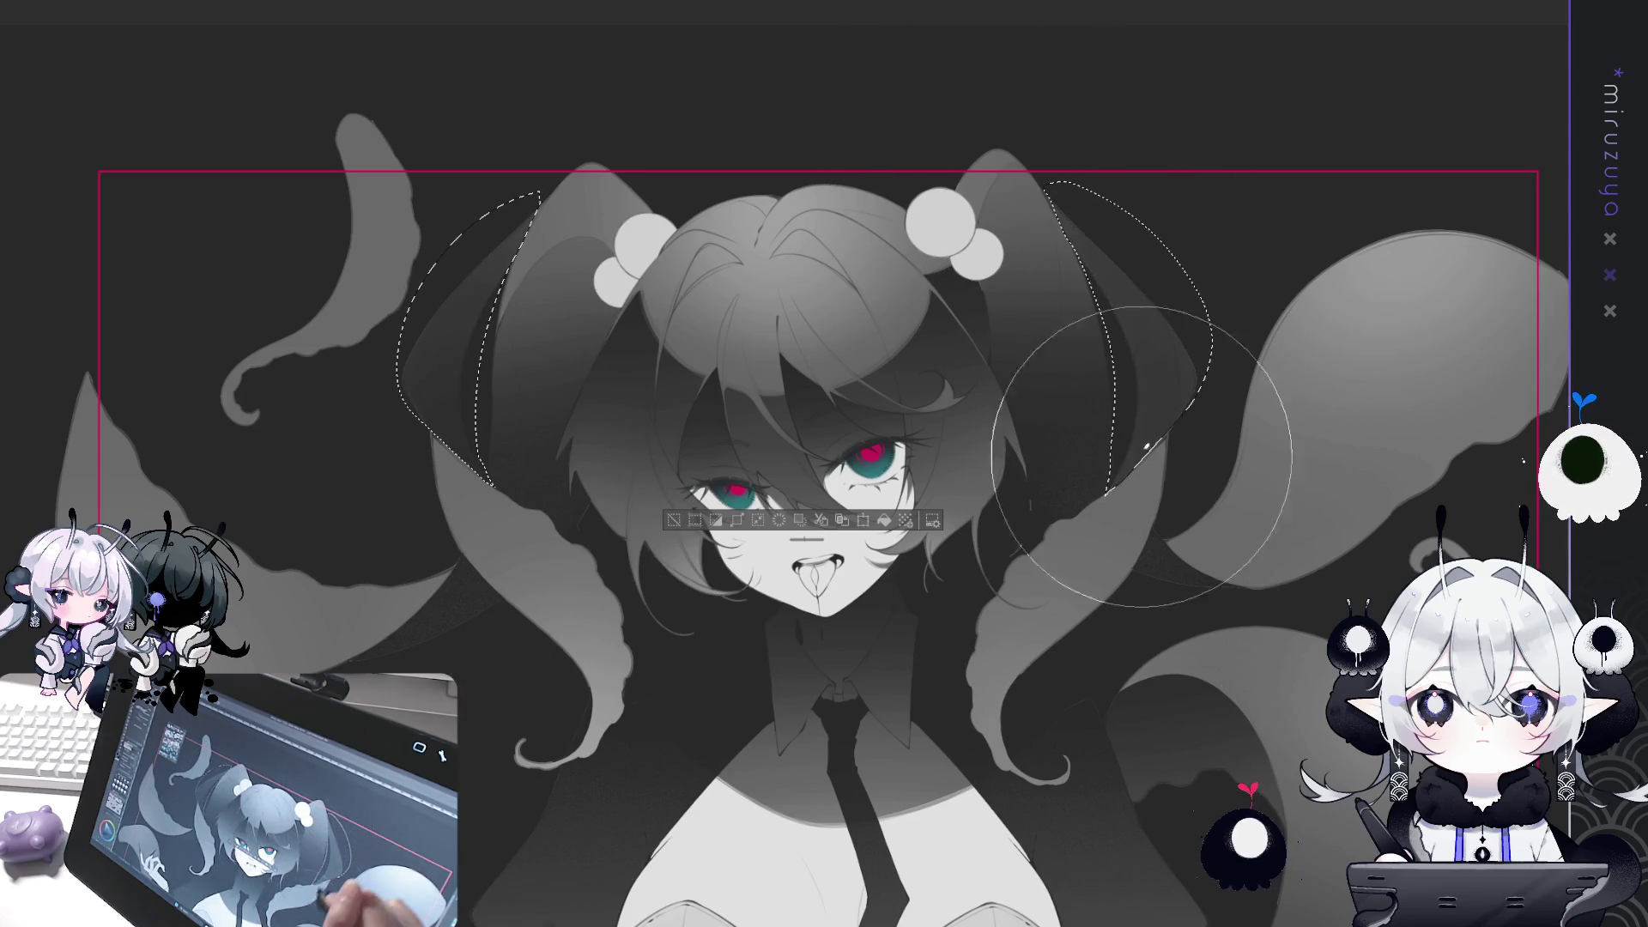
pyautogui.hotkey('ctrl', 'd')
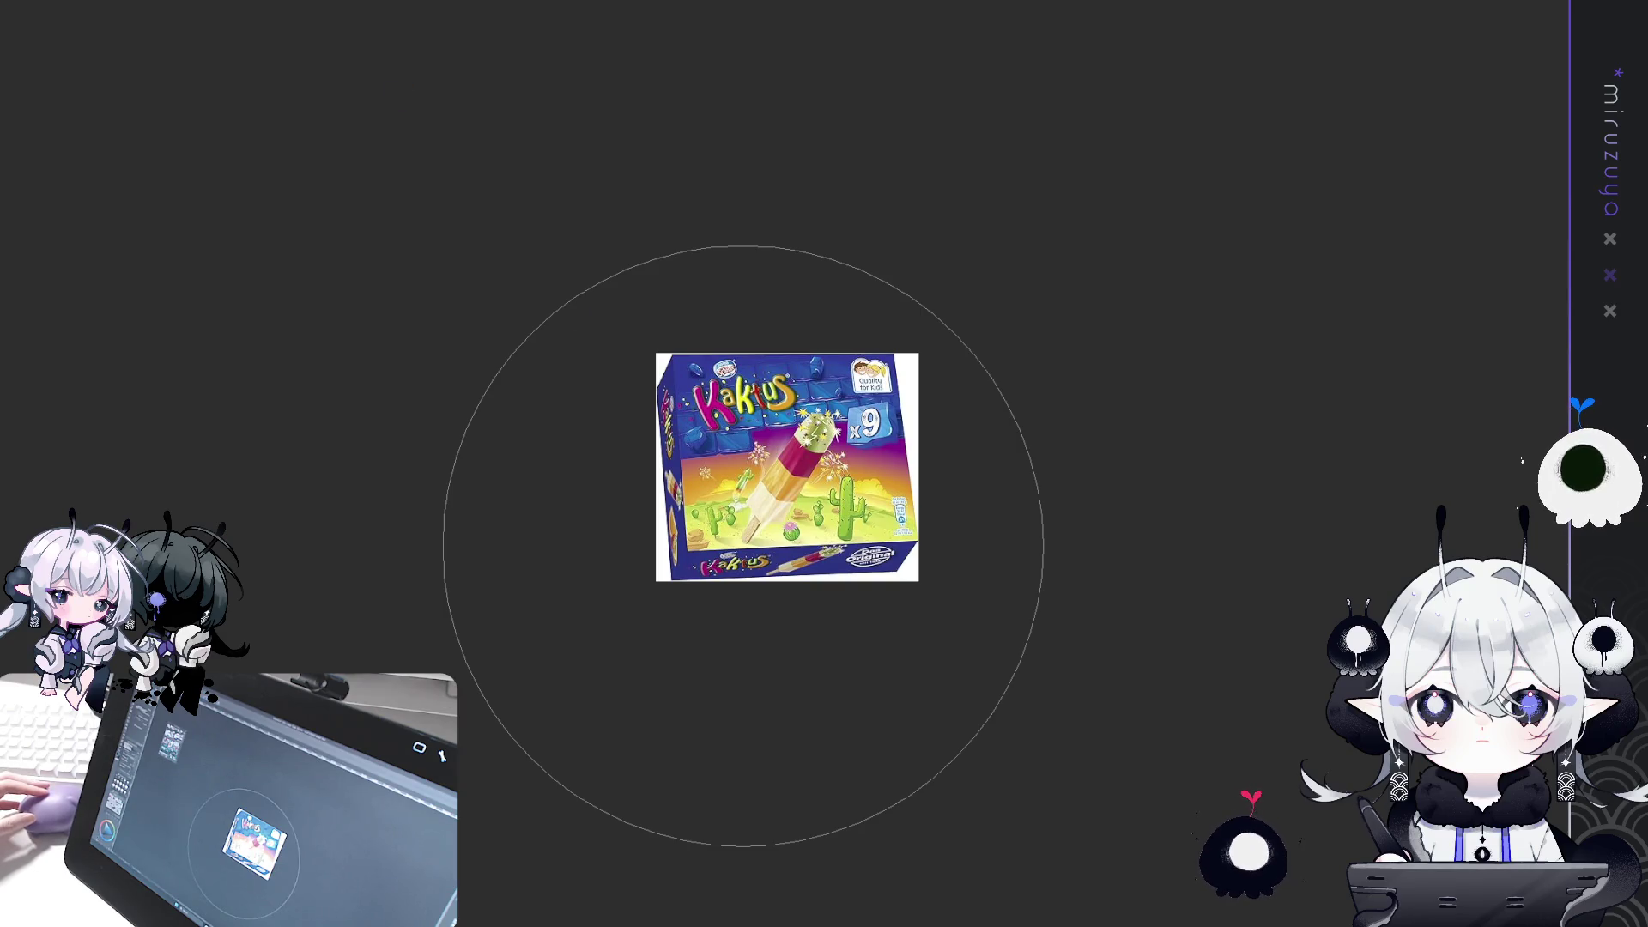
# Zoom into the Kaktus box picture, then switch back to the illustration window.
pyautogui.scroll(4, 811, 433)
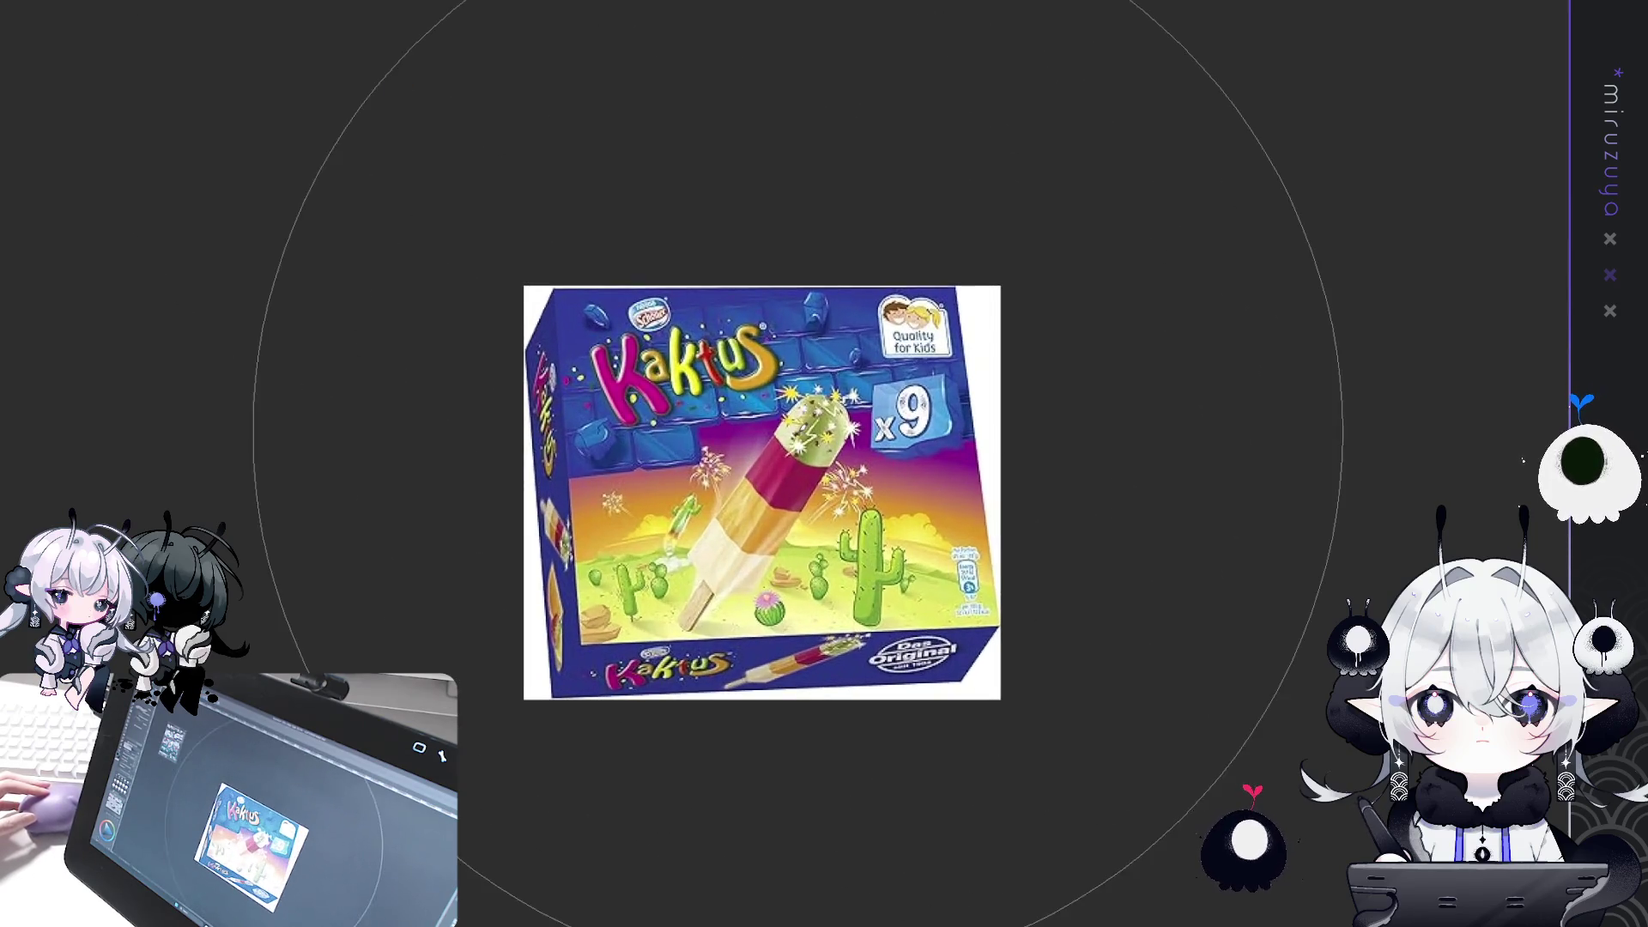
pyautogui.scroll(1, 807, 474)
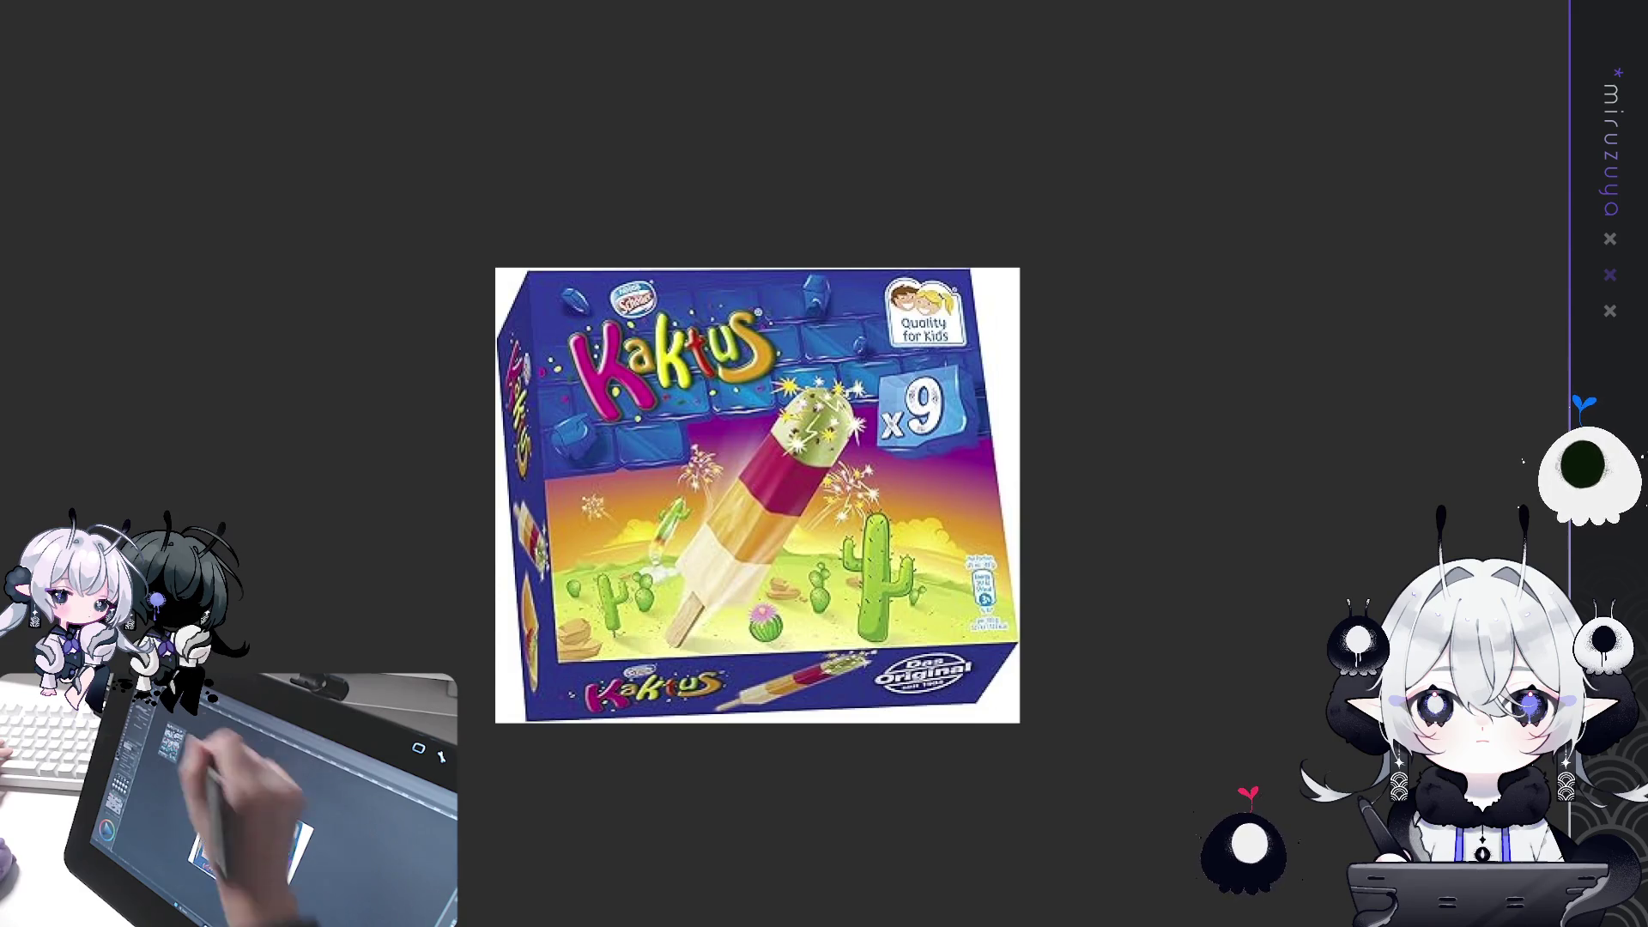
pyautogui.hotkey('alt', 'Tab')
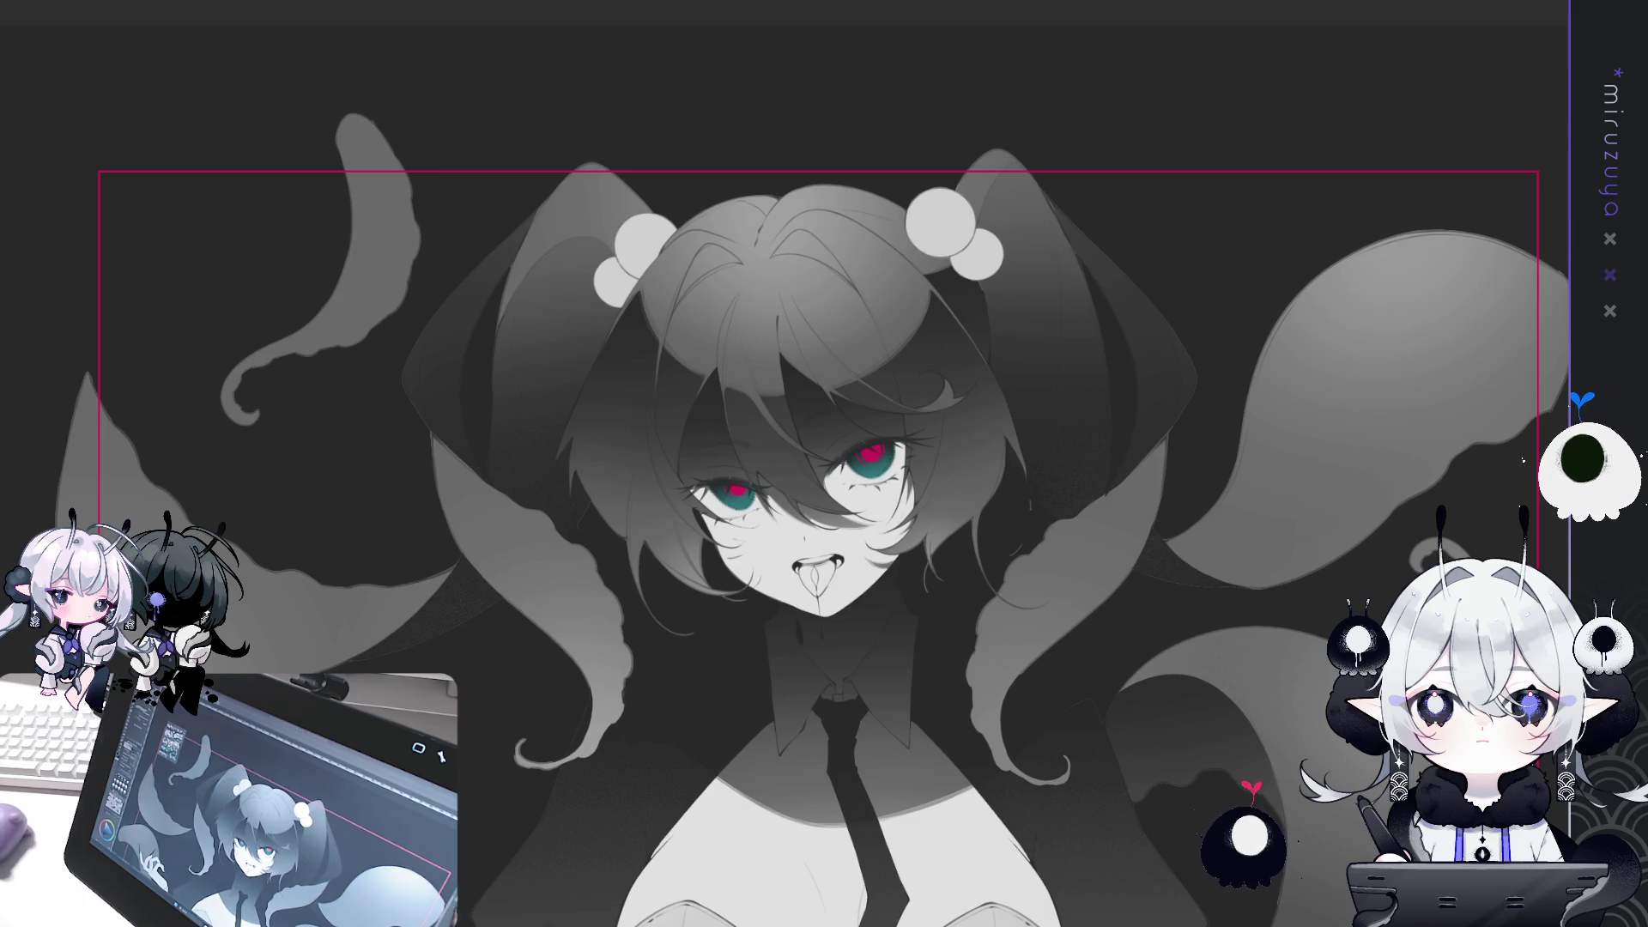
pyautogui.moveTo(1152, 778); pyautogui.dragTo(1187, 426)
pyautogui.hotkey('ctrl', '0')
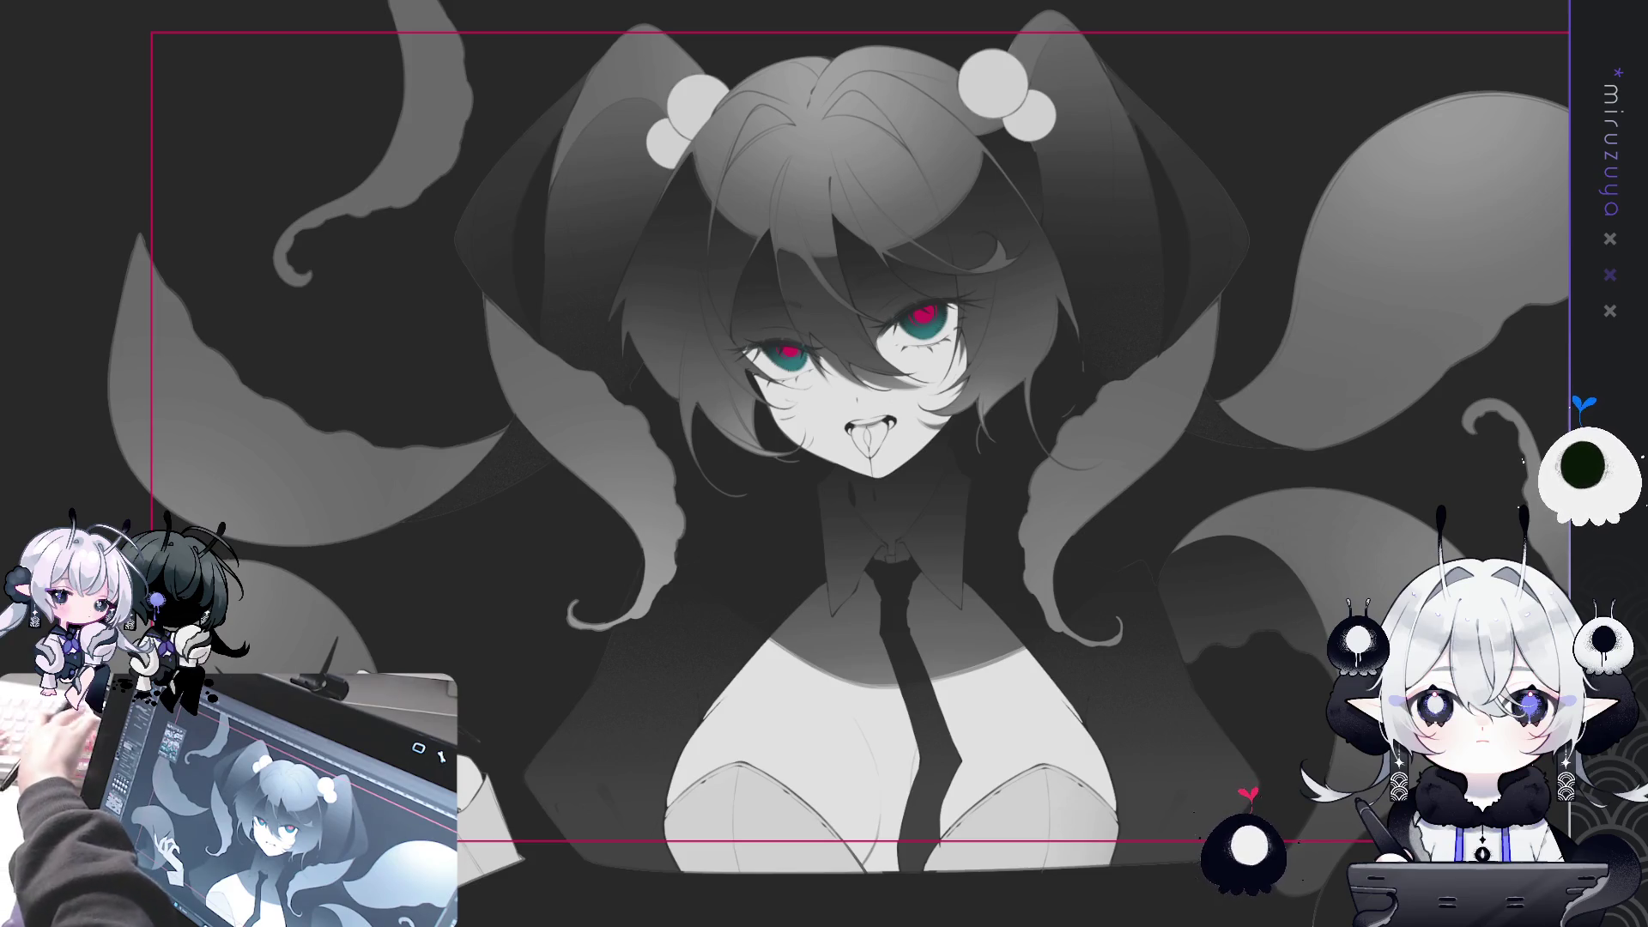
pyautogui.moveTo(1310, 616); pyautogui.dragTo(1322, 583)
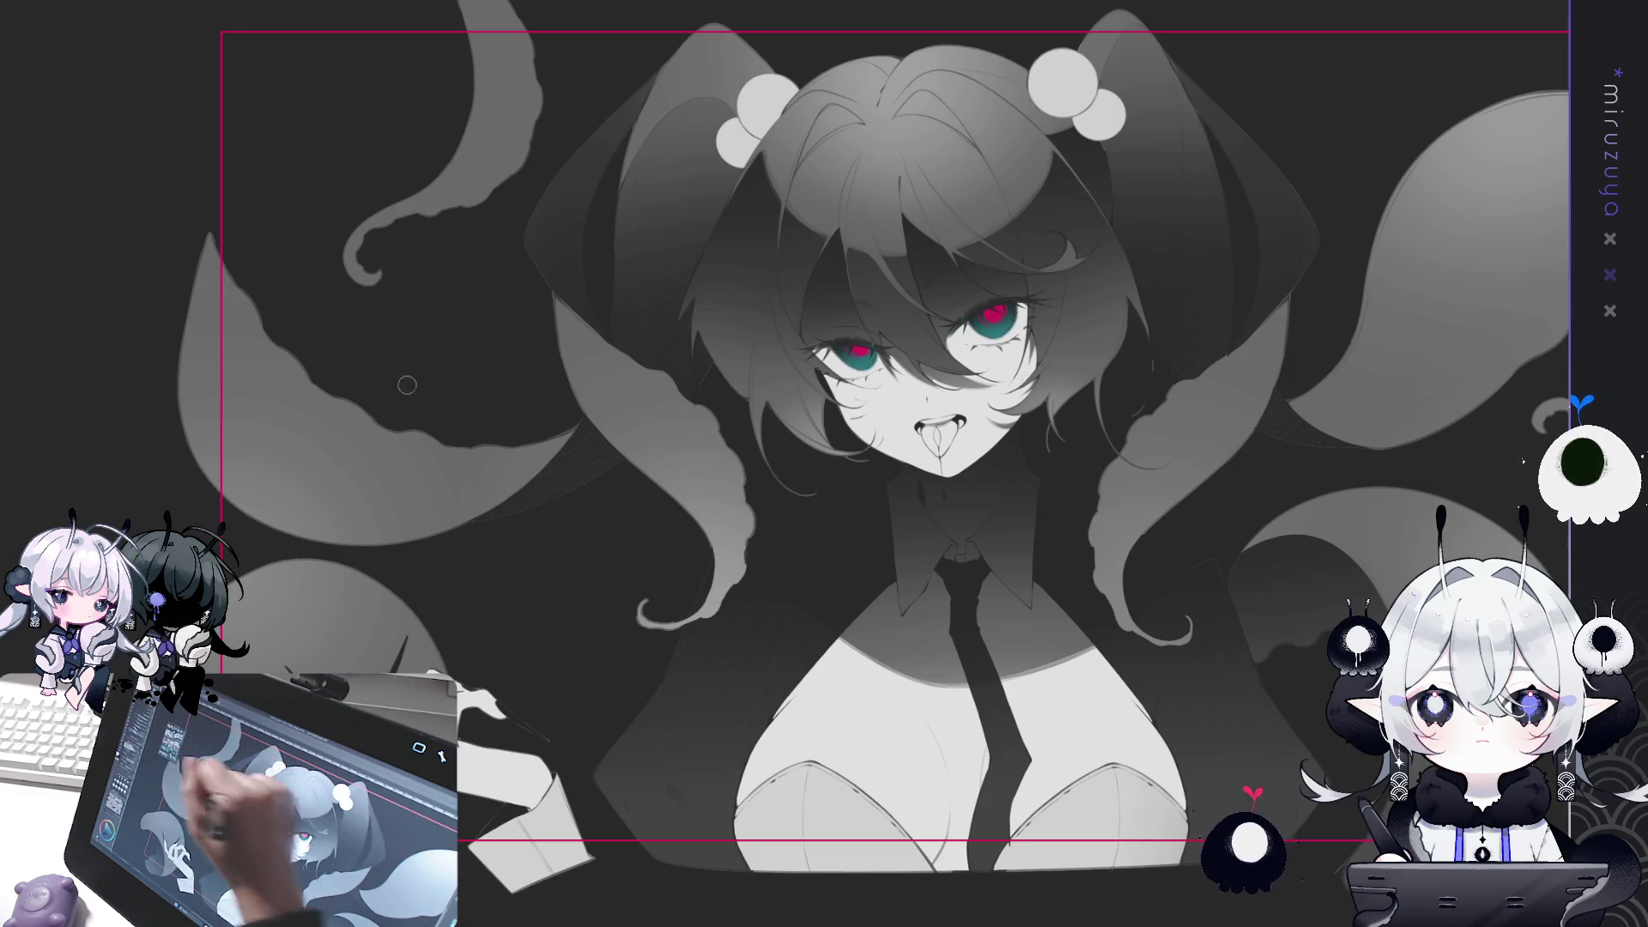
# Paint light highlight strokes along the left twin-tail tentacle's edge, down to its lower part.
pyautogui.moveTo(588, 321)
pyautogui.mouseDown()
pyautogui.moveTo(738, 506)
pyautogui.moveTo(731, 607)
pyautogui.mouseUp()
pyautogui.moveTo(747, 532)
pyautogui.mouseDown()
pyautogui.moveTo(725, 439)
pyautogui.moveTo(680, 400)
pyautogui.mouseUp()
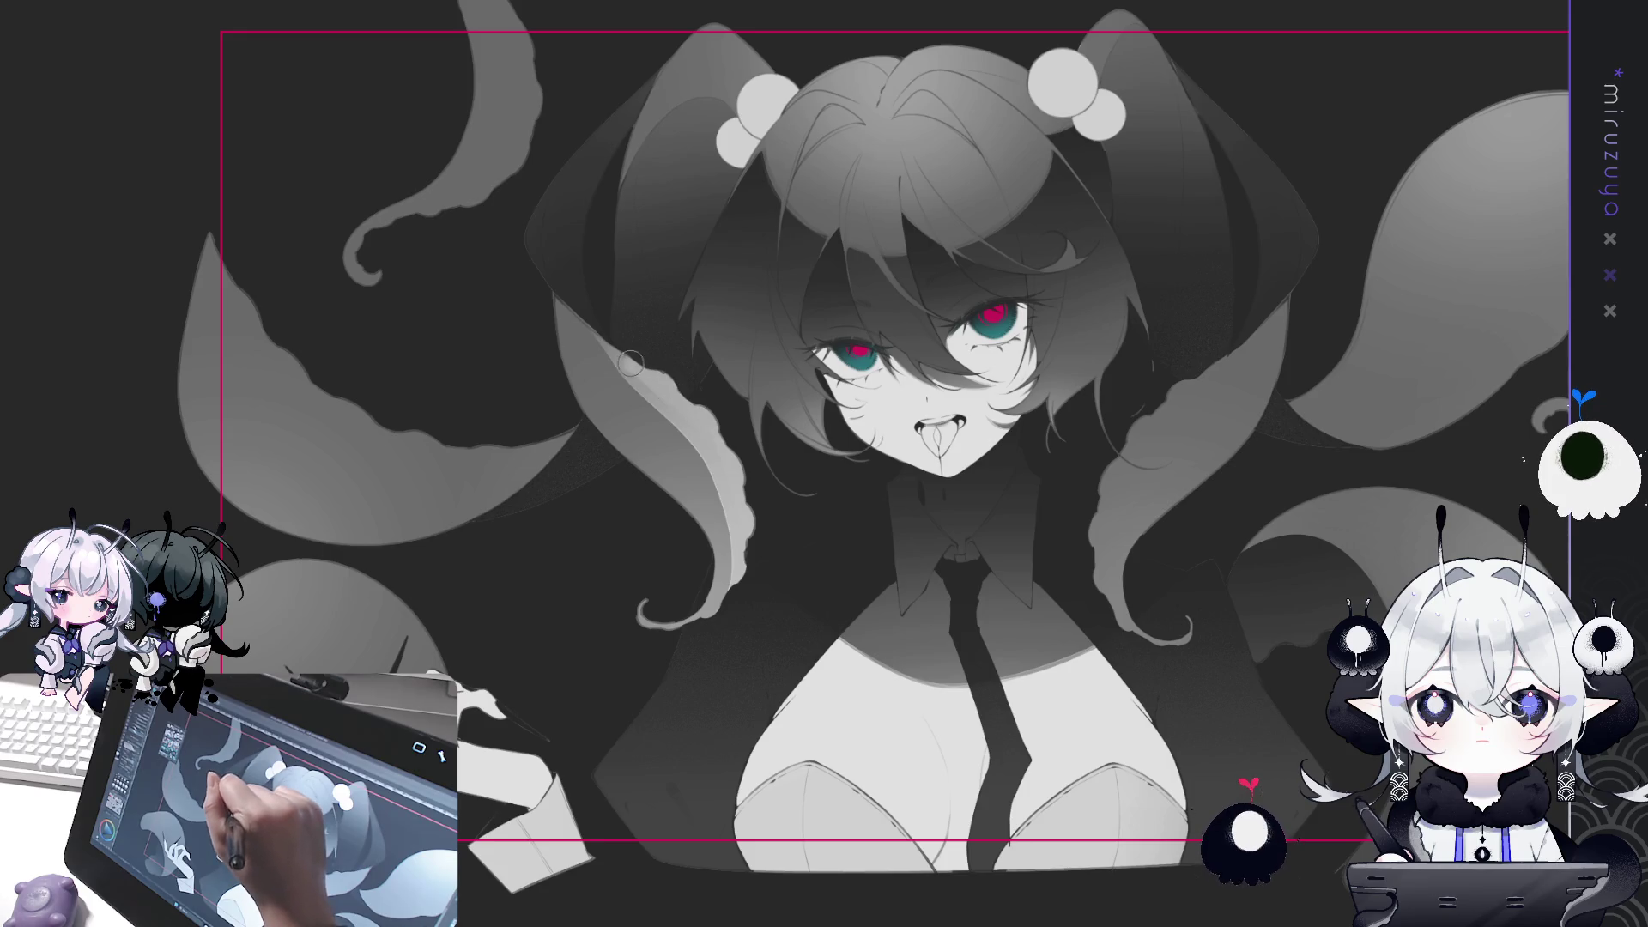
pyautogui.moveTo(608, 343)
pyautogui.mouseDown()
pyautogui.moveTo(700, 439)
pyautogui.moveTo(740, 592)
pyautogui.moveTo(689, 650)
pyautogui.moveTo(680, 633)
pyautogui.mouseUp()
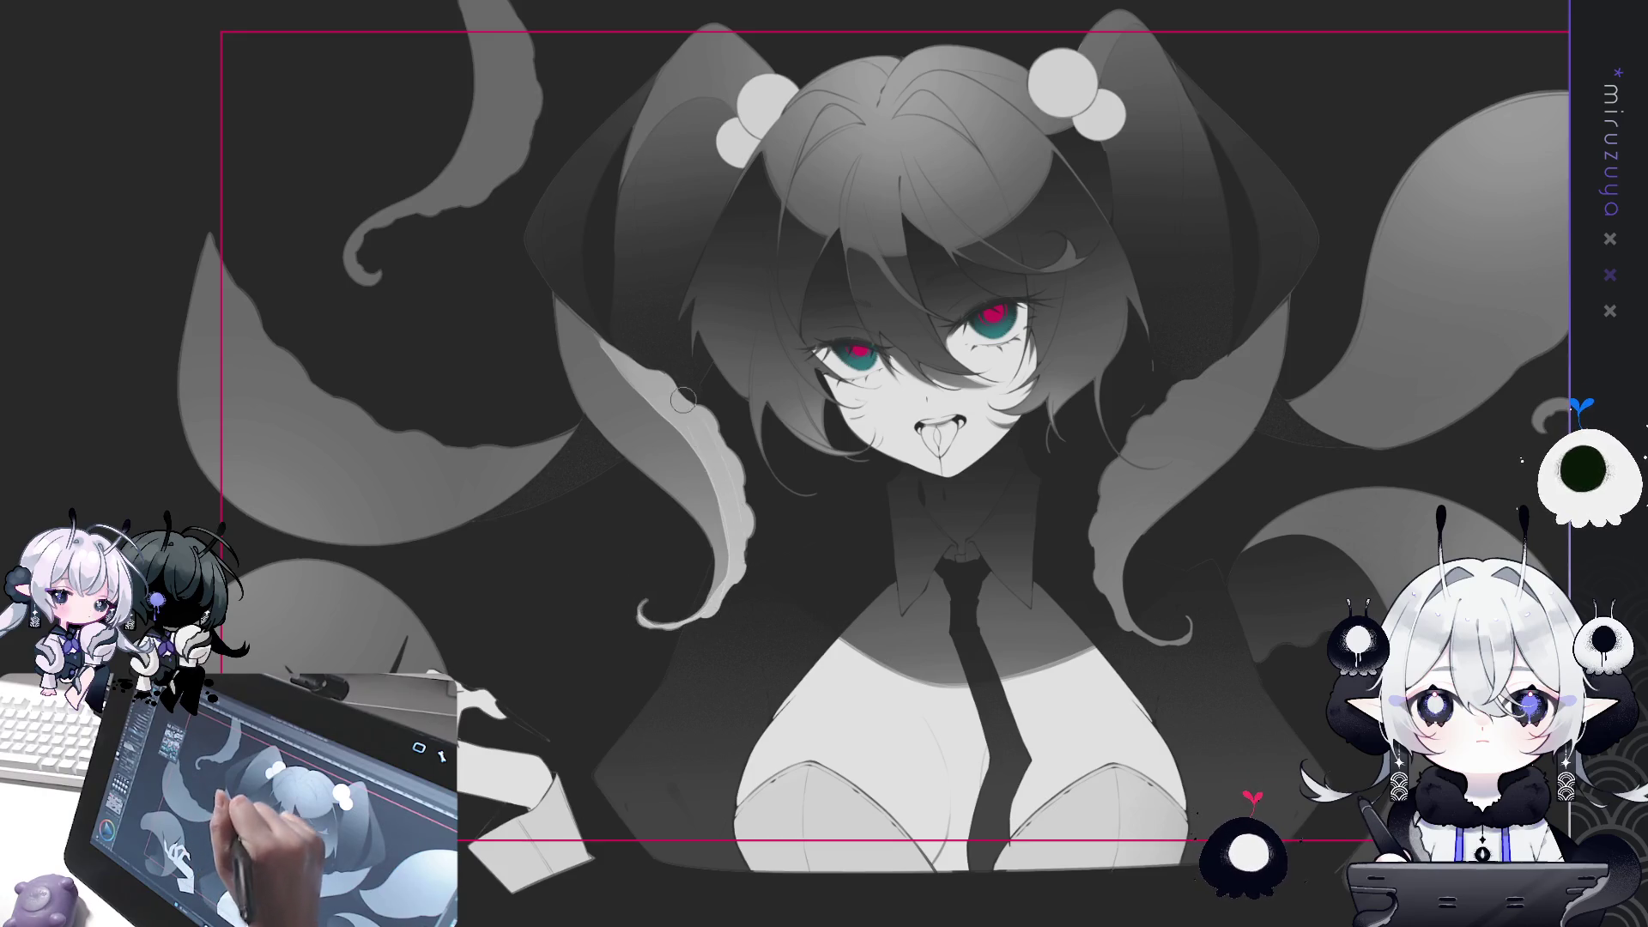
pyautogui.moveTo(590, 318); pyautogui.dragTo(648, 390)
pyautogui.moveTo(719, 485); pyautogui.dragTo(698, 630)
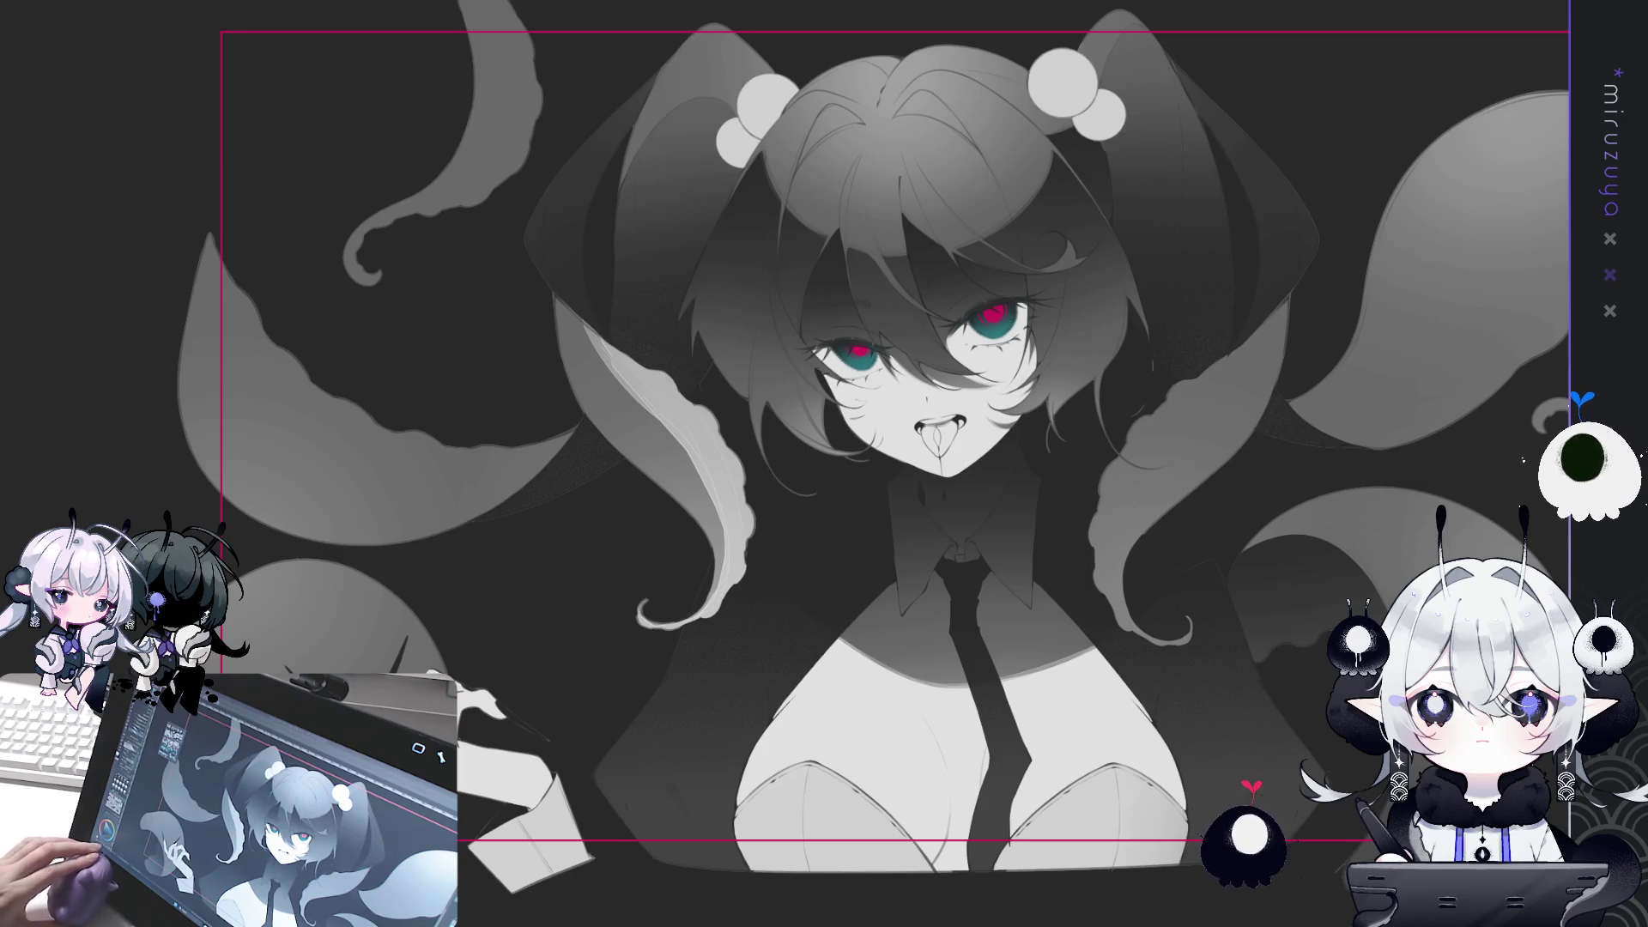
# Paint bright highlights on the right twin-tail tentacle's inner edge and a faint one on its top.
pyautogui.moveTo(1385, 227); pyautogui.dragTo(1385, 230)
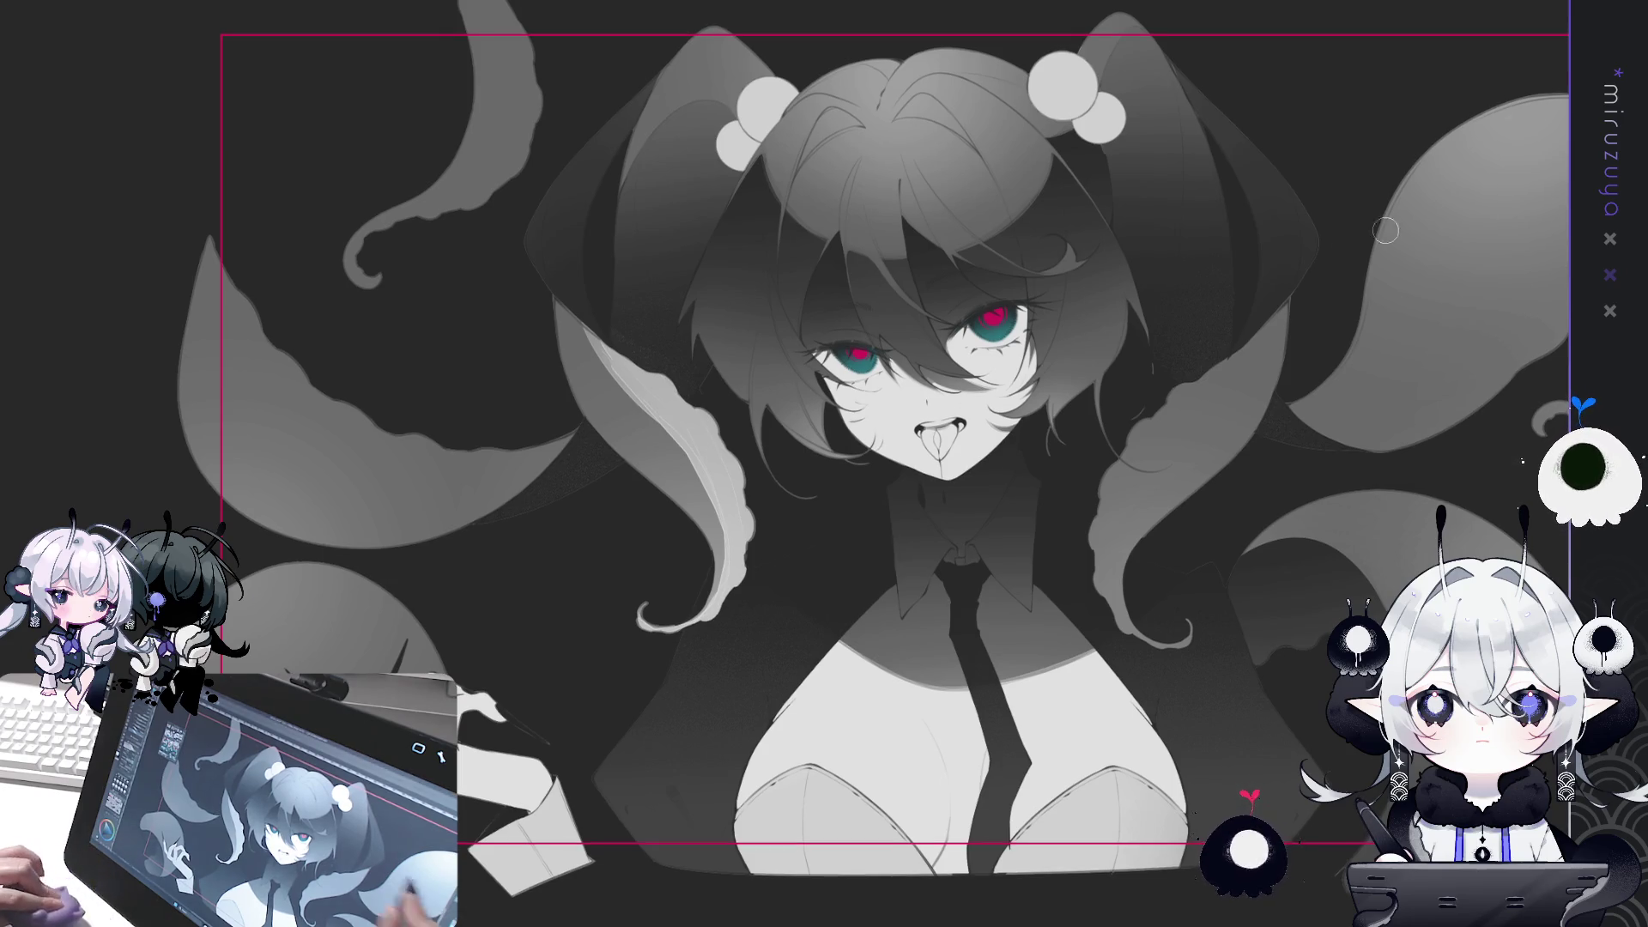
pyautogui.moveTo(1239, 362)
pyautogui.mouseDown()
pyautogui.moveTo(1146, 455)
pyautogui.moveTo(1099, 562)
pyautogui.moveTo(1124, 635)
pyautogui.mouseUp()
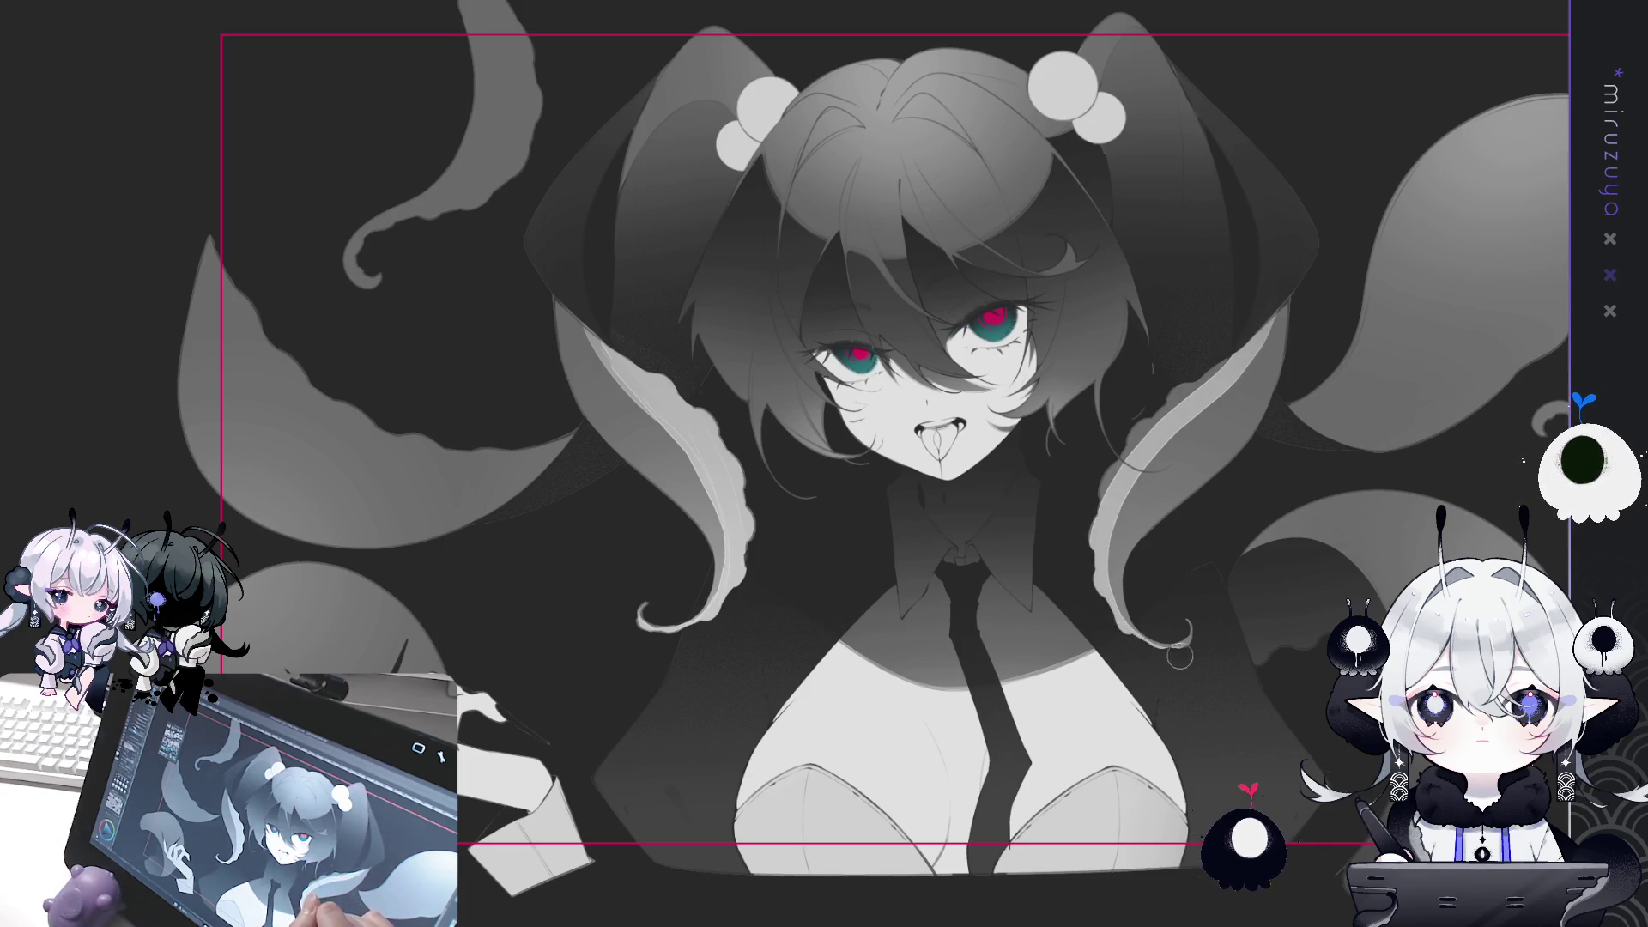
pyautogui.moveTo(1124, 420)
pyautogui.mouseDown()
pyautogui.moveTo(1081, 550)
pyautogui.moveTo(1211, 357)
pyautogui.mouseUp()
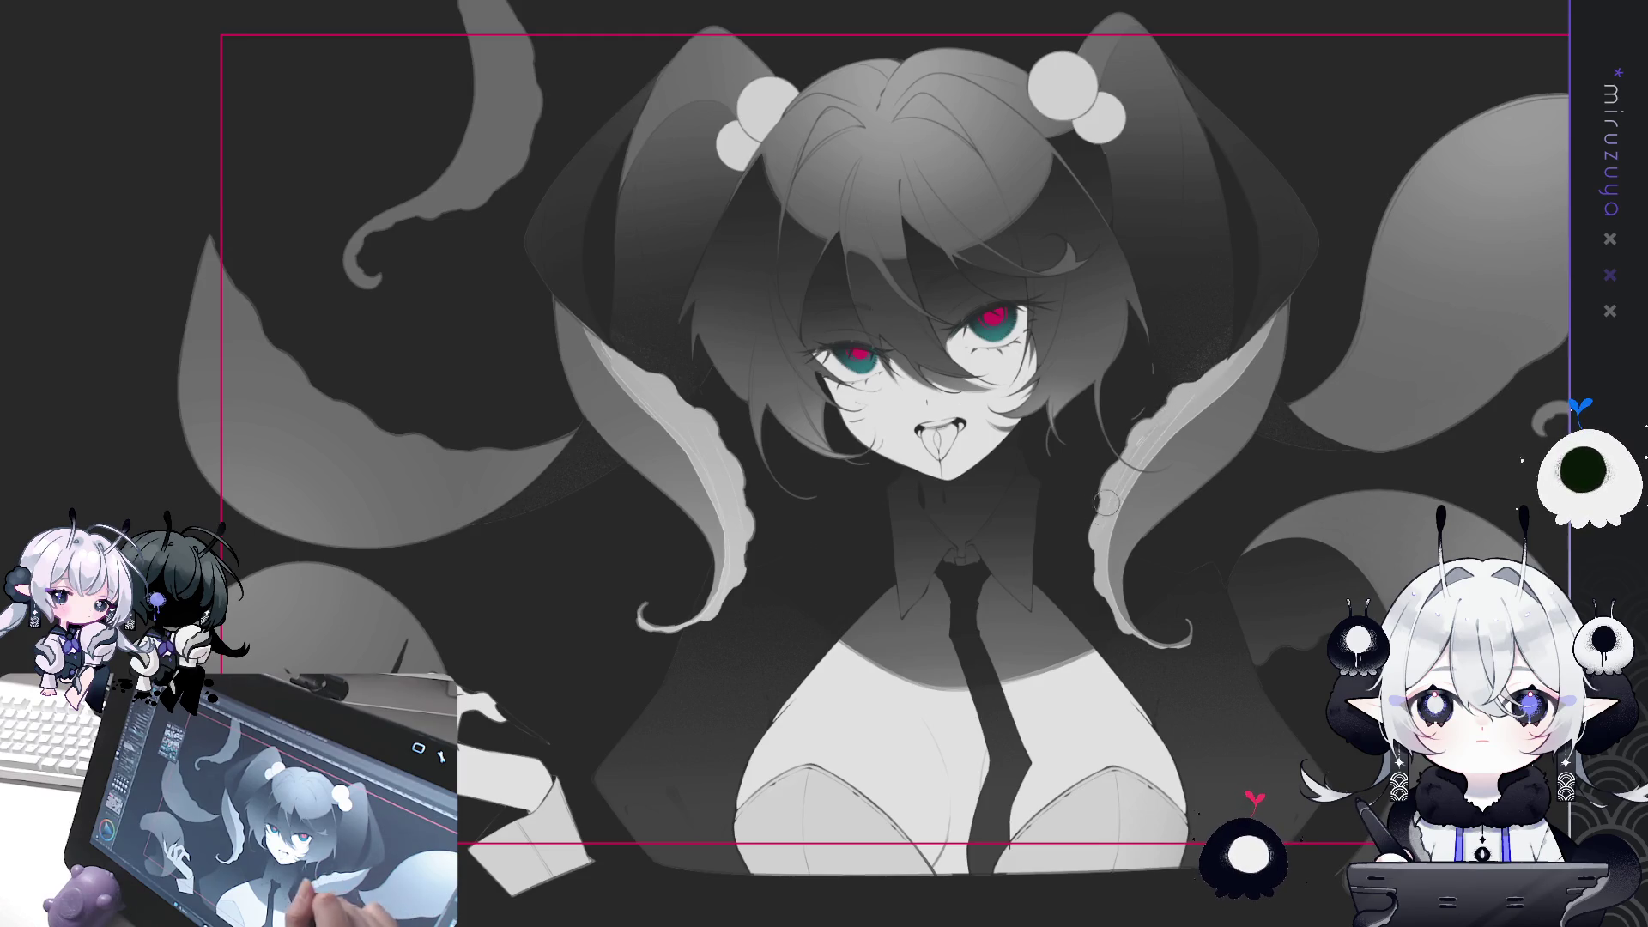
pyautogui.moveTo(1257, 335)
pyautogui.mouseDown()
pyautogui.moveTo(1193, 420)
pyautogui.moveTo(1111, 598)
pyautogui.mouseUp()
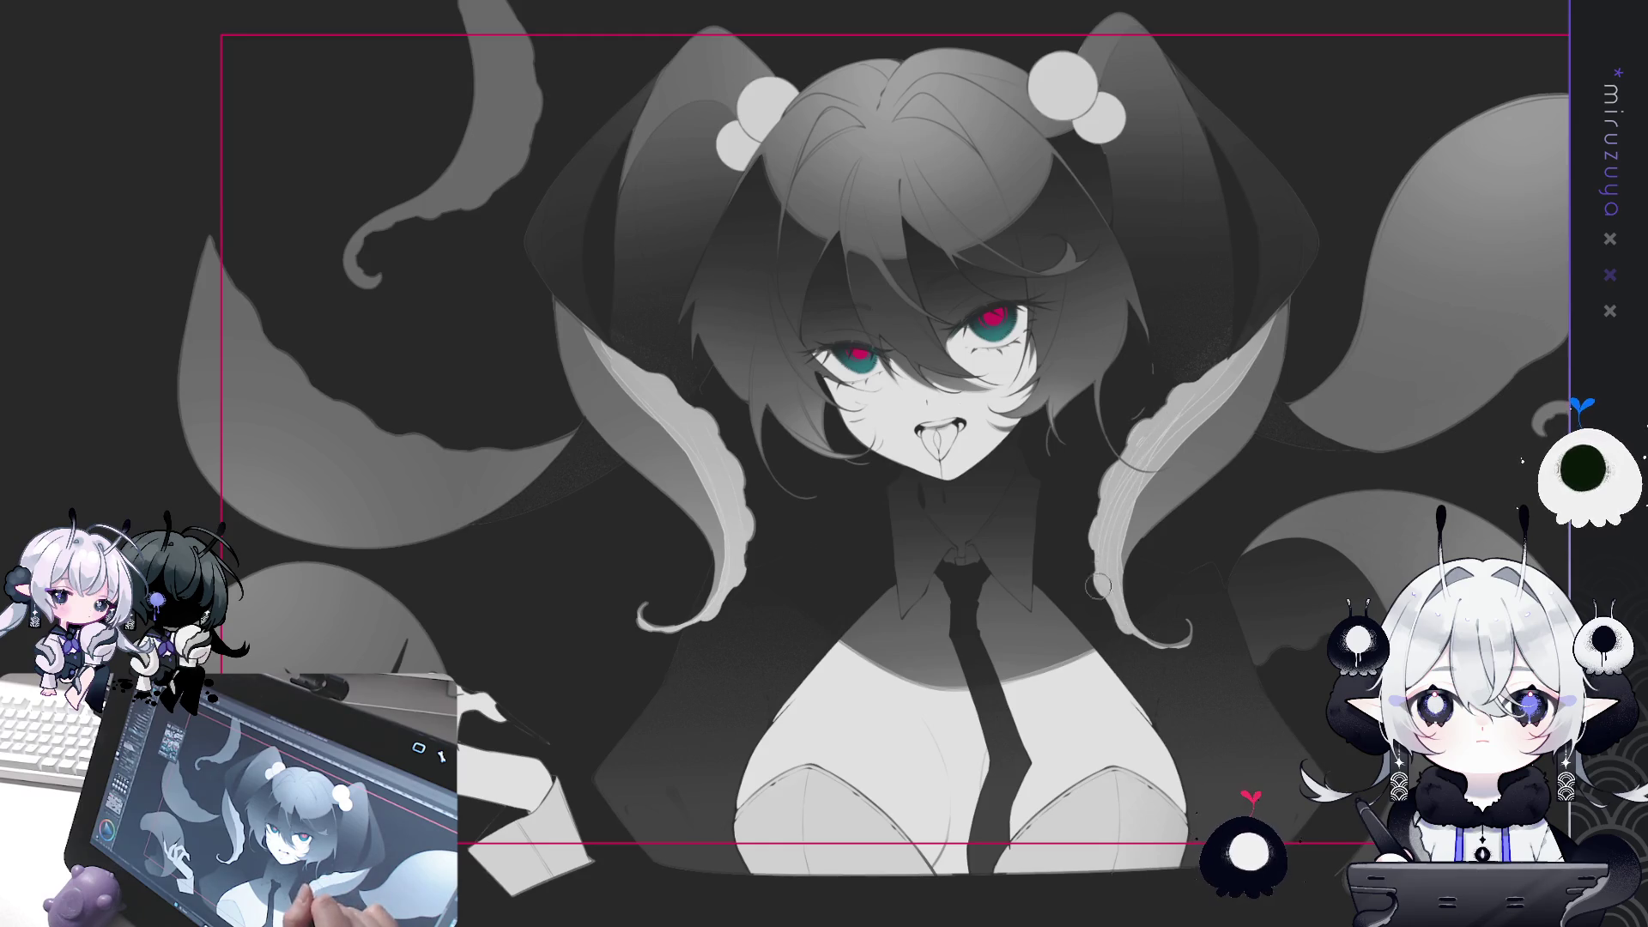
pyautogui.moveTo(1242, 650)
pyautogui.mouseDown()
pyautogui.moveTo(997, 466)
pyautogui.moveTo(937, 466)
pyautogui.mouseUp()
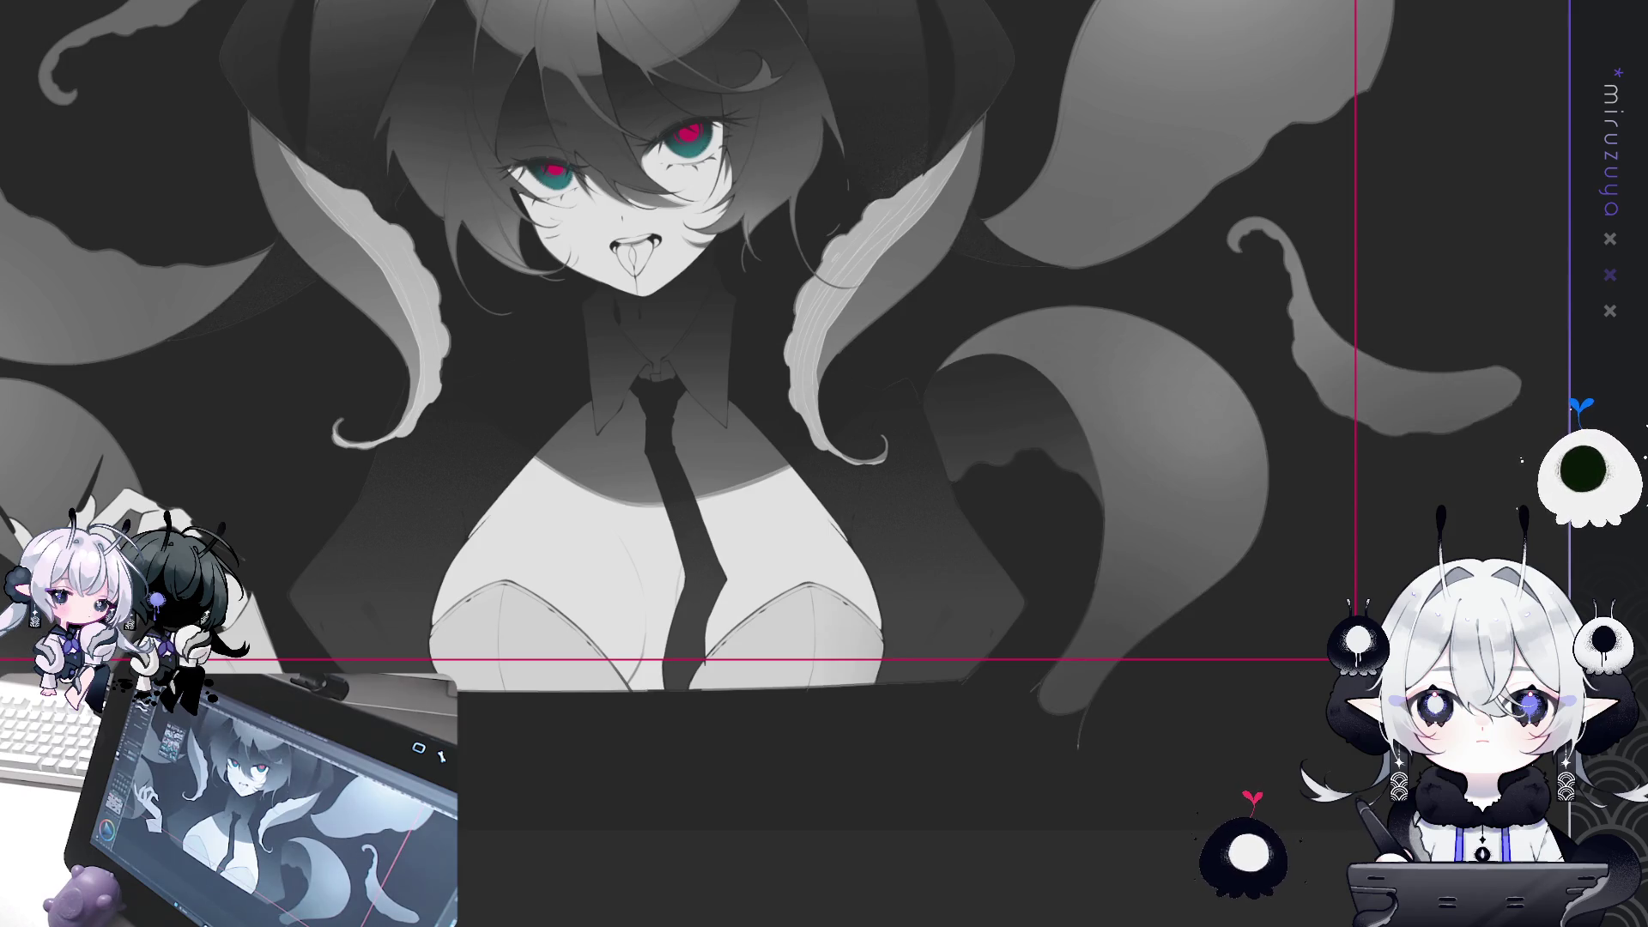
# Lasso the right and left tentacle areas, deselect, then undo to show the darker tentacle shading.
pyautogui.moveTo(1128, 553)
pyautogui.mouseDown()
pyautogui.moveTo(911, 352)
pyautogui.moveTo(1150, 562)
pyautogui.mouseUp()
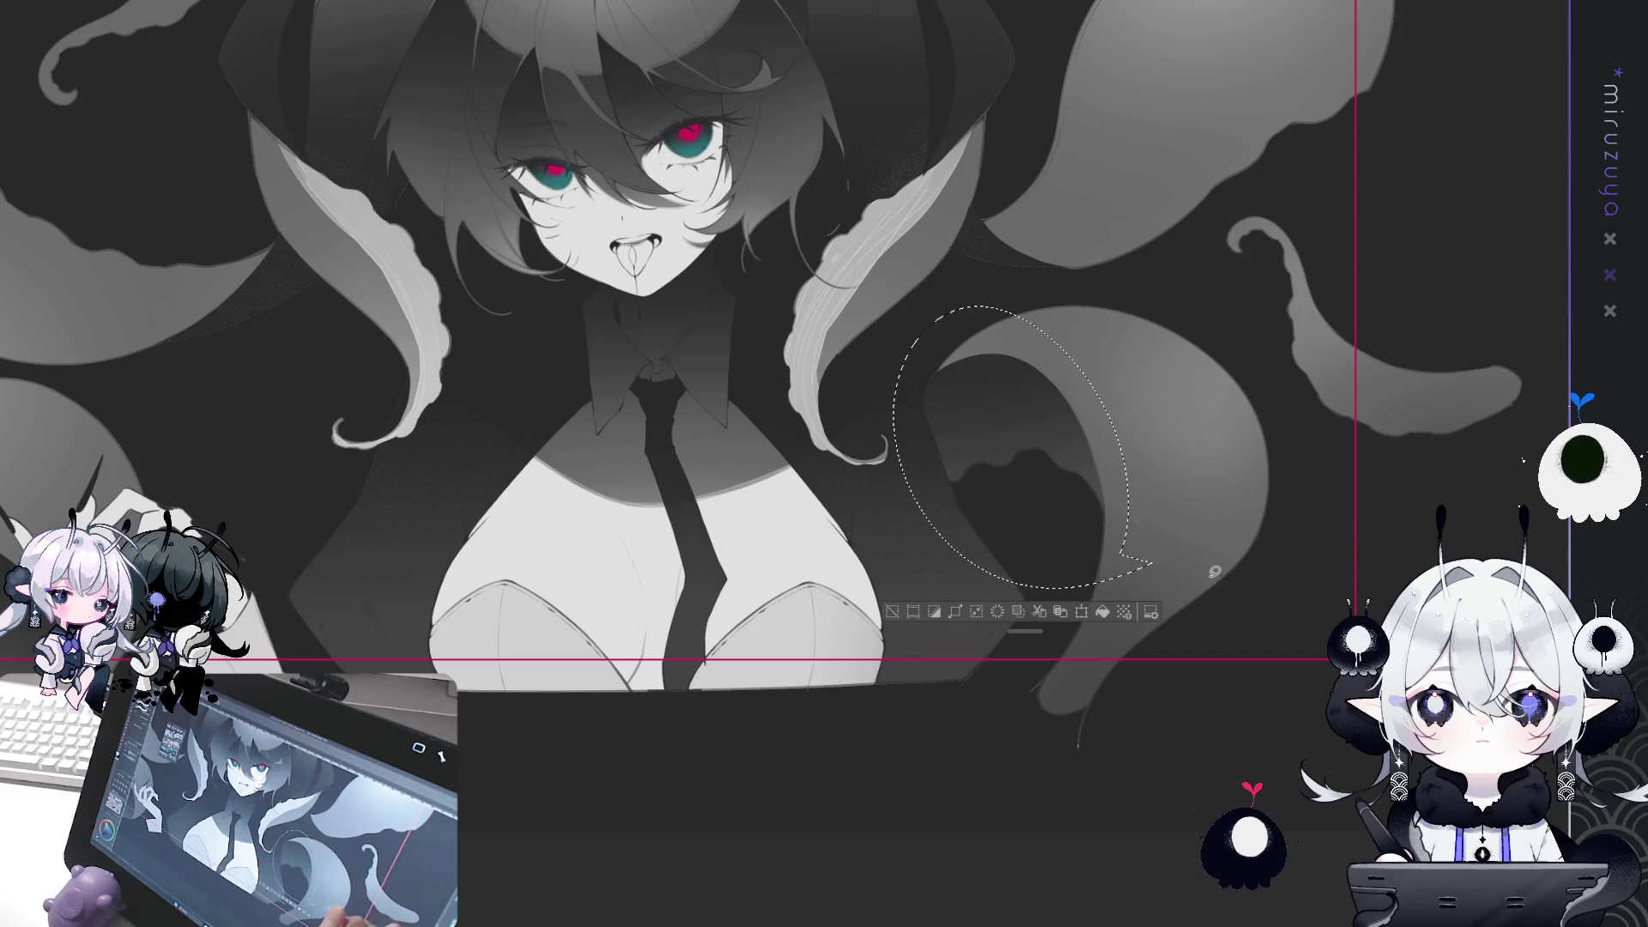
pyautogui.moveTo(1104, 614)
pyautogui.mouseDown()
pyautogui.moveTo(1185, 664)
pyautogui.moveTo(1533, 683)
pyautogui.mouseUp()
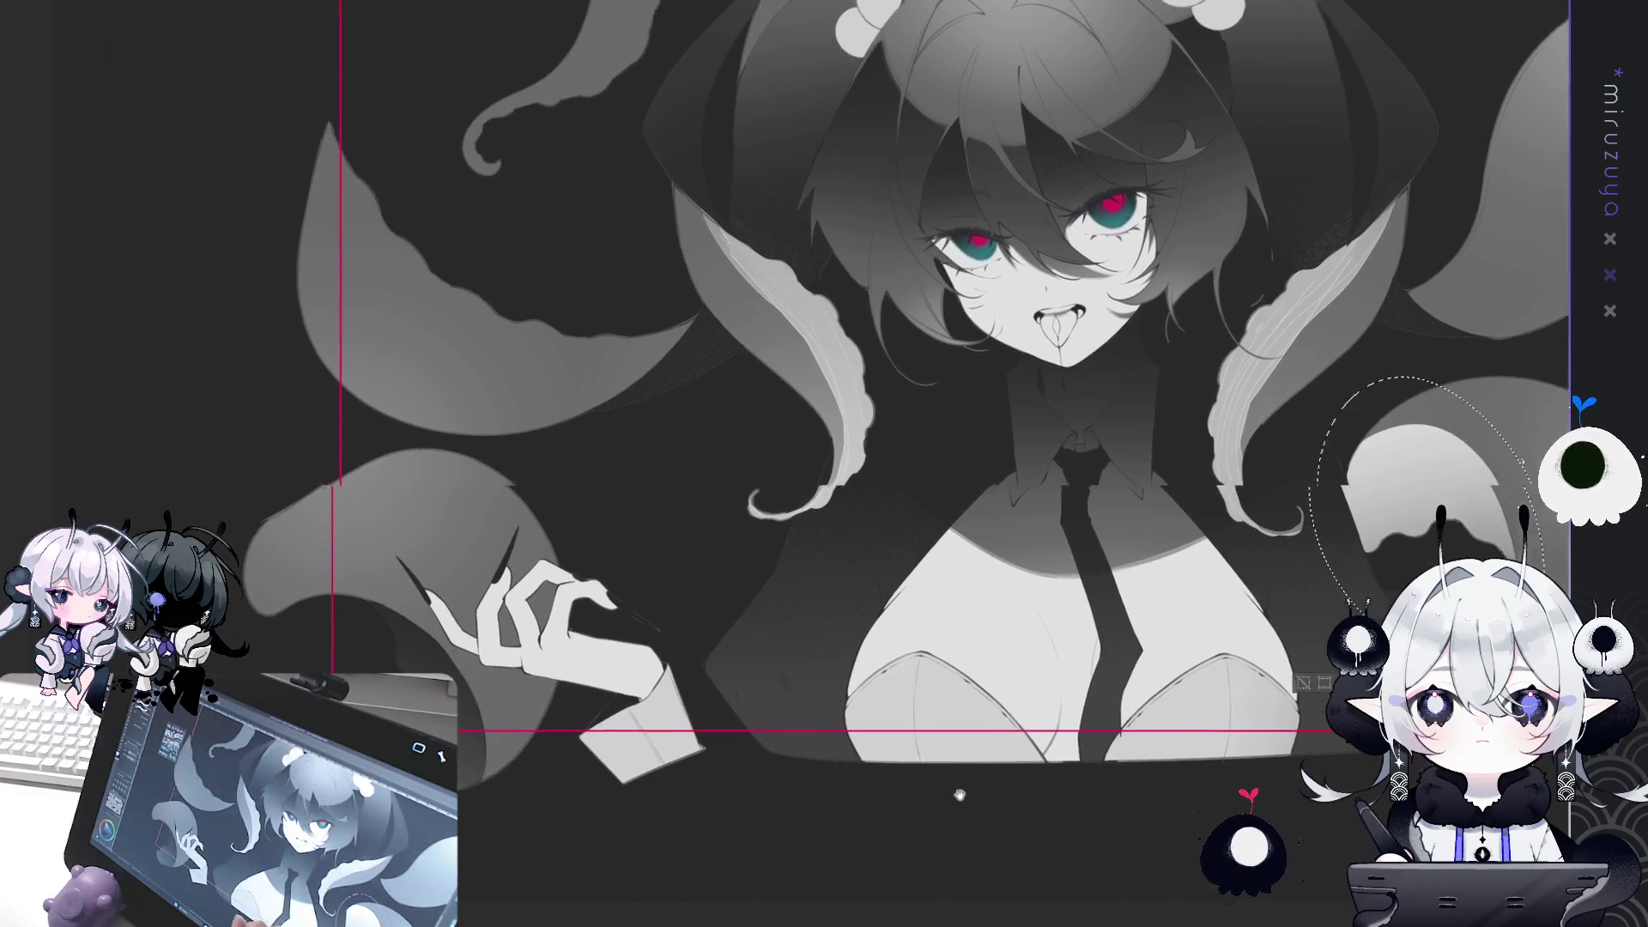
pyautogui.moveTo(413, 595); pyautogui.dragTo(463, 832)
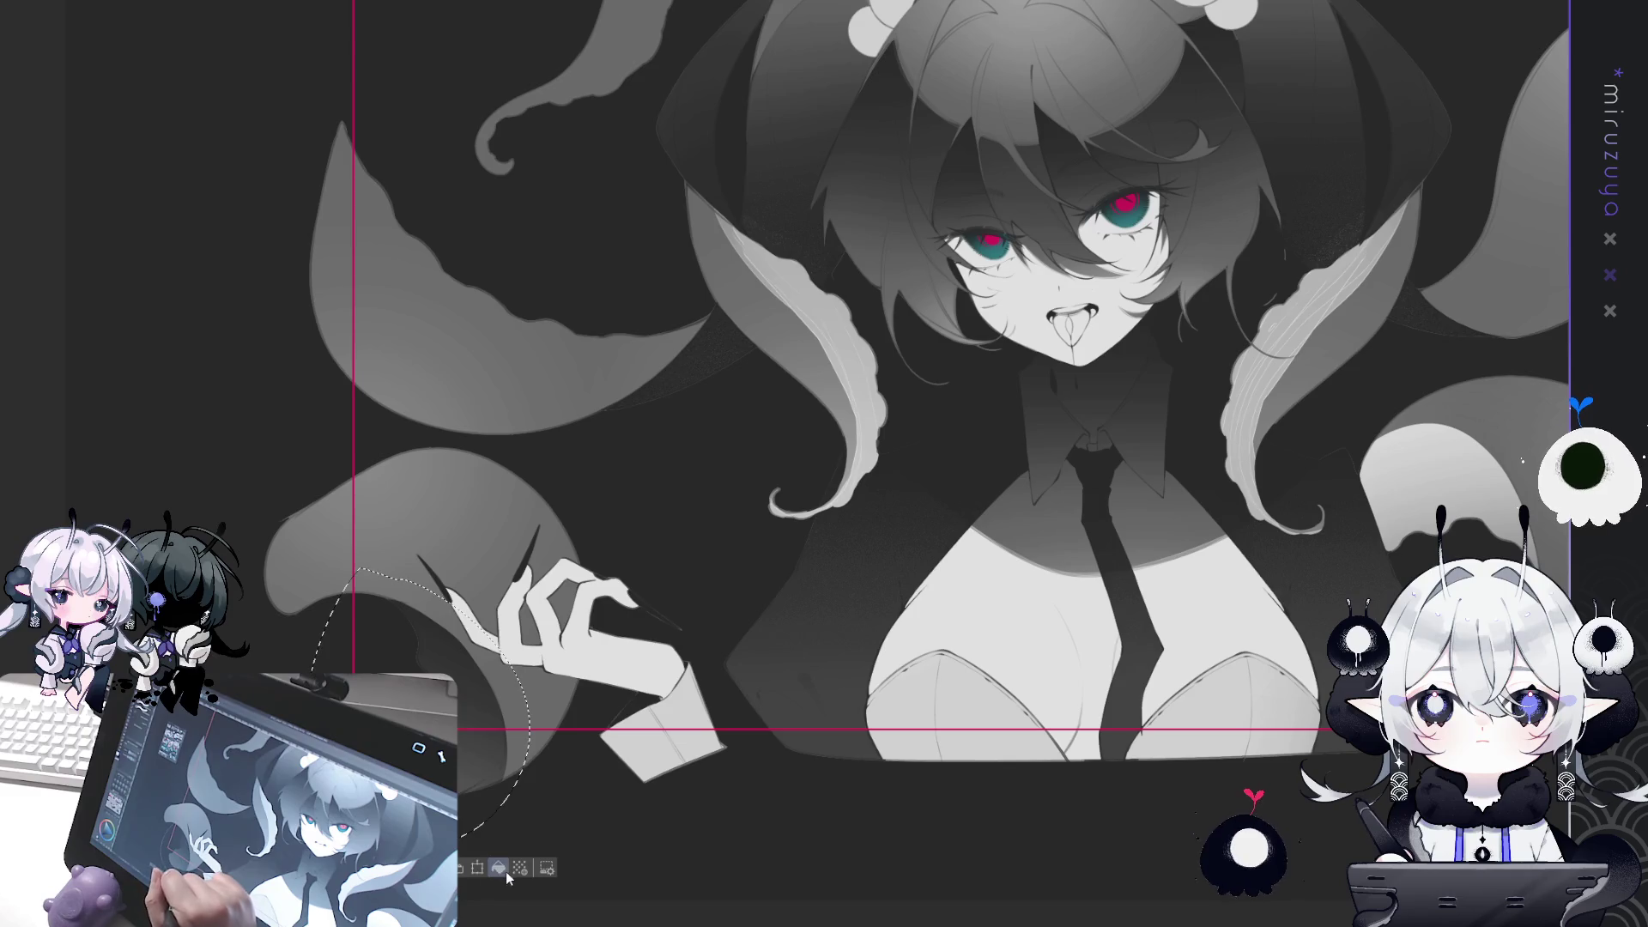
pyautogui.hotkey('ctrl', 'd')
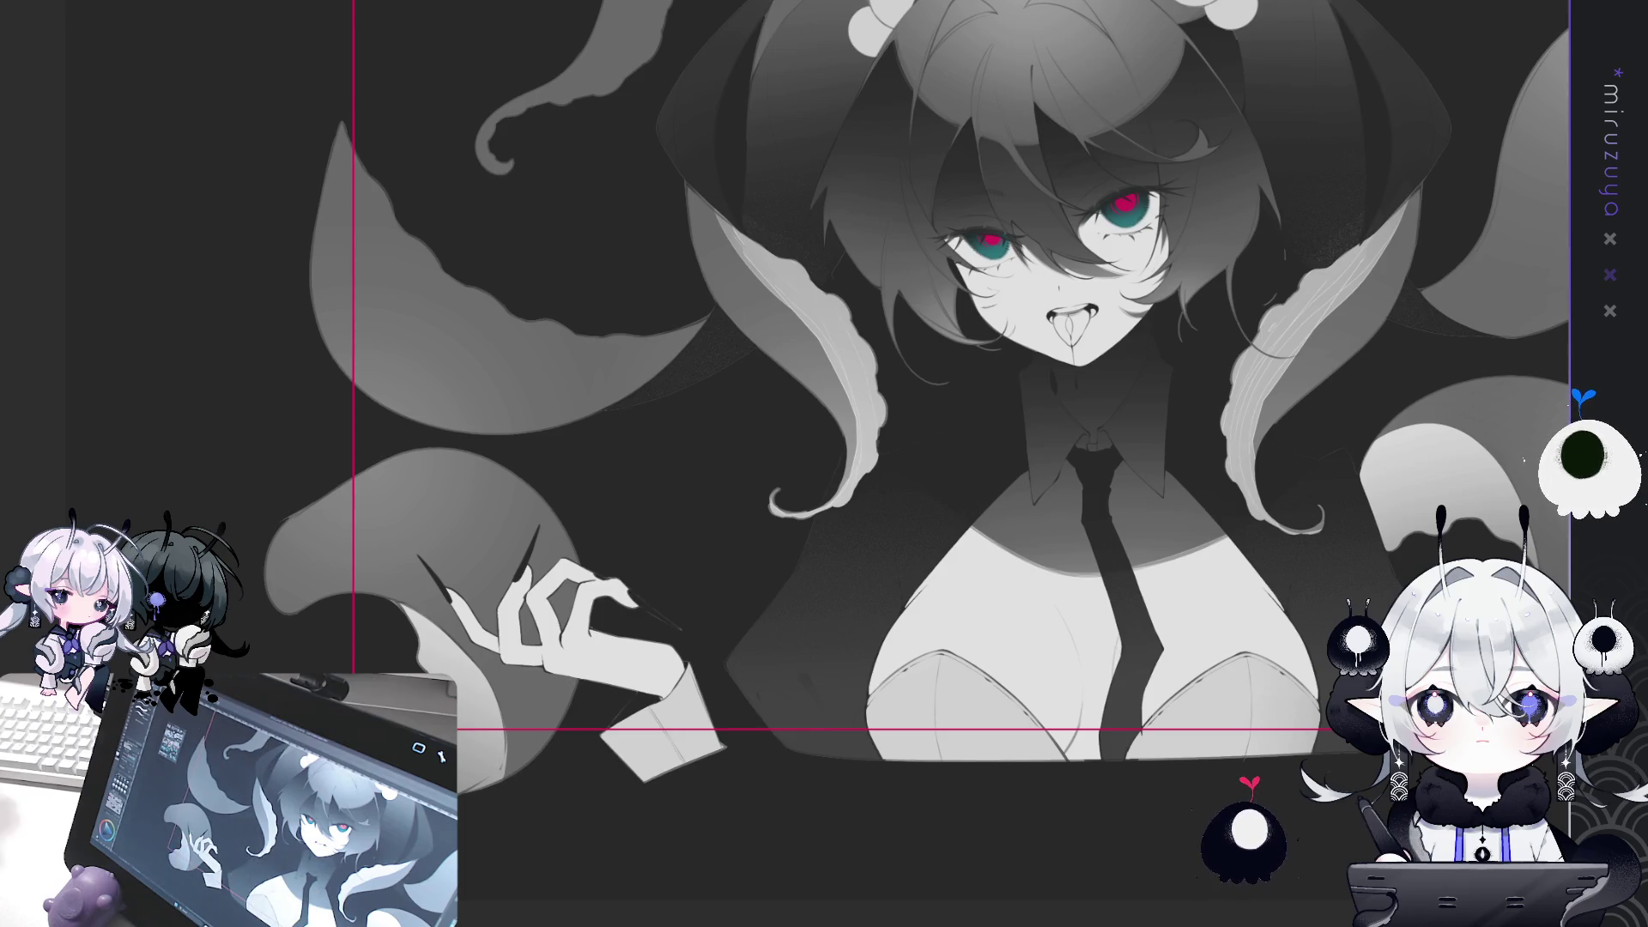
pyautogui.scroll(1, 959, 386)
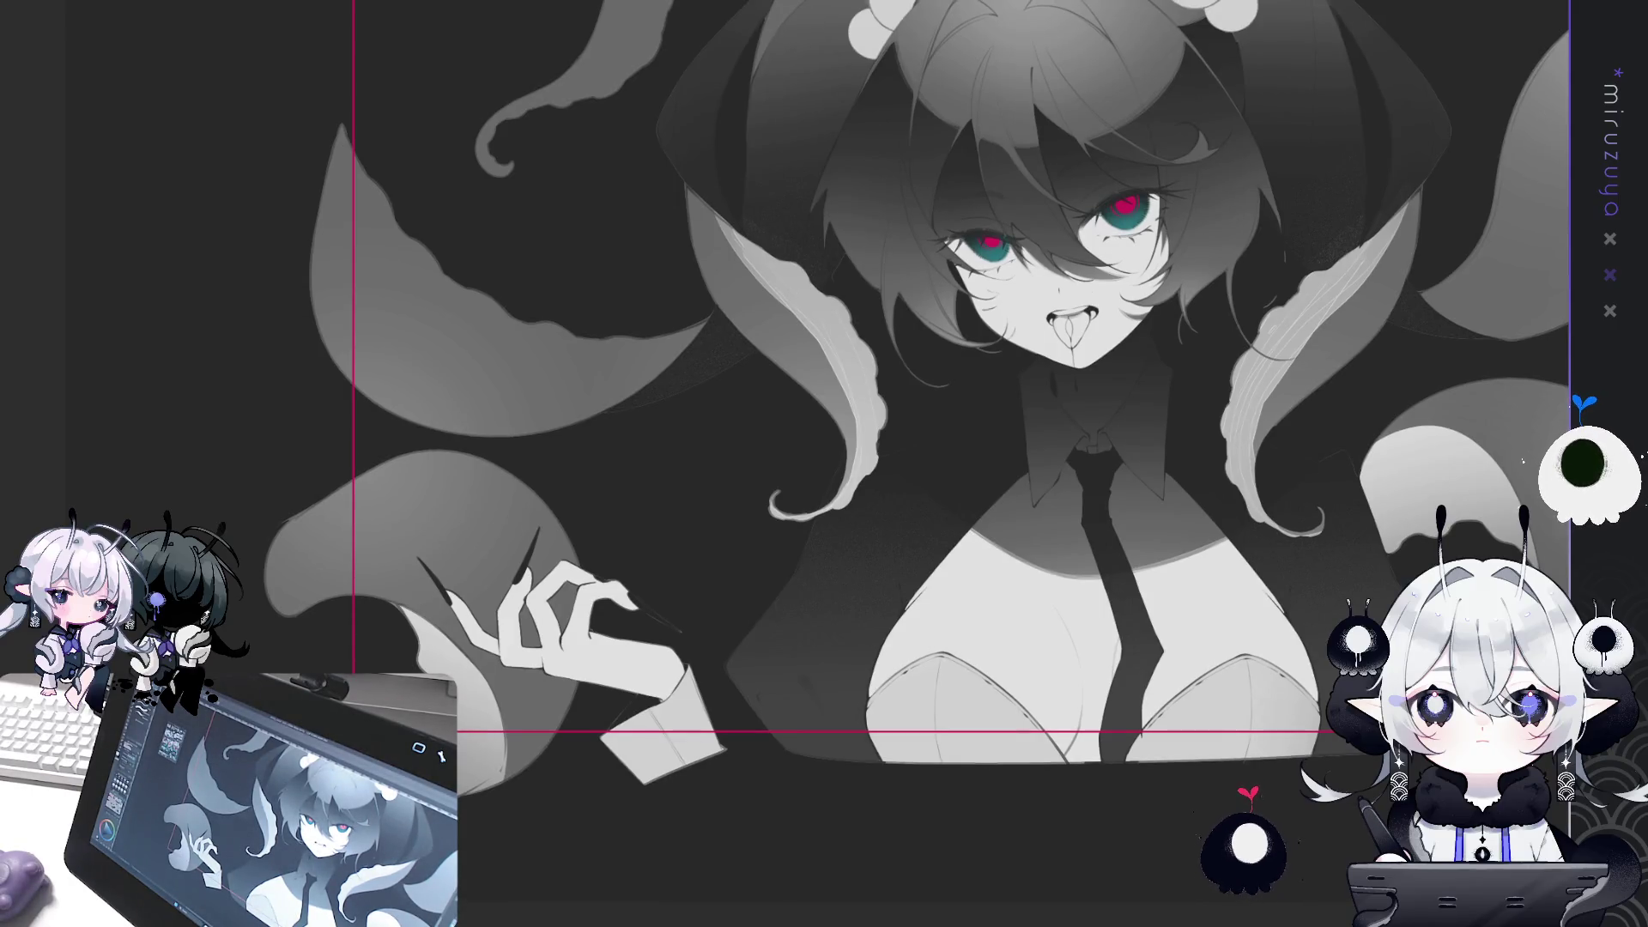
pyautogui.hotkey('ctrl', 'z')
# Restore the brightened tentacles, tilt the view, and repaint a light rim down the tentacle into its curl.
pyautogui.hotkey('ctrl', 'y')
pyautogui.moveTo(944, 481); pyautogui.dragTo(1083, 411)
pyautogui.scroll(1, 1083, 411)
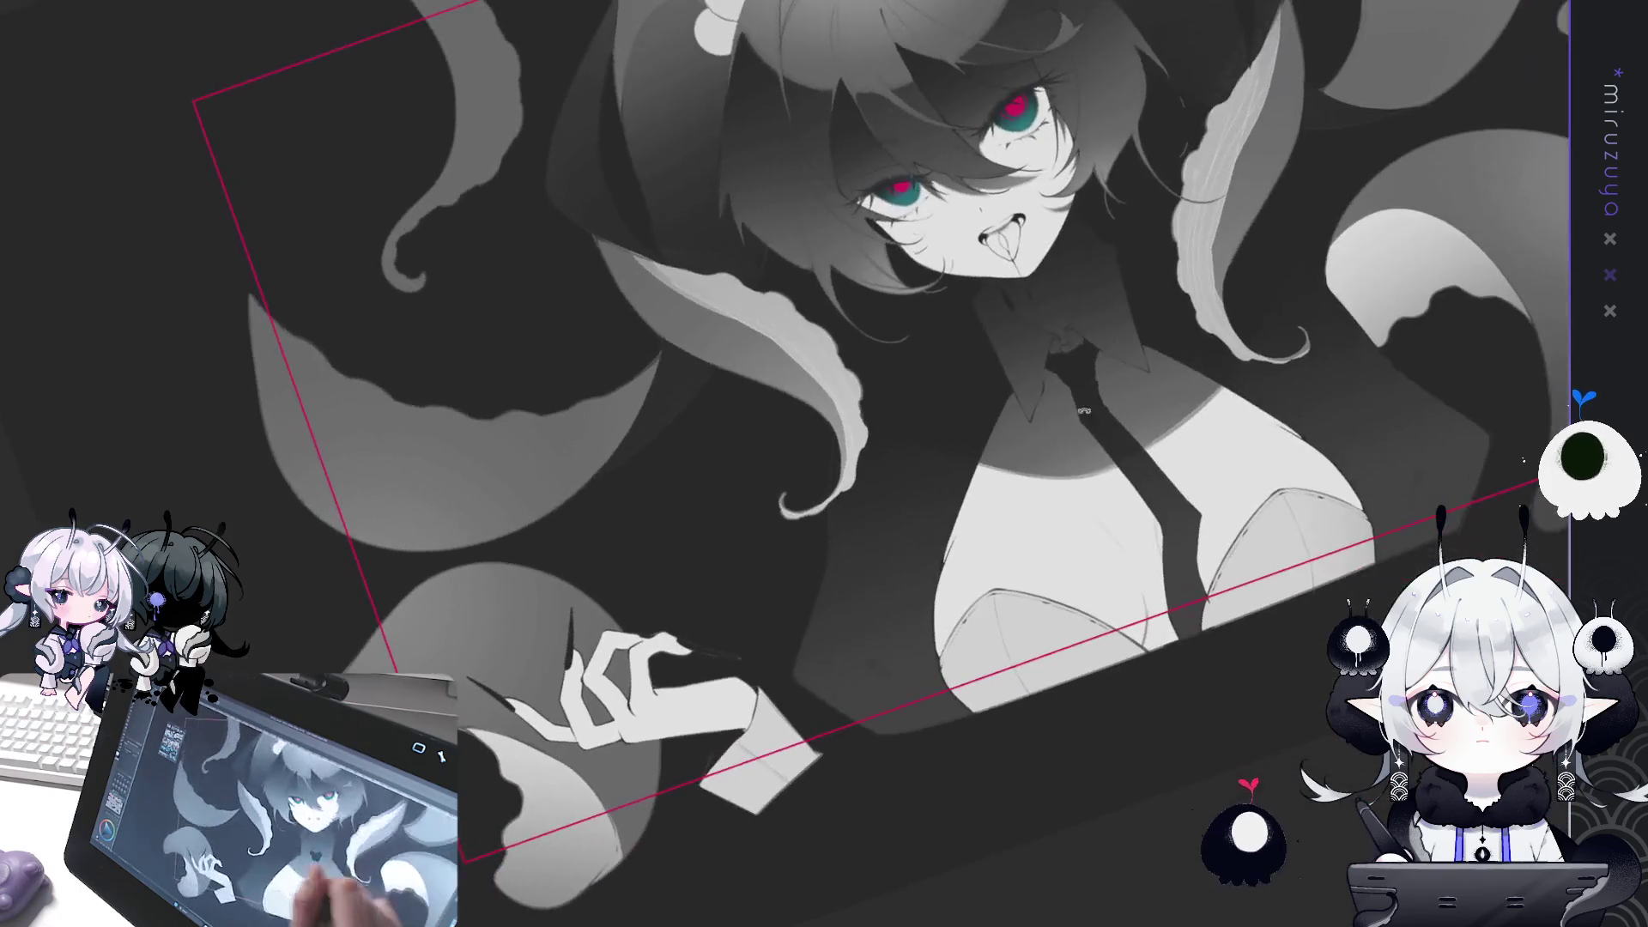
pyautogui.scroll(-2, 643, 434)
pyautogui.scroll(2, 786, 469)
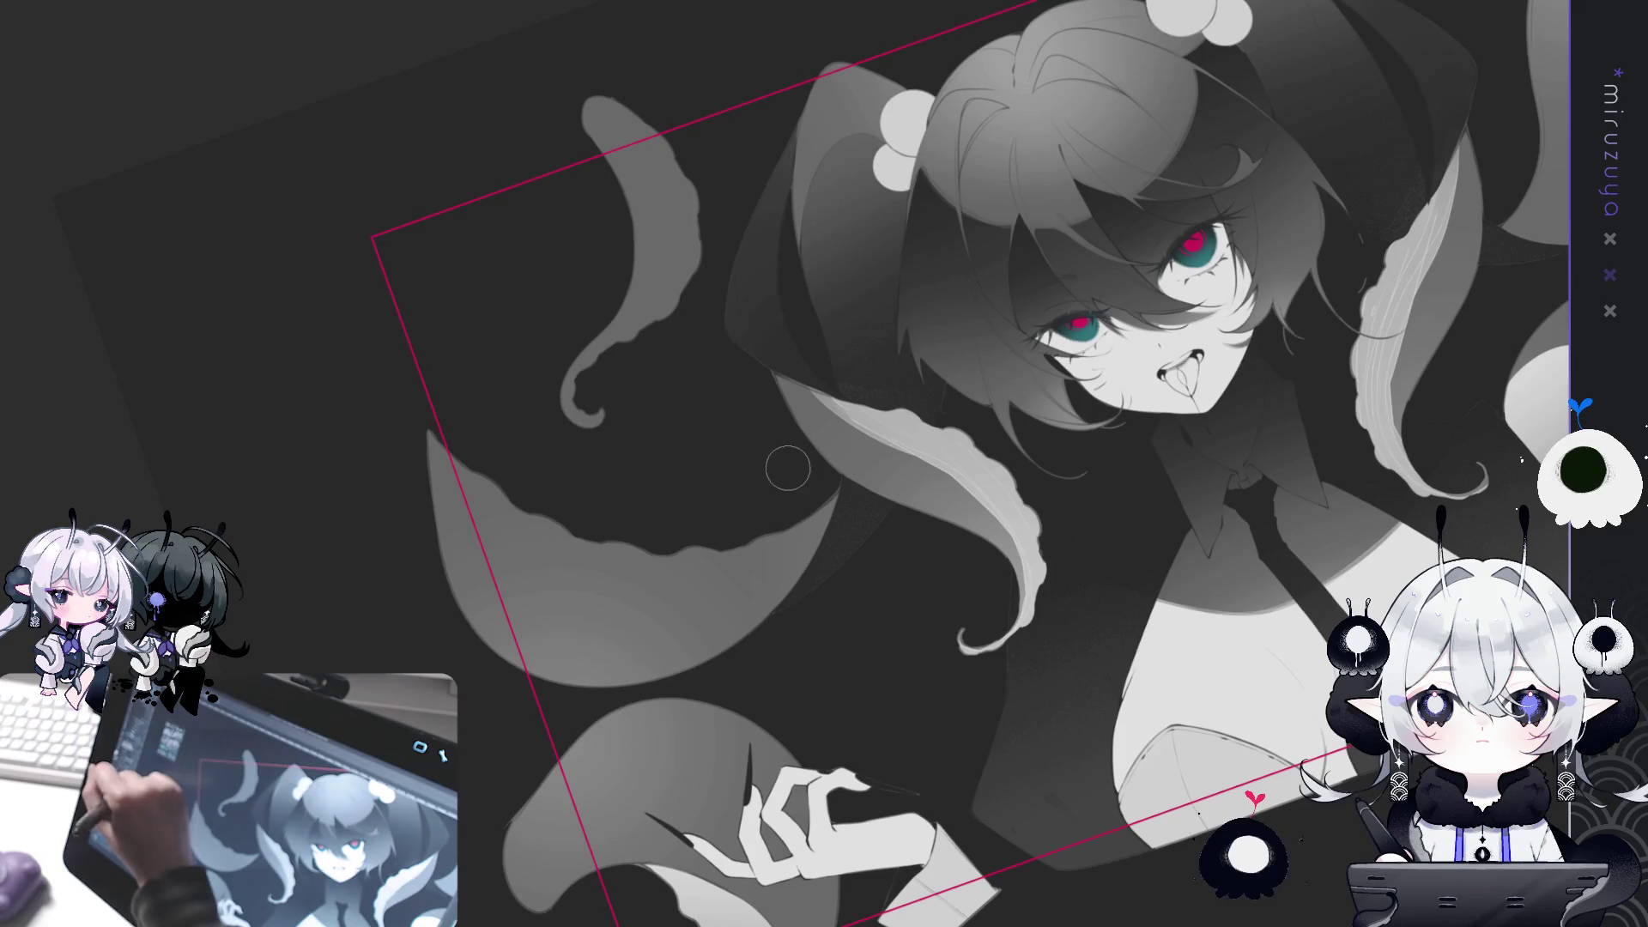
pyautogui.moveTo(622, 98)
pyautogui.mouseDown()
pyautogui.moveTo(690, 258)
pyautogui.moveTo(675, 251)
pyautogui.mouseUp()
pyautogui.hotkey('ctrl', 'z')
pyautogui.moveTo(619, 86)
pyautogui.mouseDown()
pyautogui.moveTo(699, 274)
pyautogui.moveTo(600, 369)
pyautogui.mouseUp()
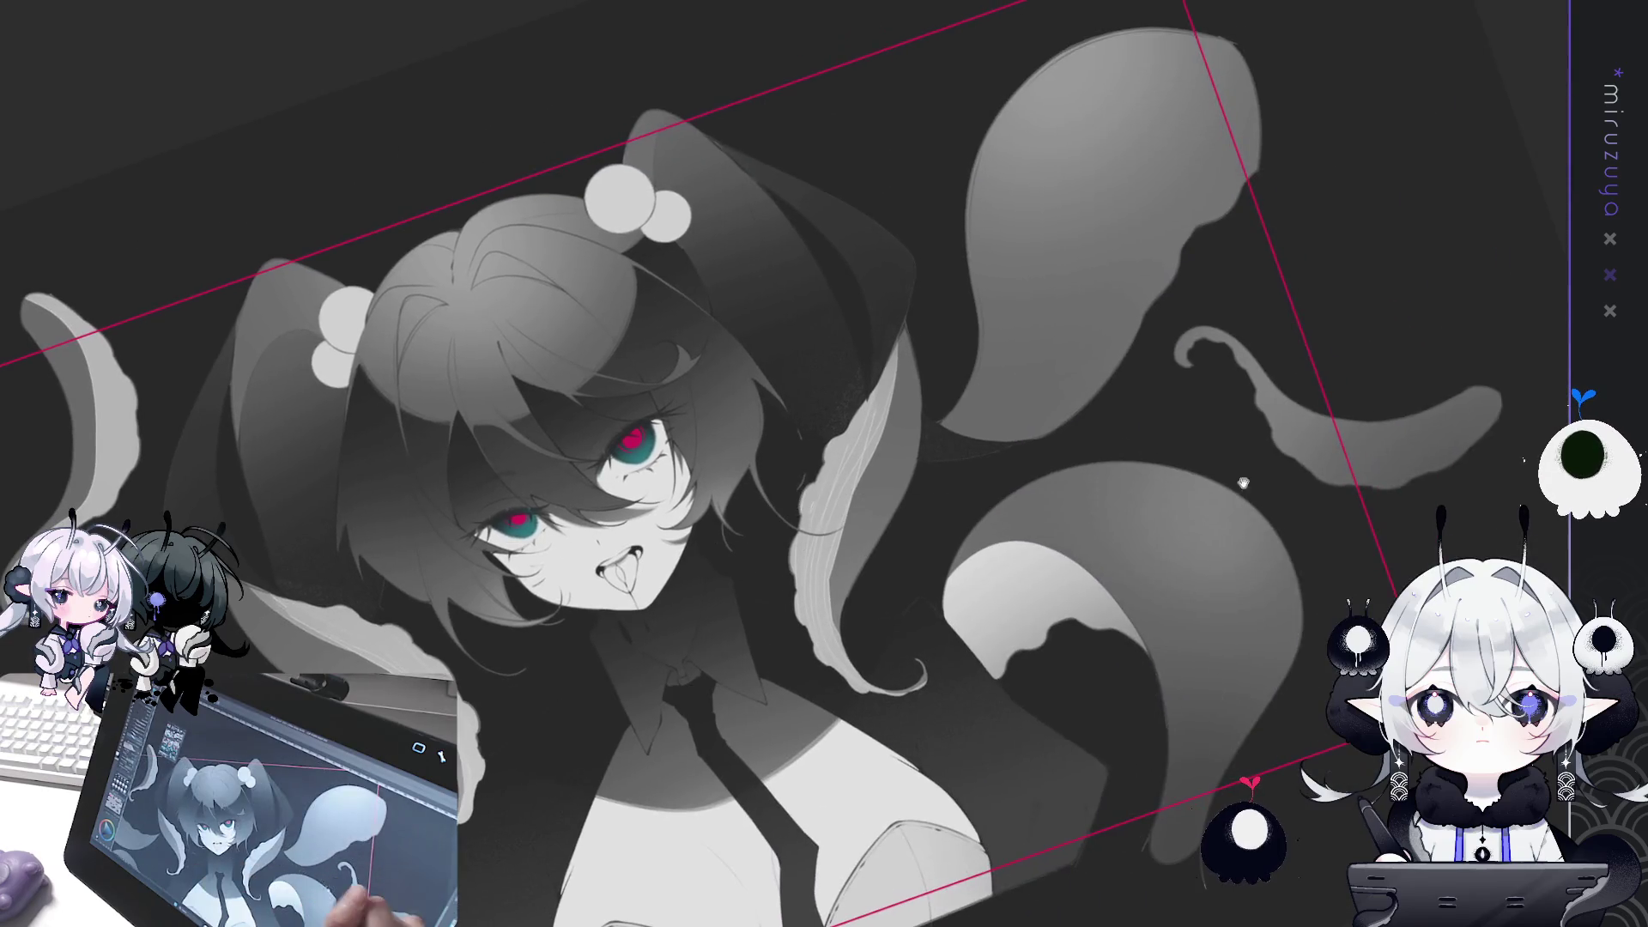
# Paint a light highlight along the right tentacle from tip to base, then recentre on the face.
pyautogui.moveTo(1373, 566)
pyautogui.mouseDown()
pyautogui.moveTo(1104, 449)
pyautogui.moveTo(1156, 497)
pyautogui.moveTo(1148, 515)
pyautogui.mouseUp()
pyautogui.moveTo(809, 355)
pyautogui.mouseDown()
pyautogui.moveTo(841, 330)
pyautogui.moveTo(883, 480)
pyautogui.moveTo(994, 534)
pyautogui.mouseUp()
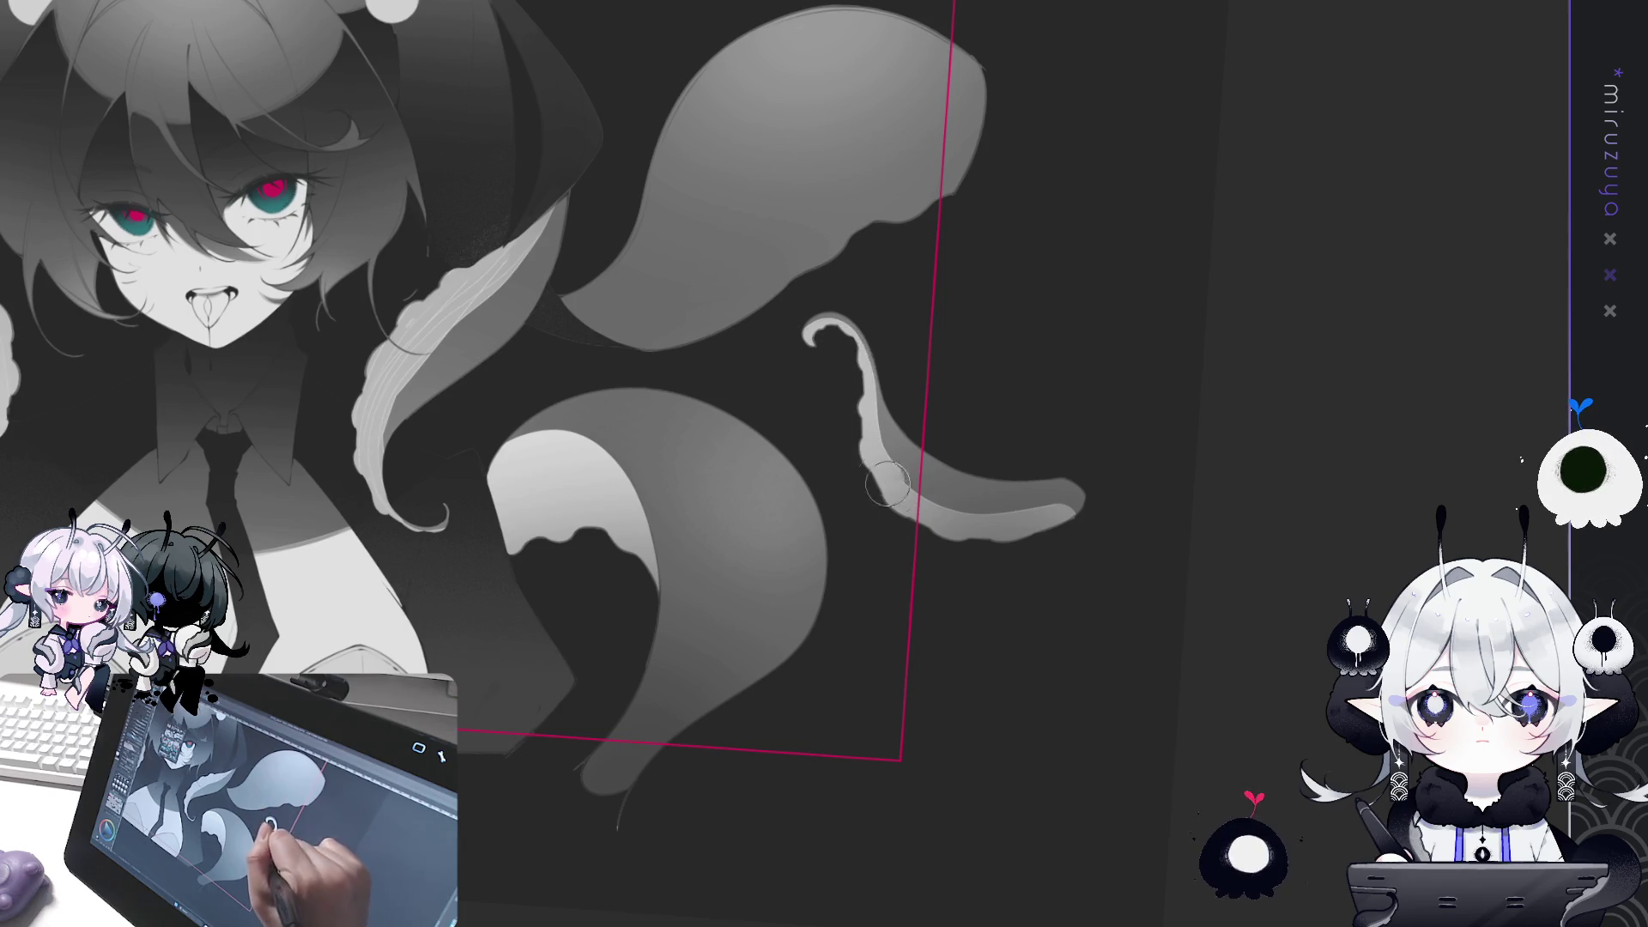
pyautogui.moveTo(770, 337)
pyautogui.mouseDown()
pyautogui.moveTo(849, 426)
pyautogui.moveTo(909, 308)
pyautogui.moveTo(1076, 276)
pyautogui.moveTo(983, 291)
pyautogui.mouseUp()
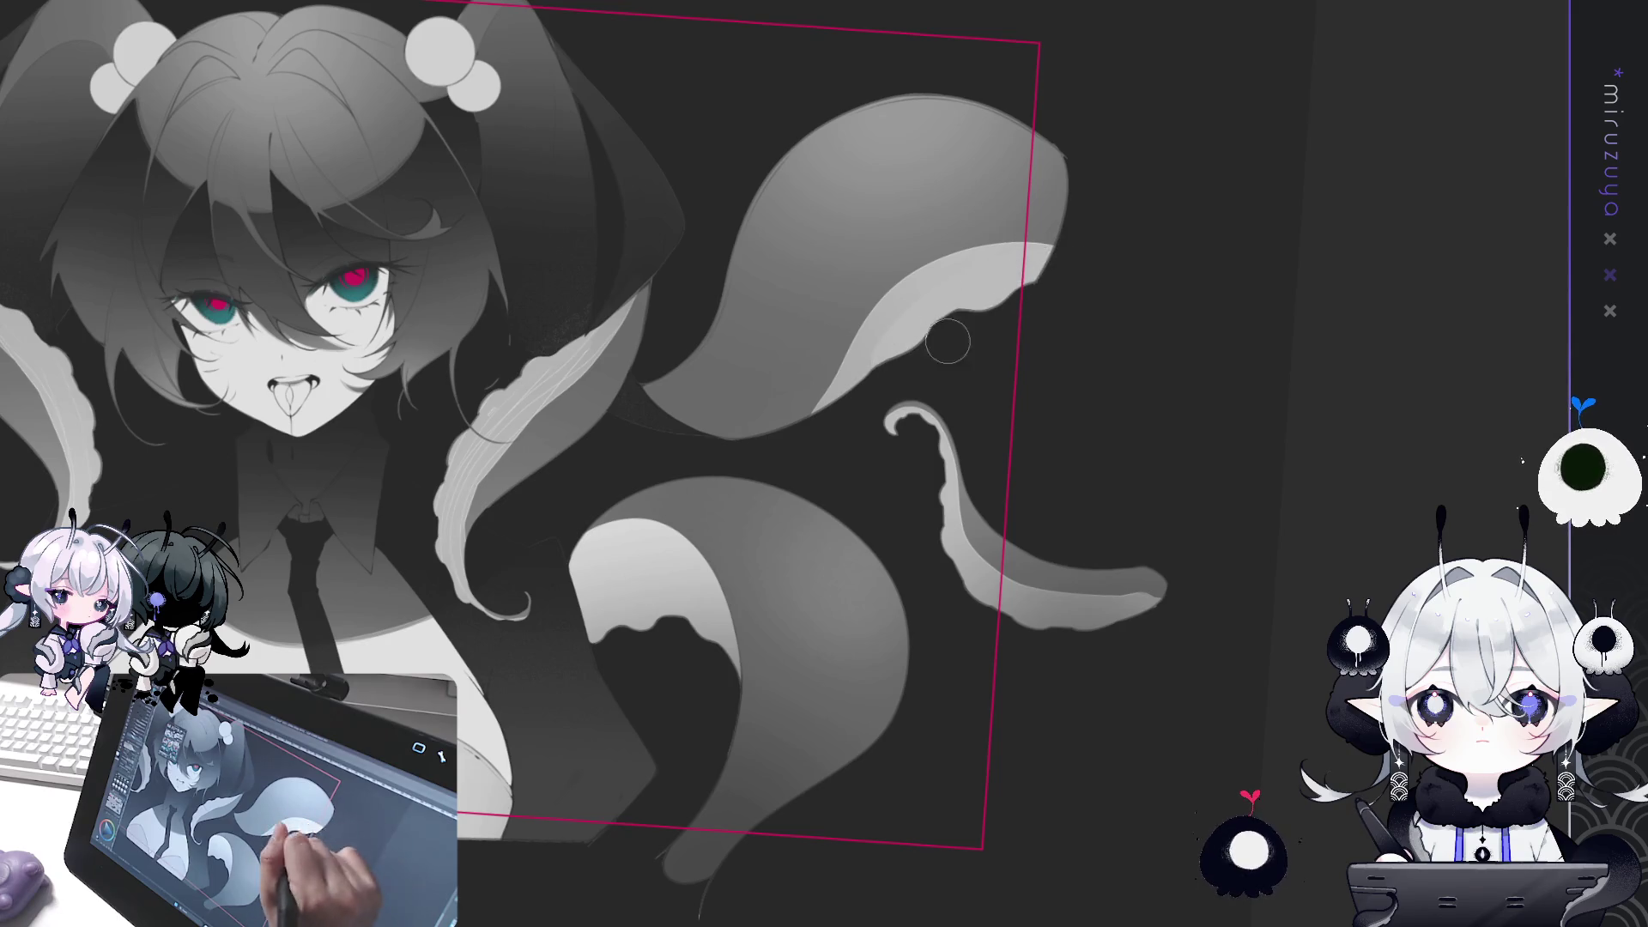
pyautogui.moveTo(313, 540)
pyautogui.mouseDown()
pyautogui.moveTo(650, 713)
pyautogui.moveTo(882, 742)
pyautogui.moveTo(981, 713)
pyautogui.moveTo(1051, 564)
pyautogui.mouseUp()
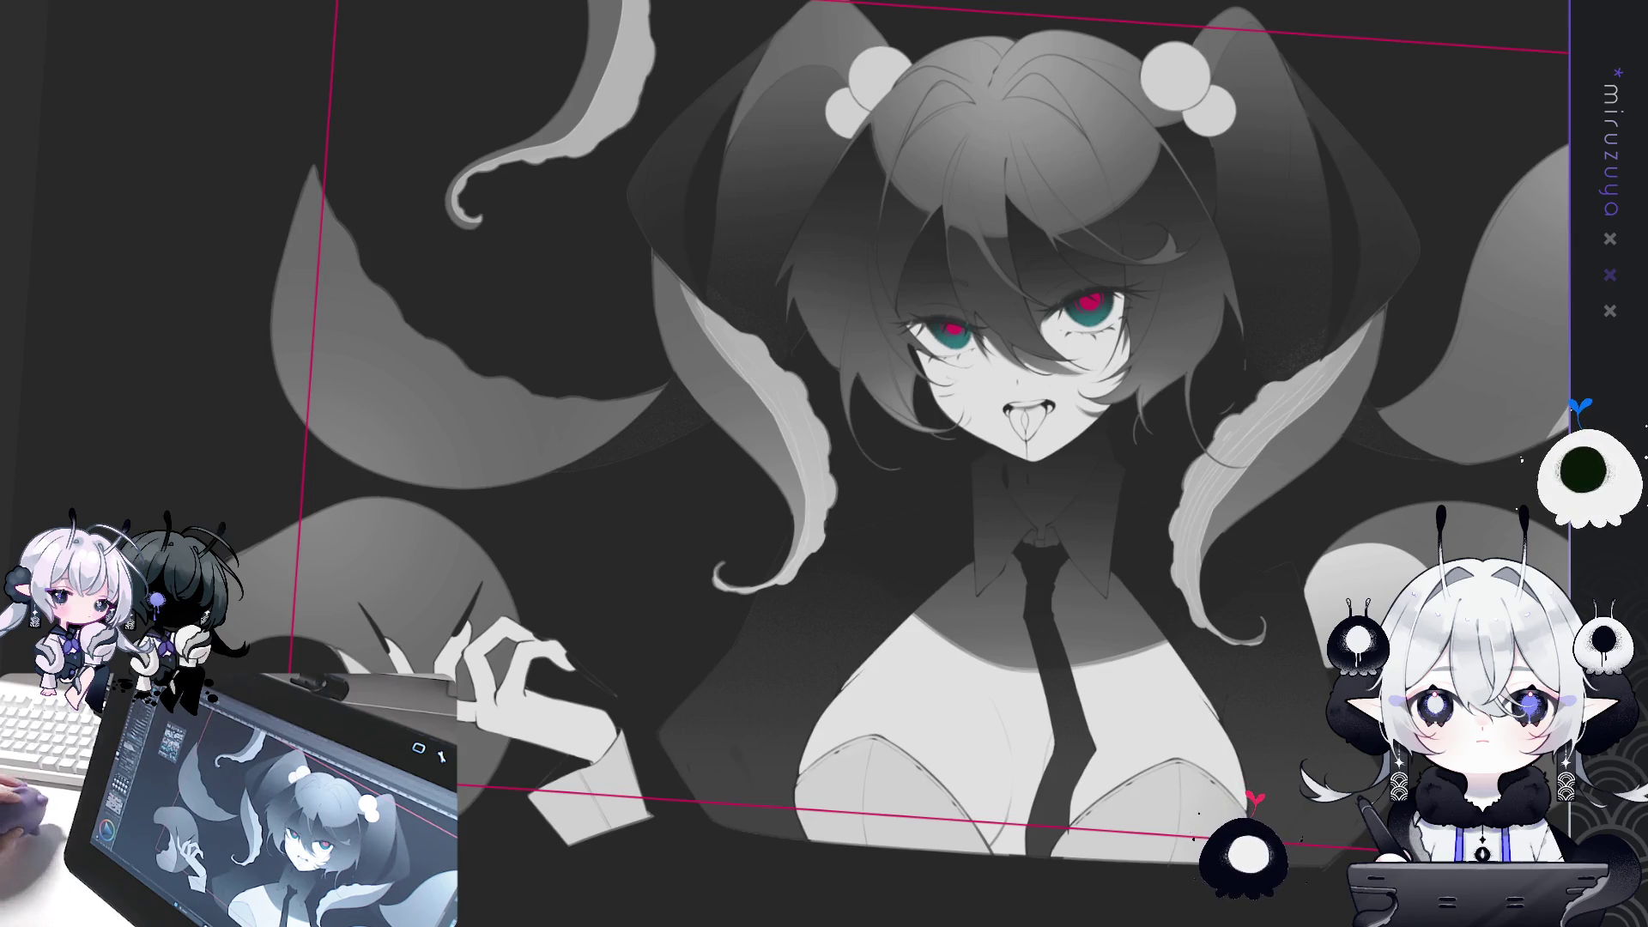
# Undo the last edit and brush light grey along the length of the left crescent tentacle.
pyautogui.hotkey('ctrl', 'z')
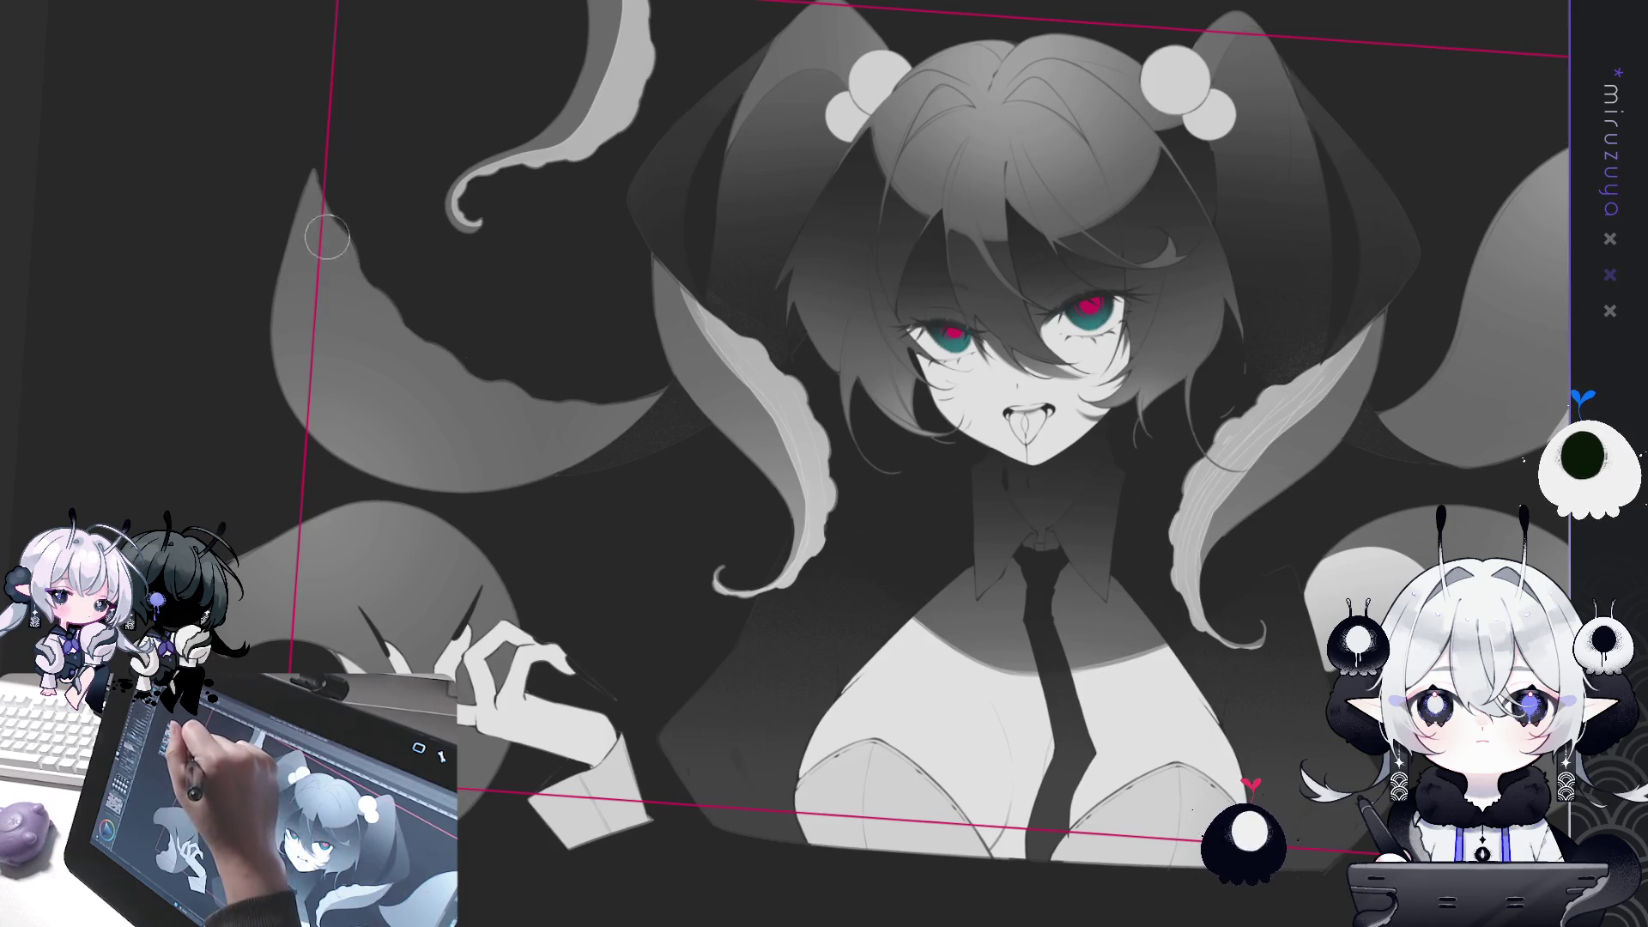
pyautogui.moveTo(268, 250)
pyautogui.mouseDown()
pyautogui.moveTo(343, 378)
pyautogui.moveTo(536, 426)
pyautogui.moveTo(665, 386)
pyautogui.mouseUp()
pyautogui.moveTo(549, 425)
pyautogui.mouseDown()
pyautogui.moveTo(369, 283)
pyautogui.moveTo(349, 244)
pyautogui.moveTo(343, 343)
pyautogui.moveTo(484, 401)
pyautogui.mouseUp()
pyautogui.moveTo(353, 312)
pyautogui.mouseDown()
pyautogui.moveTo(305, 343)
pyautogui.moveTo(481, 412)
pyautogui.moveTo(613, 385)
pyautogui.mouseUp()
pyautogui.moveTo(308, 272)
pyautogui.mouseDown()
pyautogui.moveTo(410, 415)
pyautogui.moveTo(592, 404)
pyautogui.mouseUp()
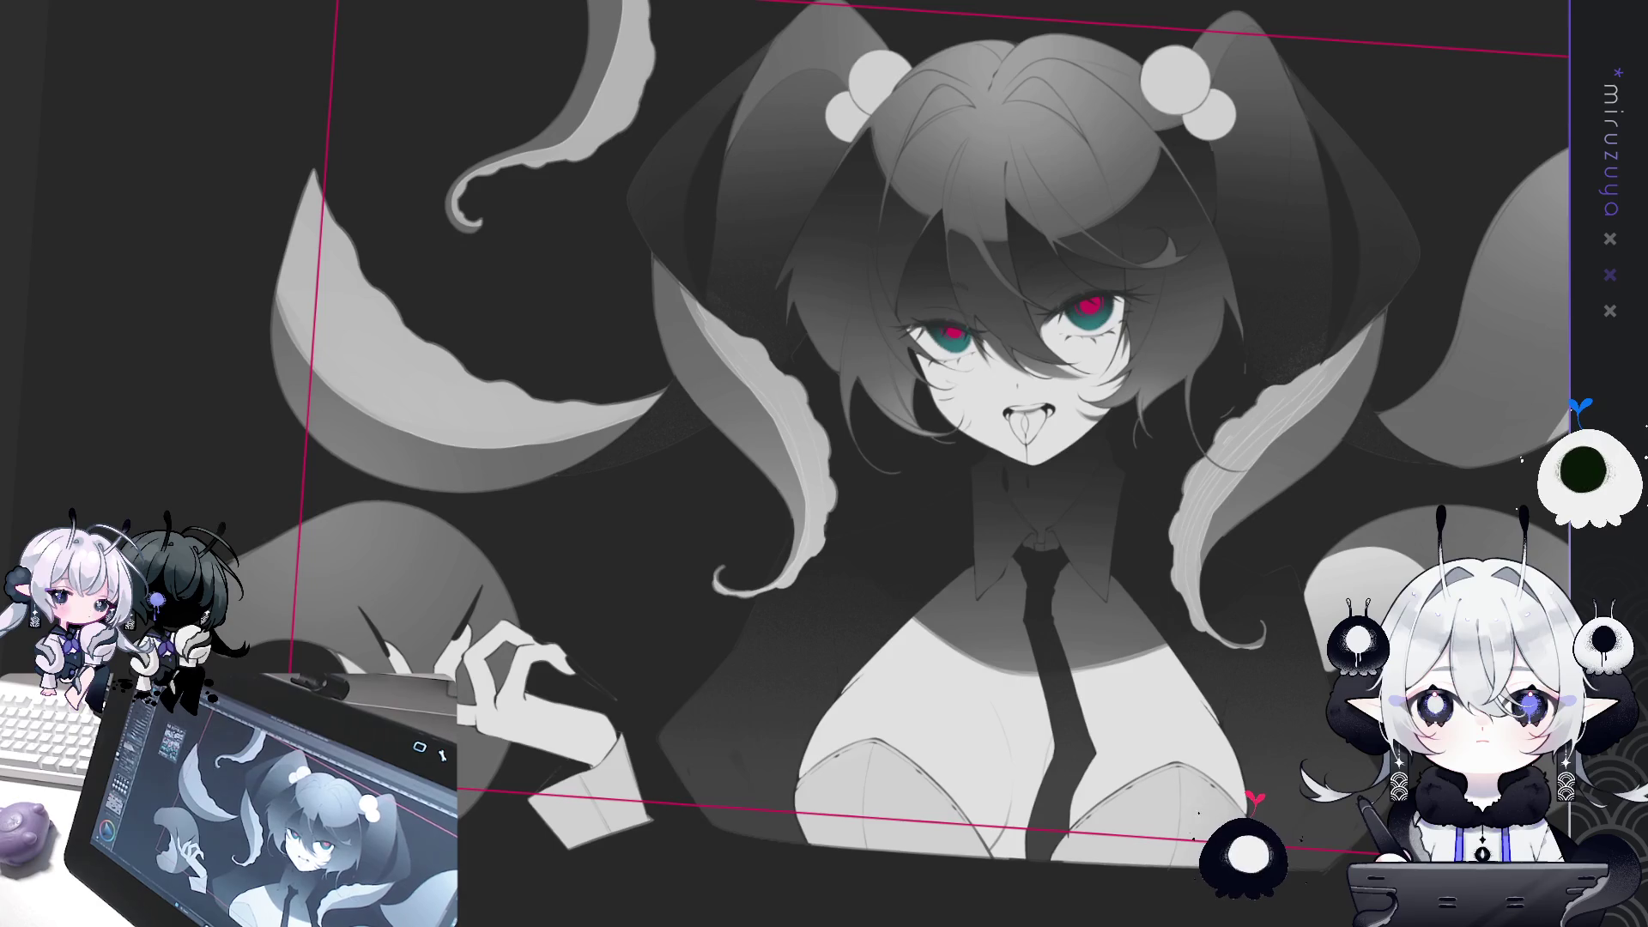
# Reset the canvas rotation with Ctrl+0 and lasso-select the left crescent tentacle.
pyautogui.hotkey('ctrl', '0')
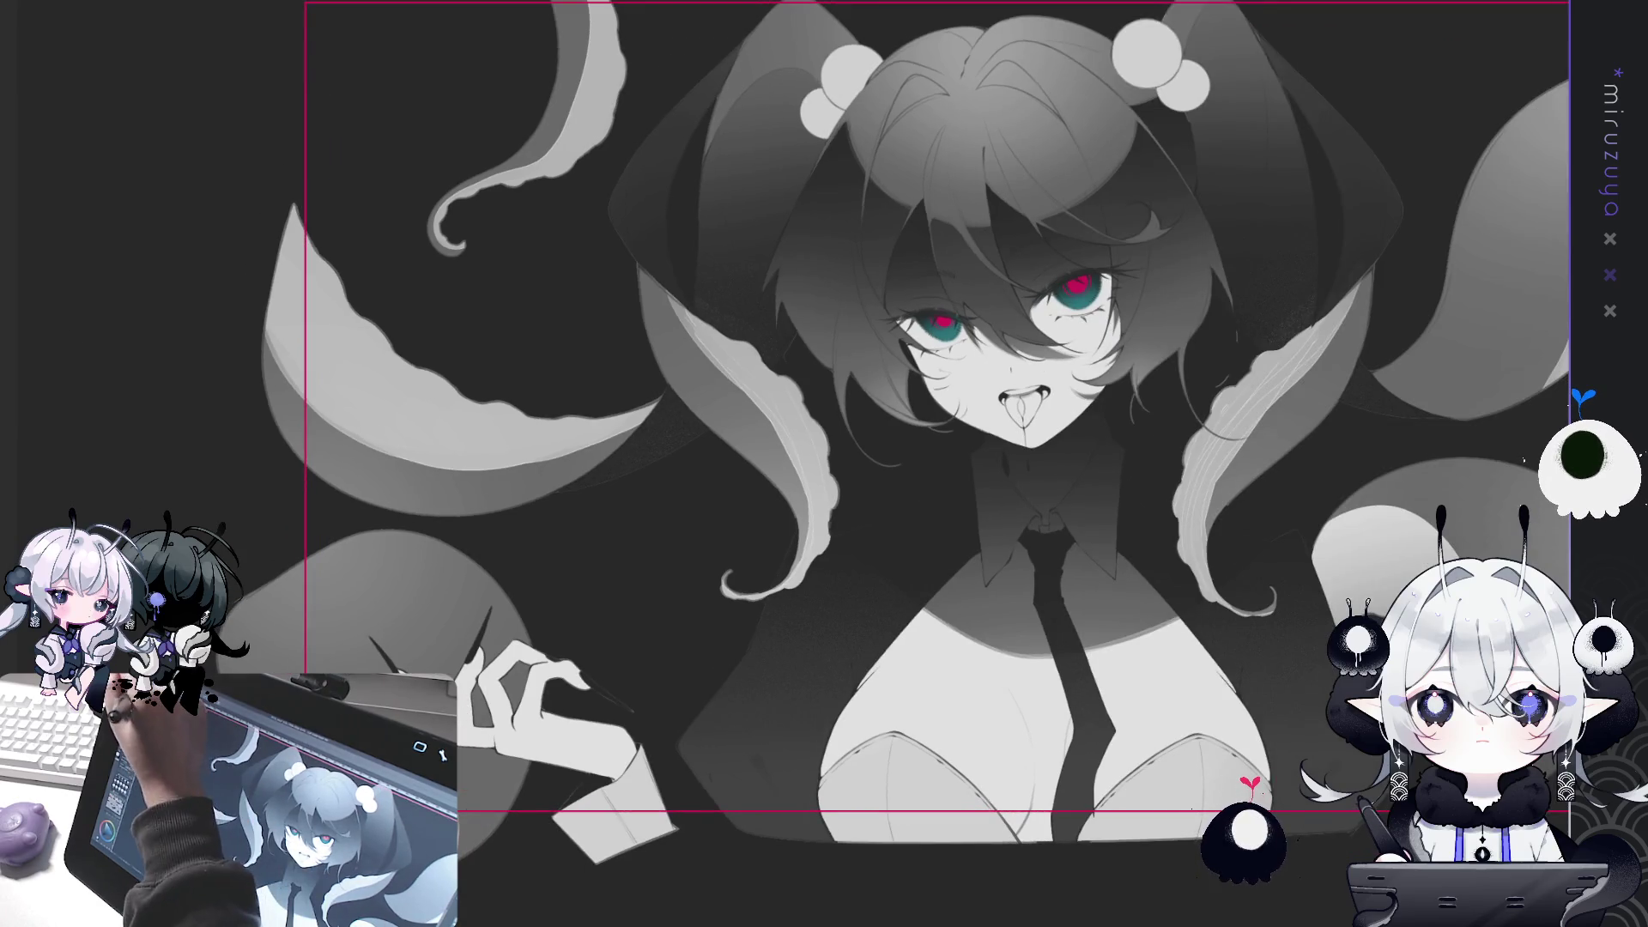
pyautogui.moveTo(824, 463); pyautogui.dragTo(973, 443)
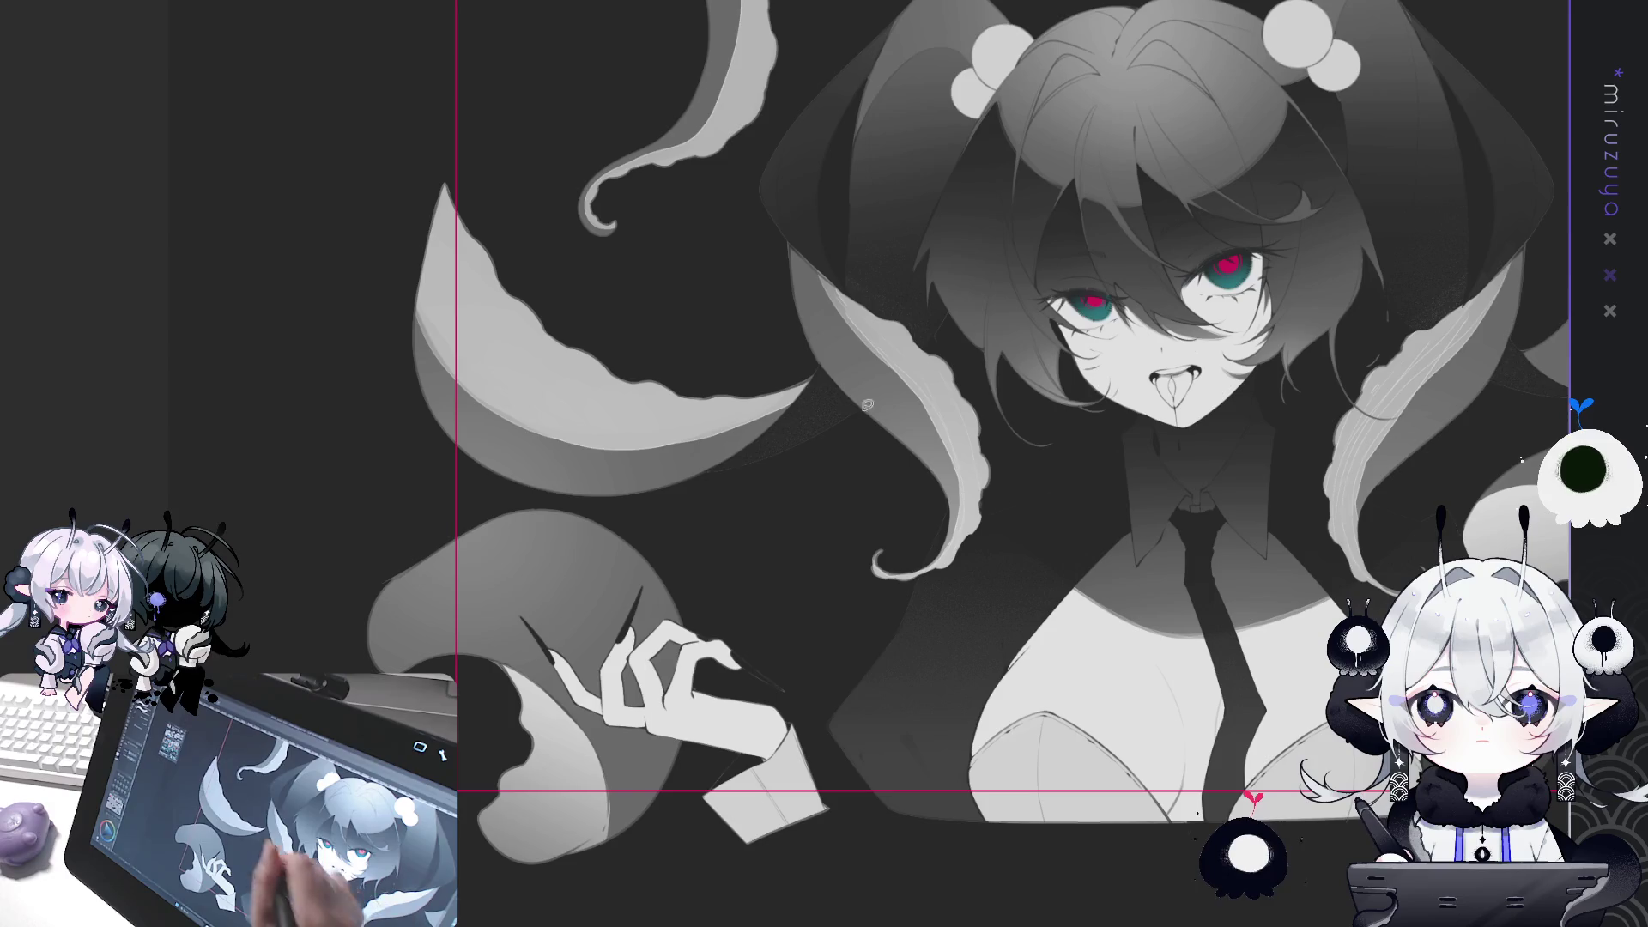
pyautogui.moveTo(361, 334)
pyautogui.mouseDown()
pyautogui.moveTo(597, 291)
pyautogui.moveTo(378, 403)
pyautogui.mouseUp()
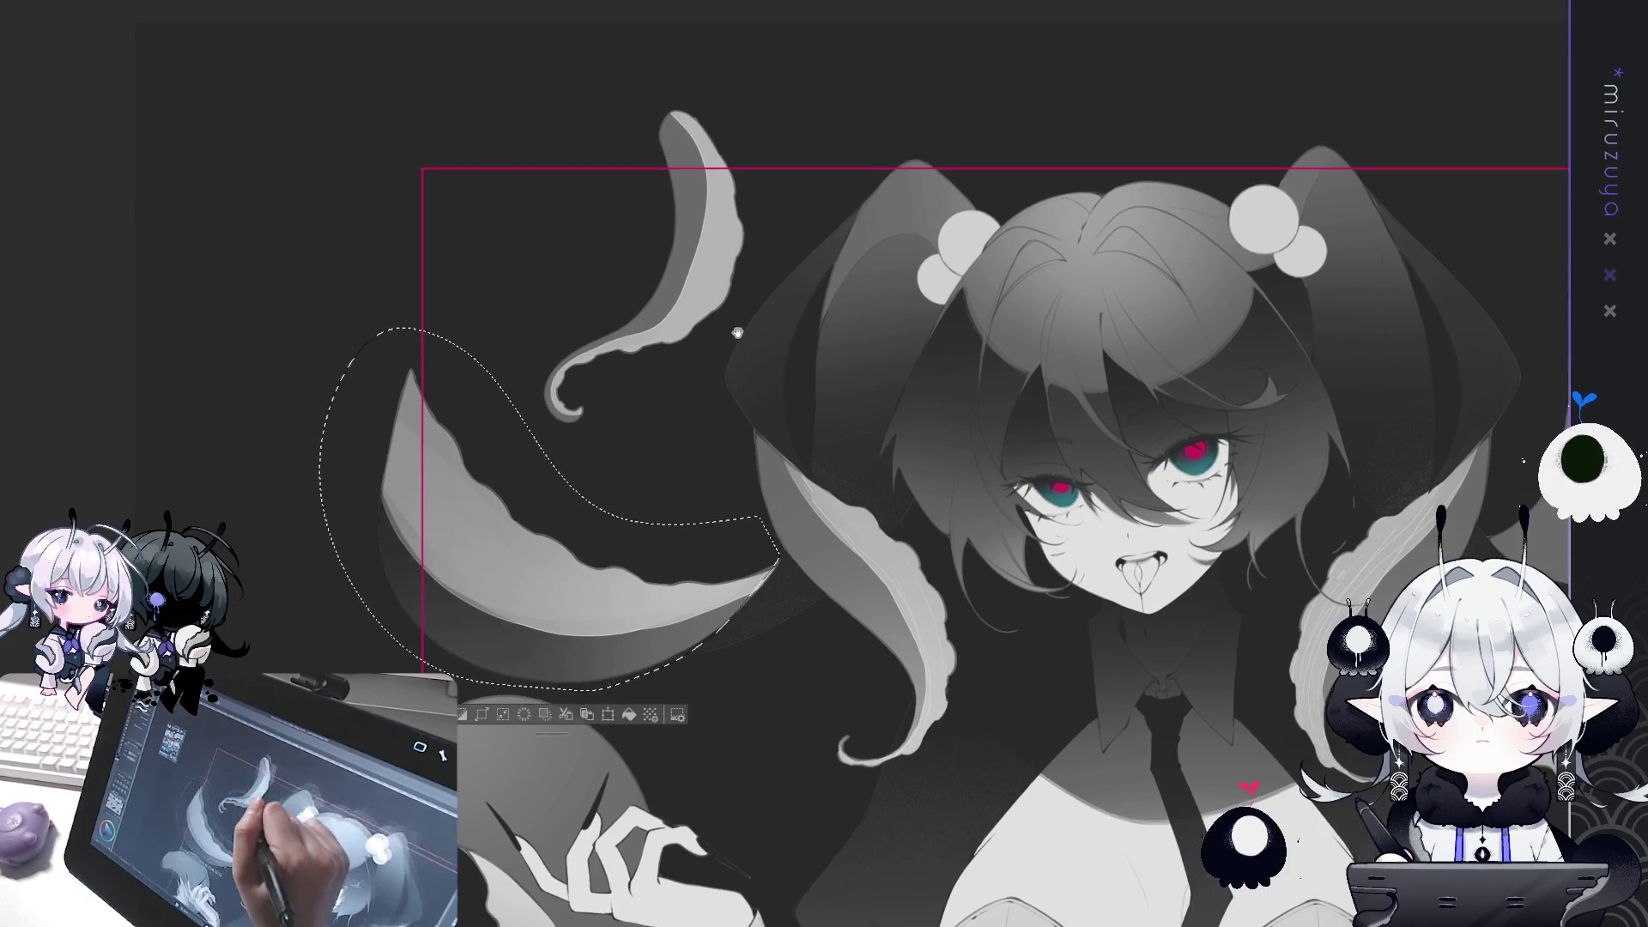
# Select the small curled upper-left tentacle, shade it darker toward its tip, and deselect.
pyautogui.moveTo(729, 161); pyautogui.dragTo(695, 350)
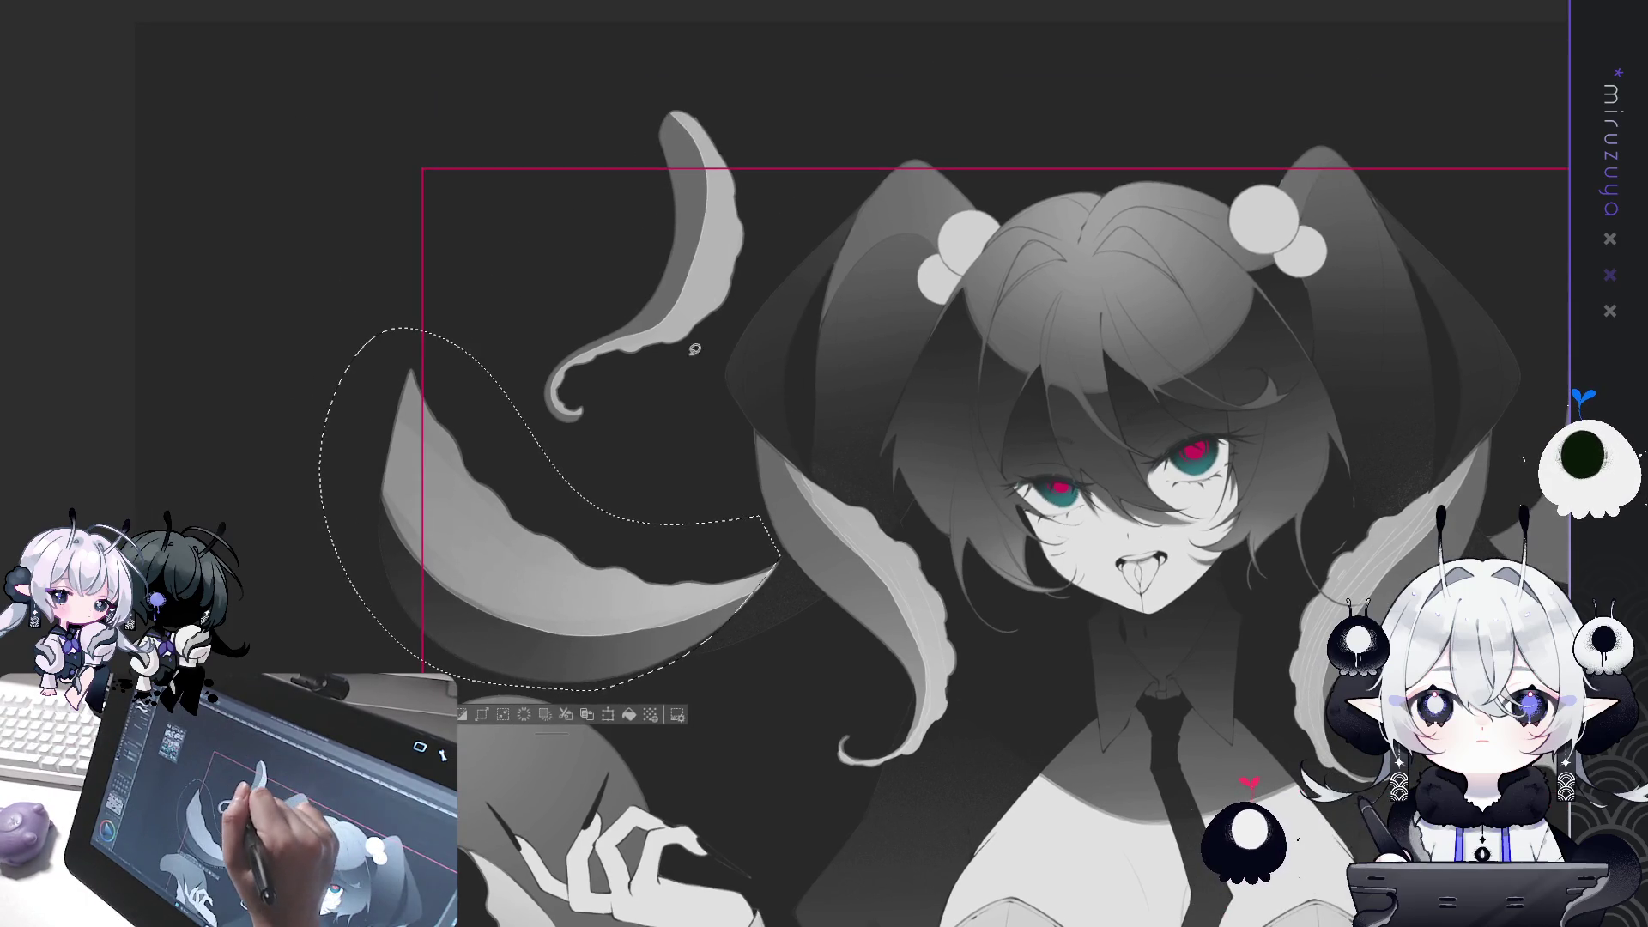
pyautogui.moveTo(760, 258)
pyautogui.mouseDown()
pyautogui.moveTo(746, 264)
pyautogui.moveTo(758, 271)
pyautogui.mouseUp()
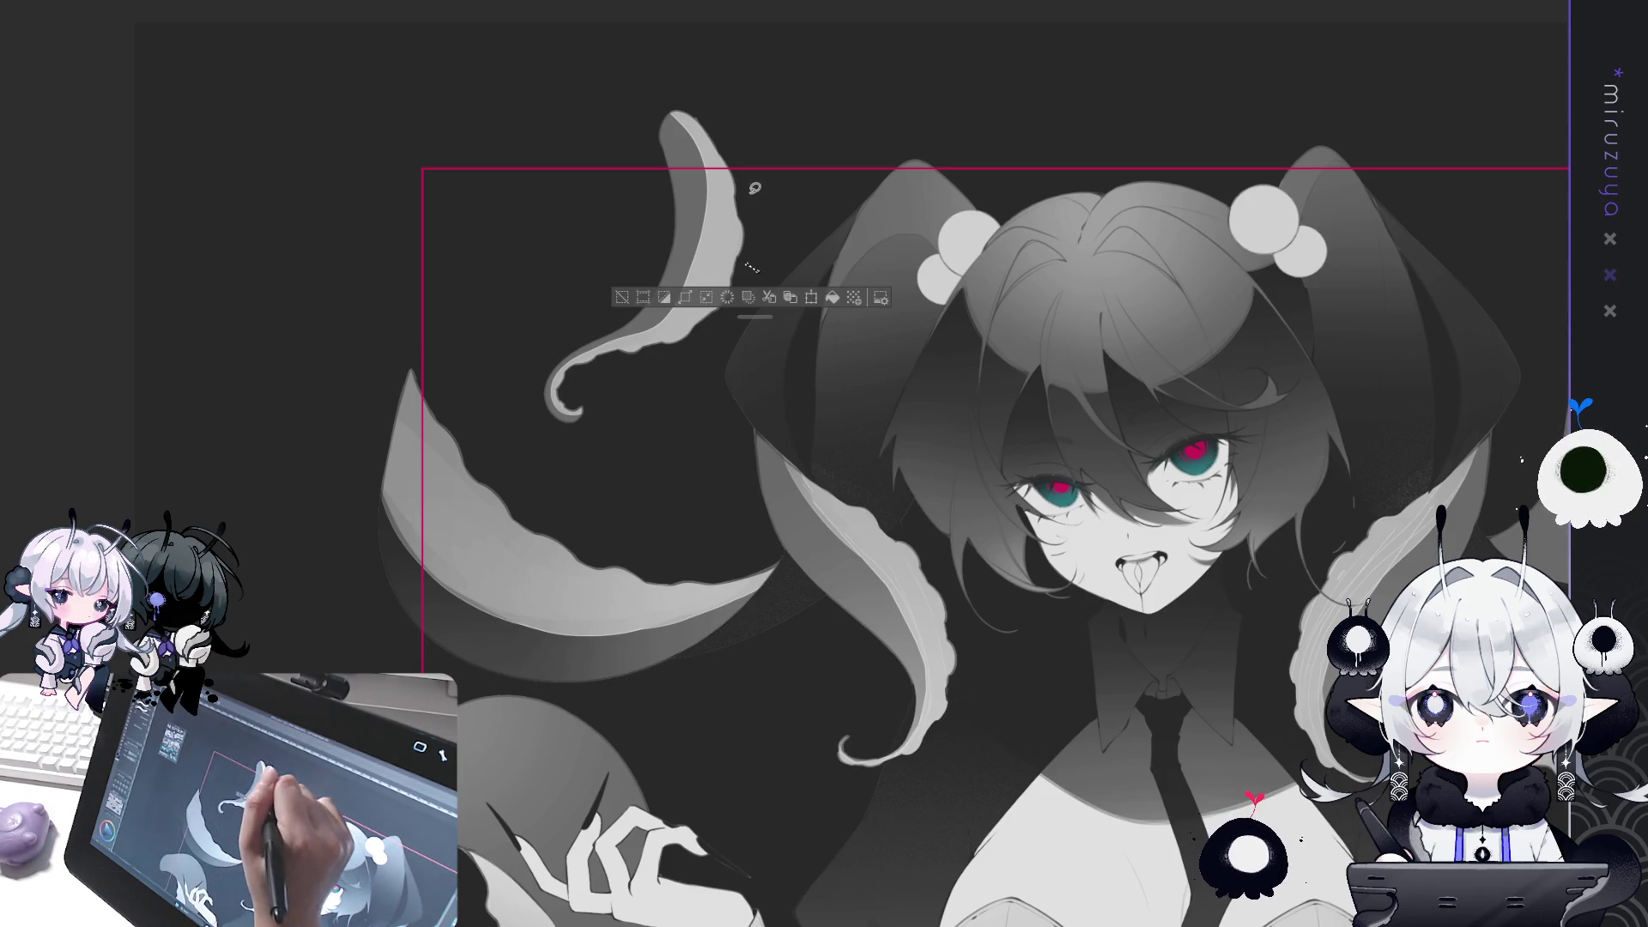
pyautogui.moveTo(629, 461); pyautogui.dragTo(743, 248)
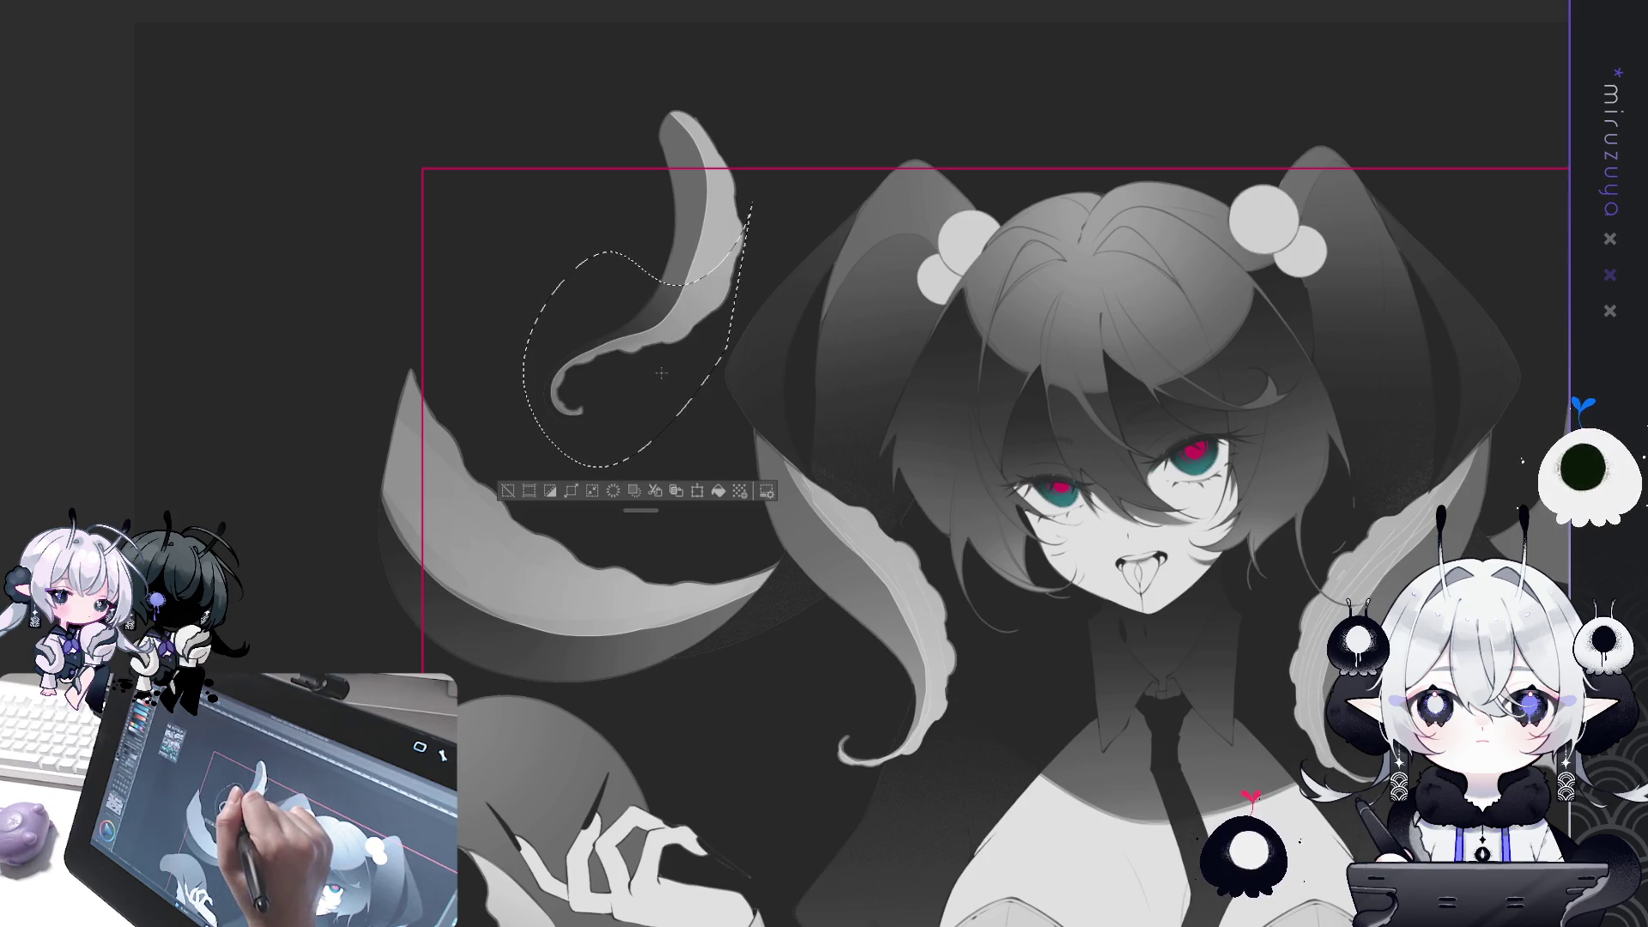
pyautogui.moveTo(662, 371)
pyautogui.mouseDown()
pyautogui.moveTo(594, 394)
pyautogui.moveTo(525, 380)
pyautogui.mouseUp()
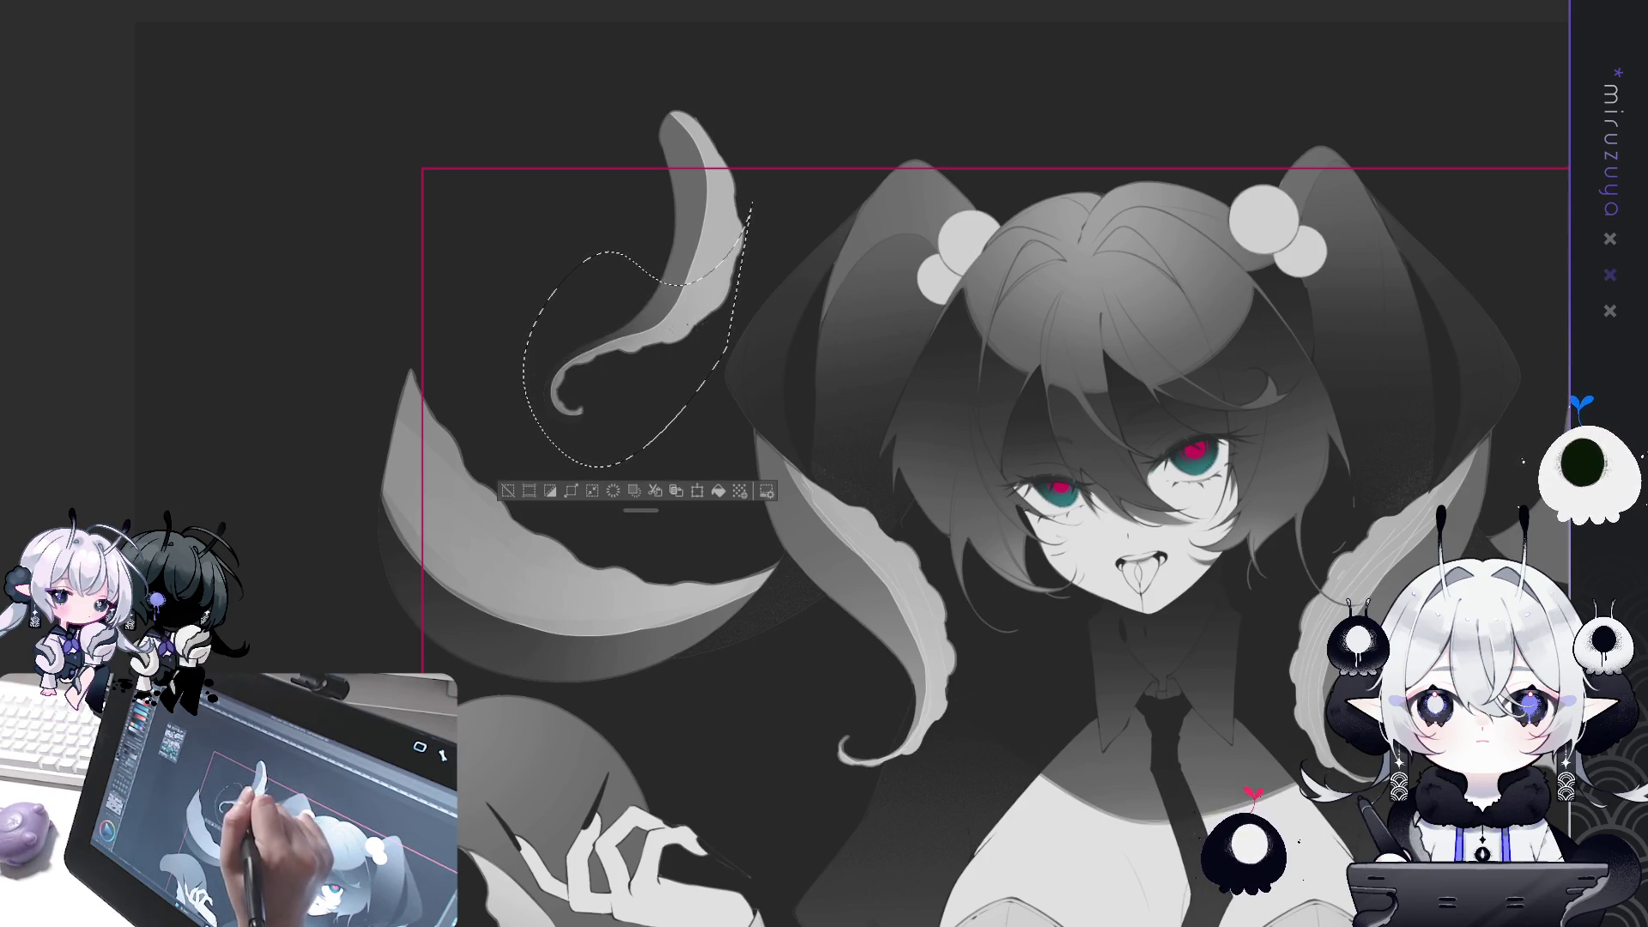
pyautogui.moveTo(751, 205); pyautogui.dragTo(750, 207)
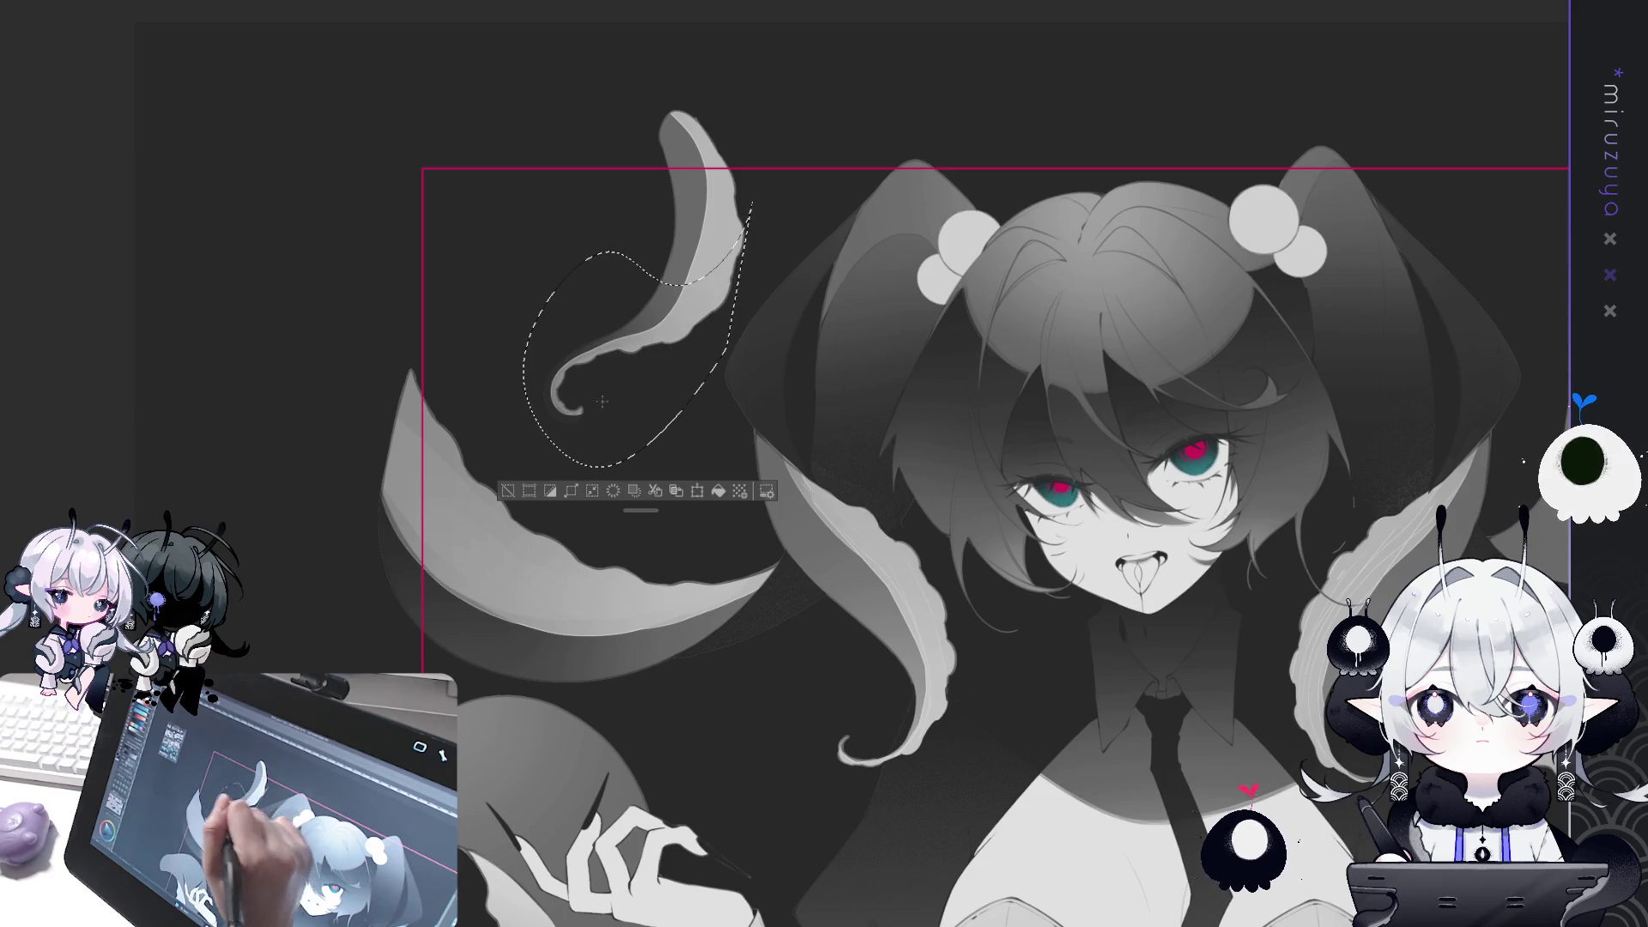
pyautogui.hotkey('ctrl', 'd')
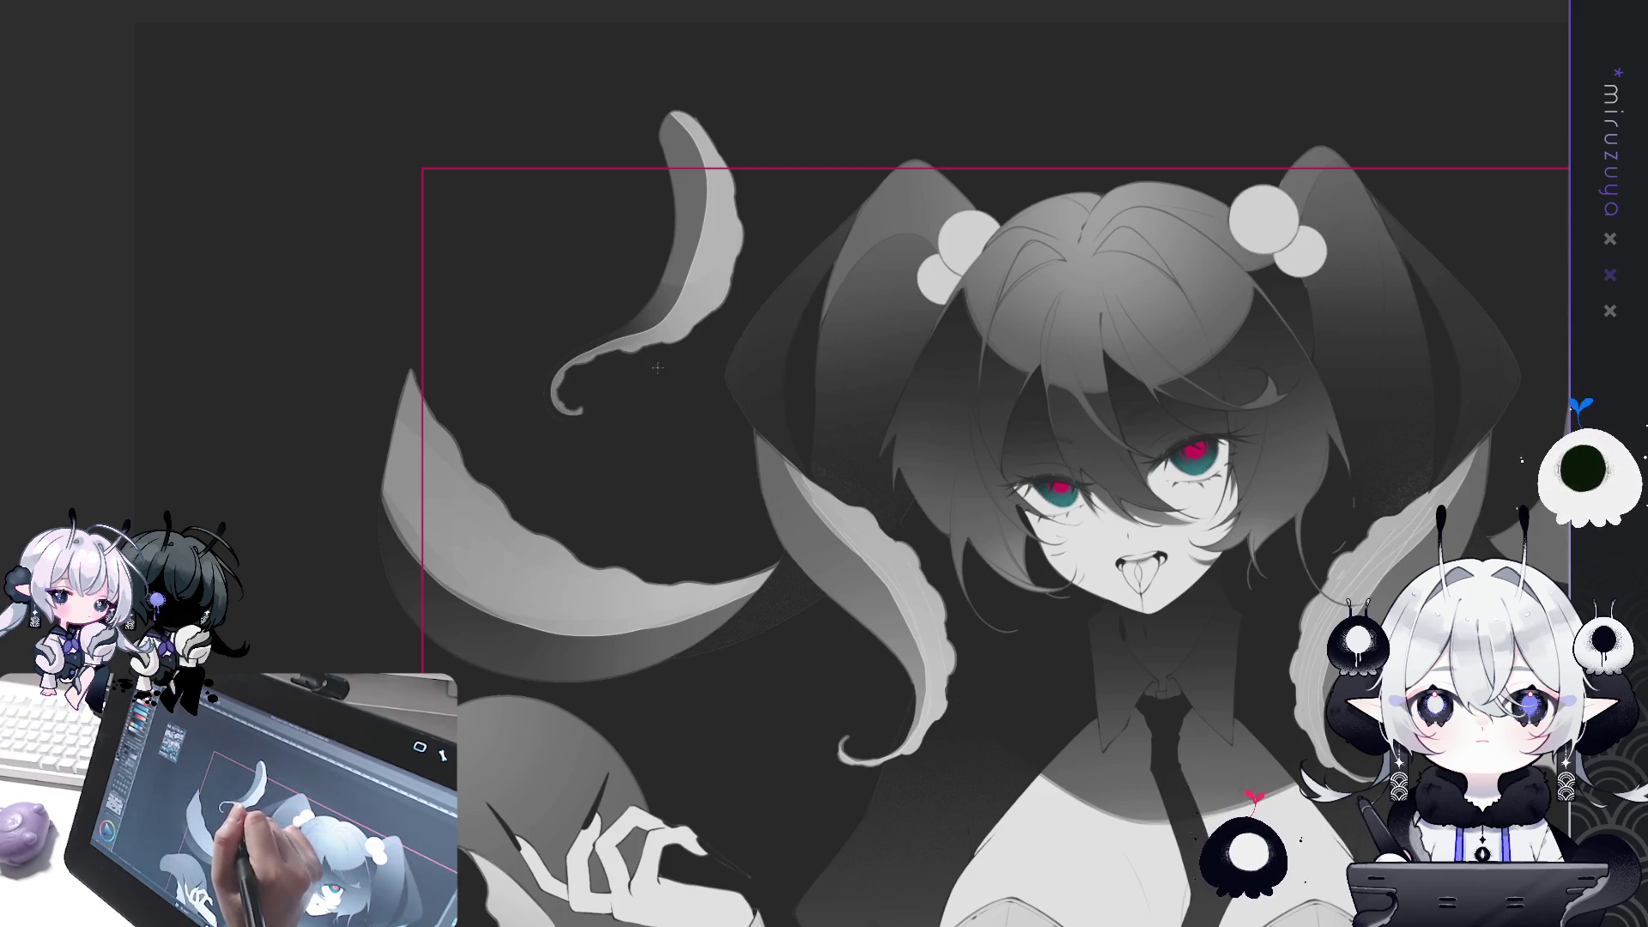
# Select the girl's left twintail tentacle and shade it with a gradient toward its tip.
pyautogui.moveTo(657, 367); pyautogui.dragTo(430, 200)
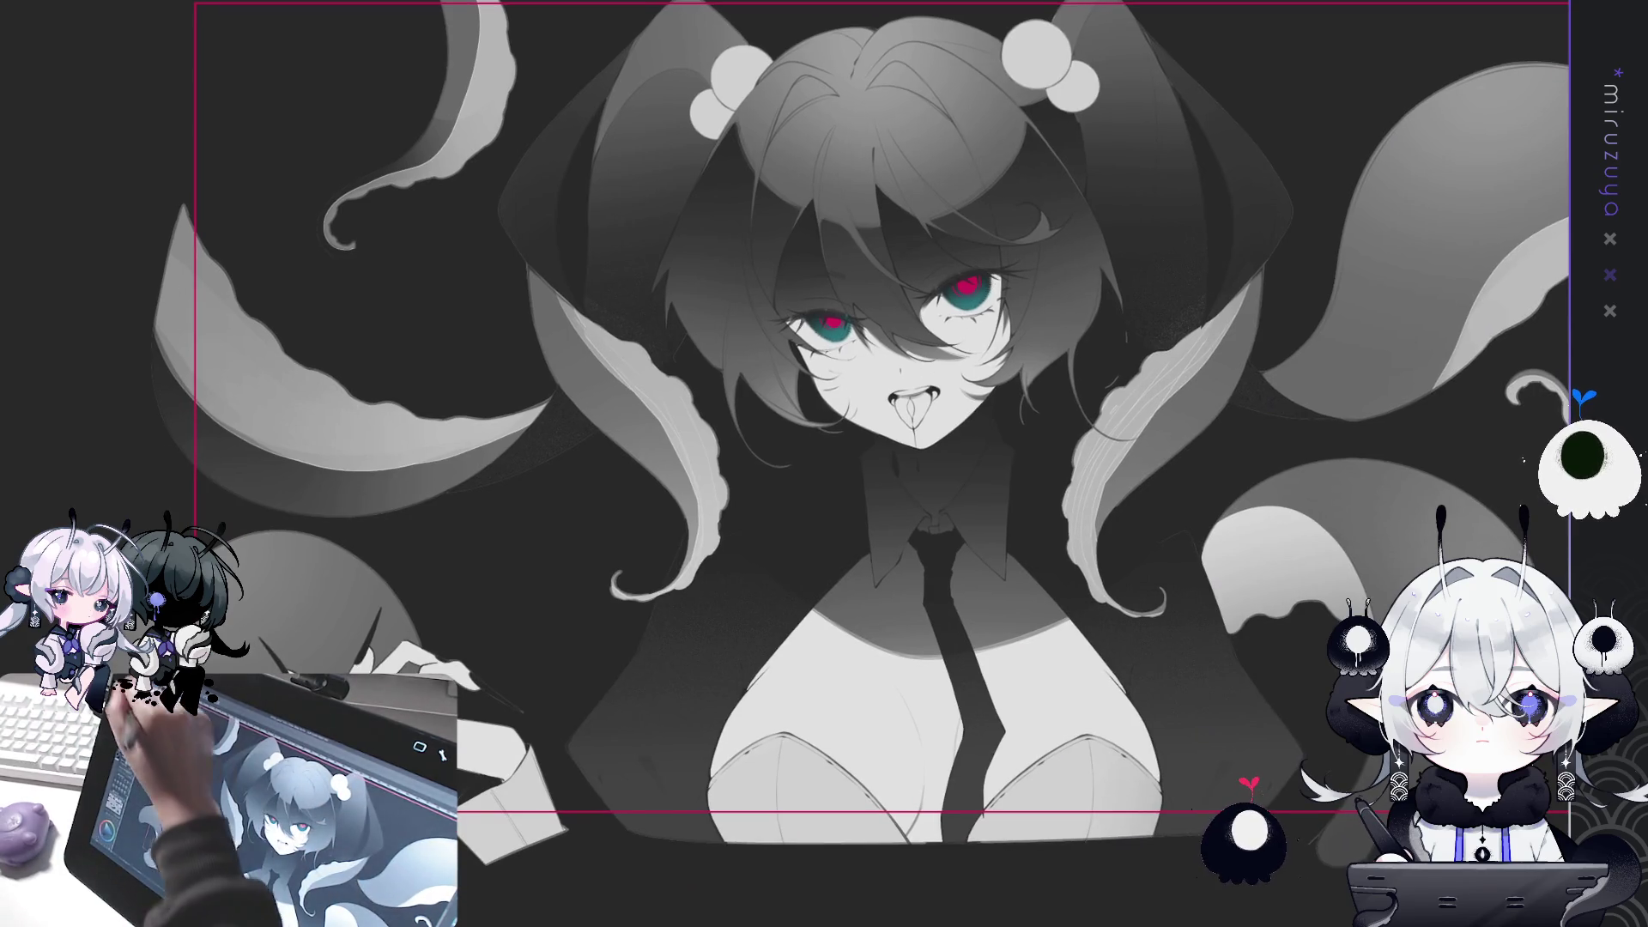
pyautogui.moveTo(730, 566); pyautogui.dragTo(602, 479)
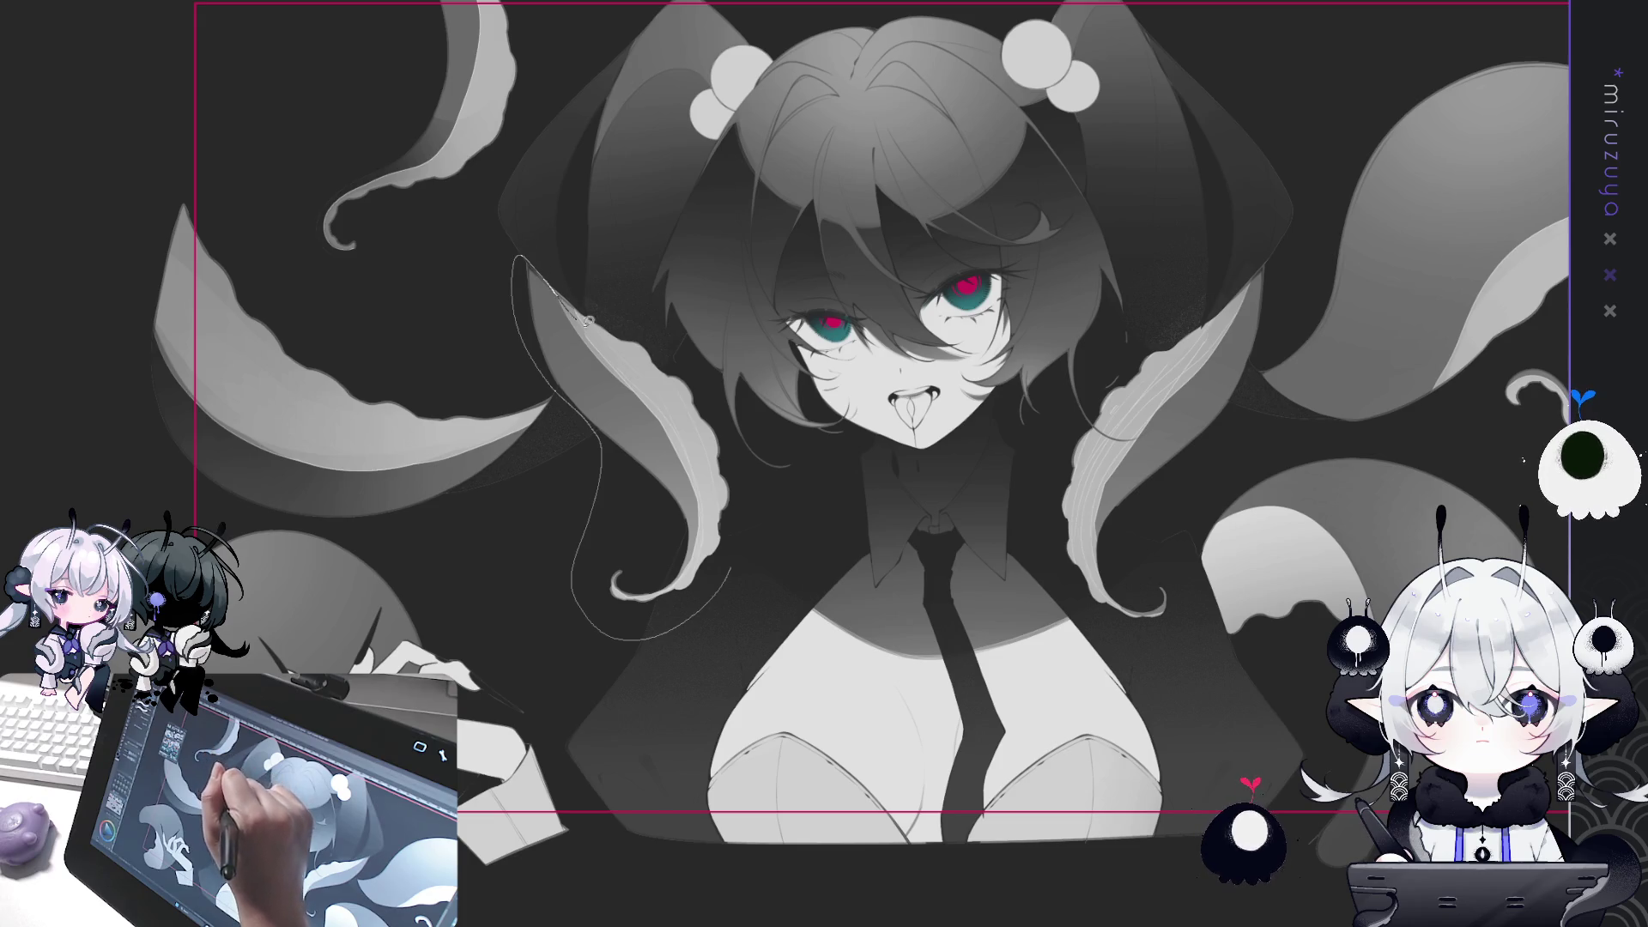
pyautogui.moveTo(716, 410); pyautogui.dragTo(733, 566)
pyautogui.moveTo(592, 624); pyautogui.dragTo(669, 329)
pyautogui.moveTo(693, 547)
pyautogui.mouseDown()
pyautogui.moveTo(668, 492)
pyautogui.moveTo(682, 541)
pyautogui.mouseUp()
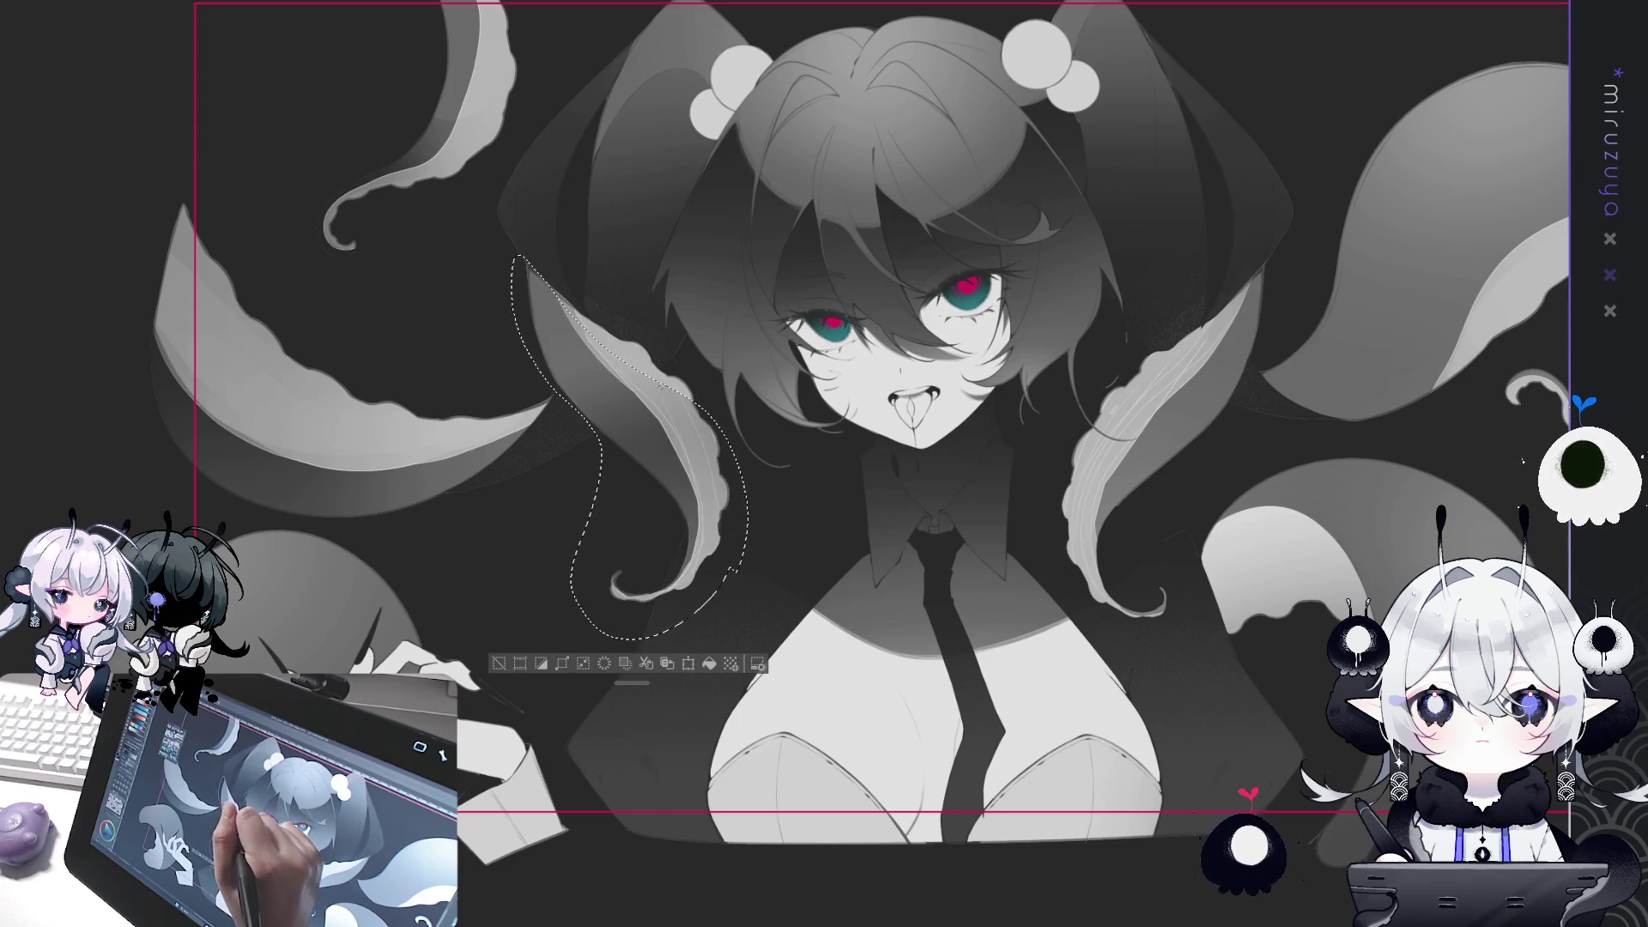
pyautogui.click(518, 664)
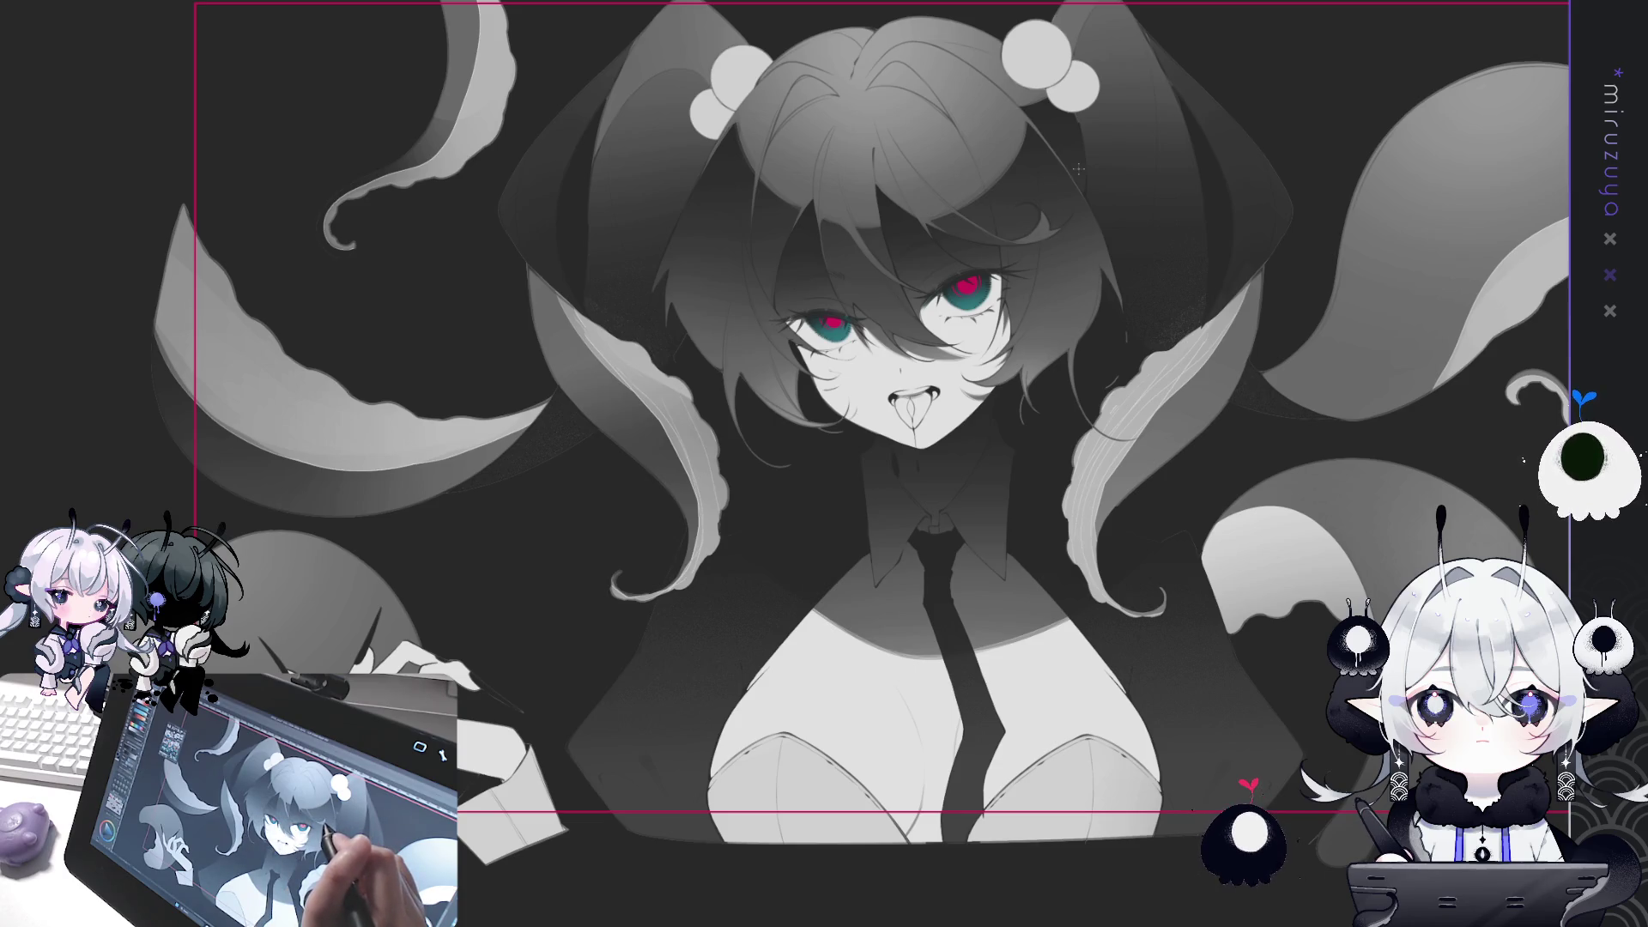
# Select the sleeve cuff and fill it light grey, extending it to the left.
pyautogui.moveTo(324, 537); pyautogui.dragTo(521, 415)
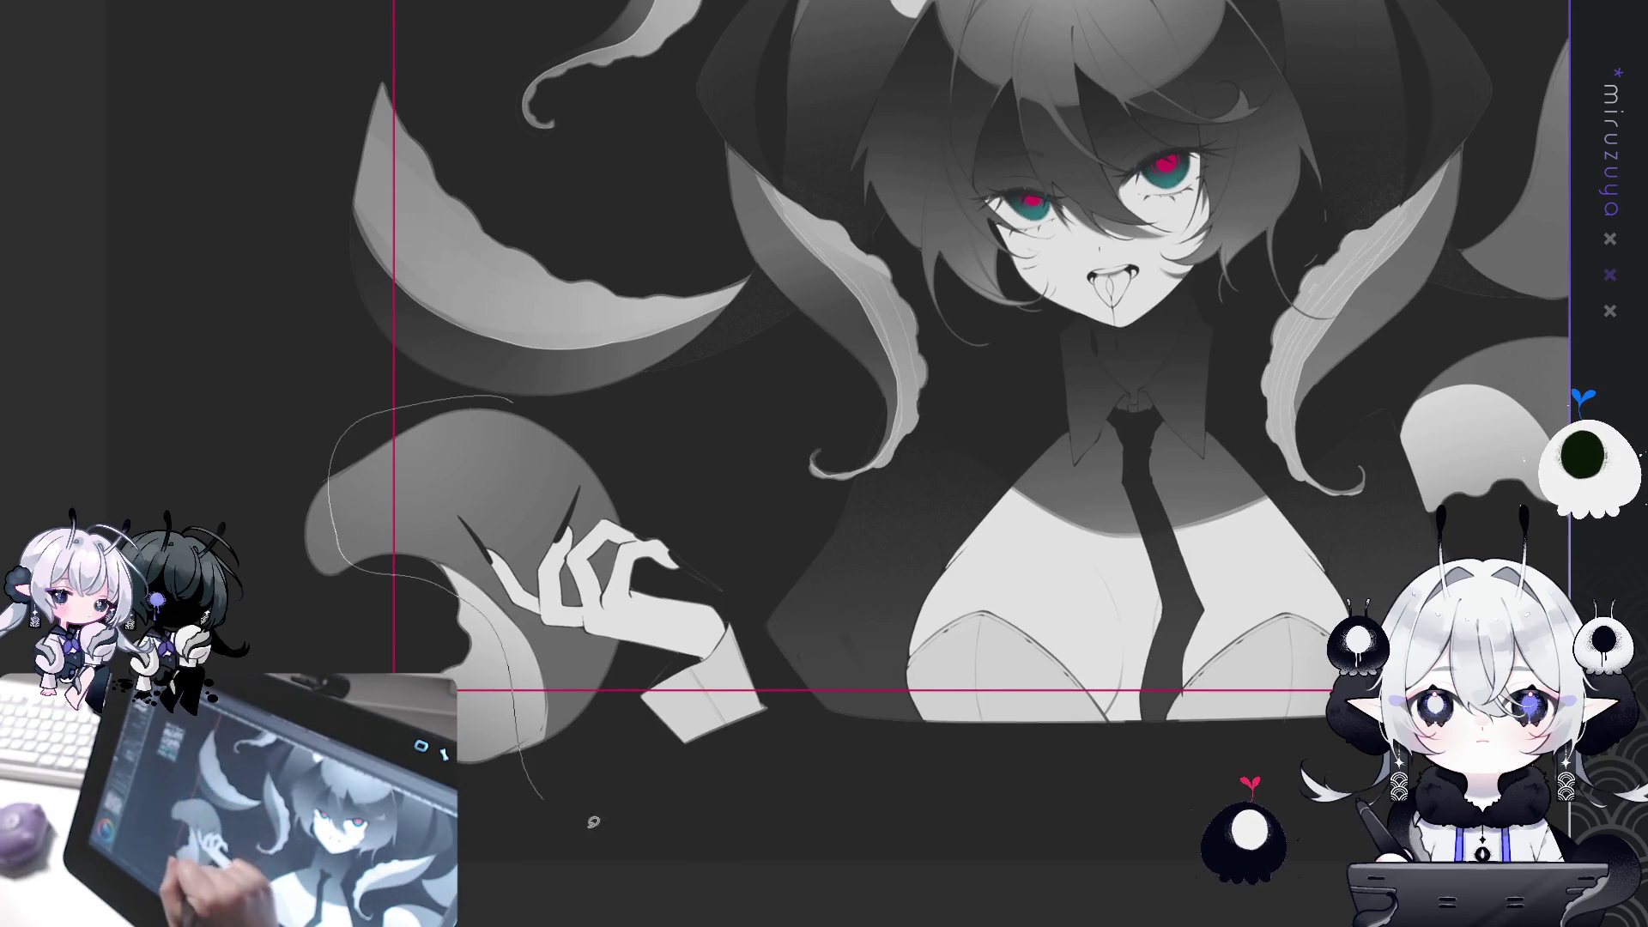
pyautogui.moveTo(592, 821); pyautogui.dragTo(519, 393)
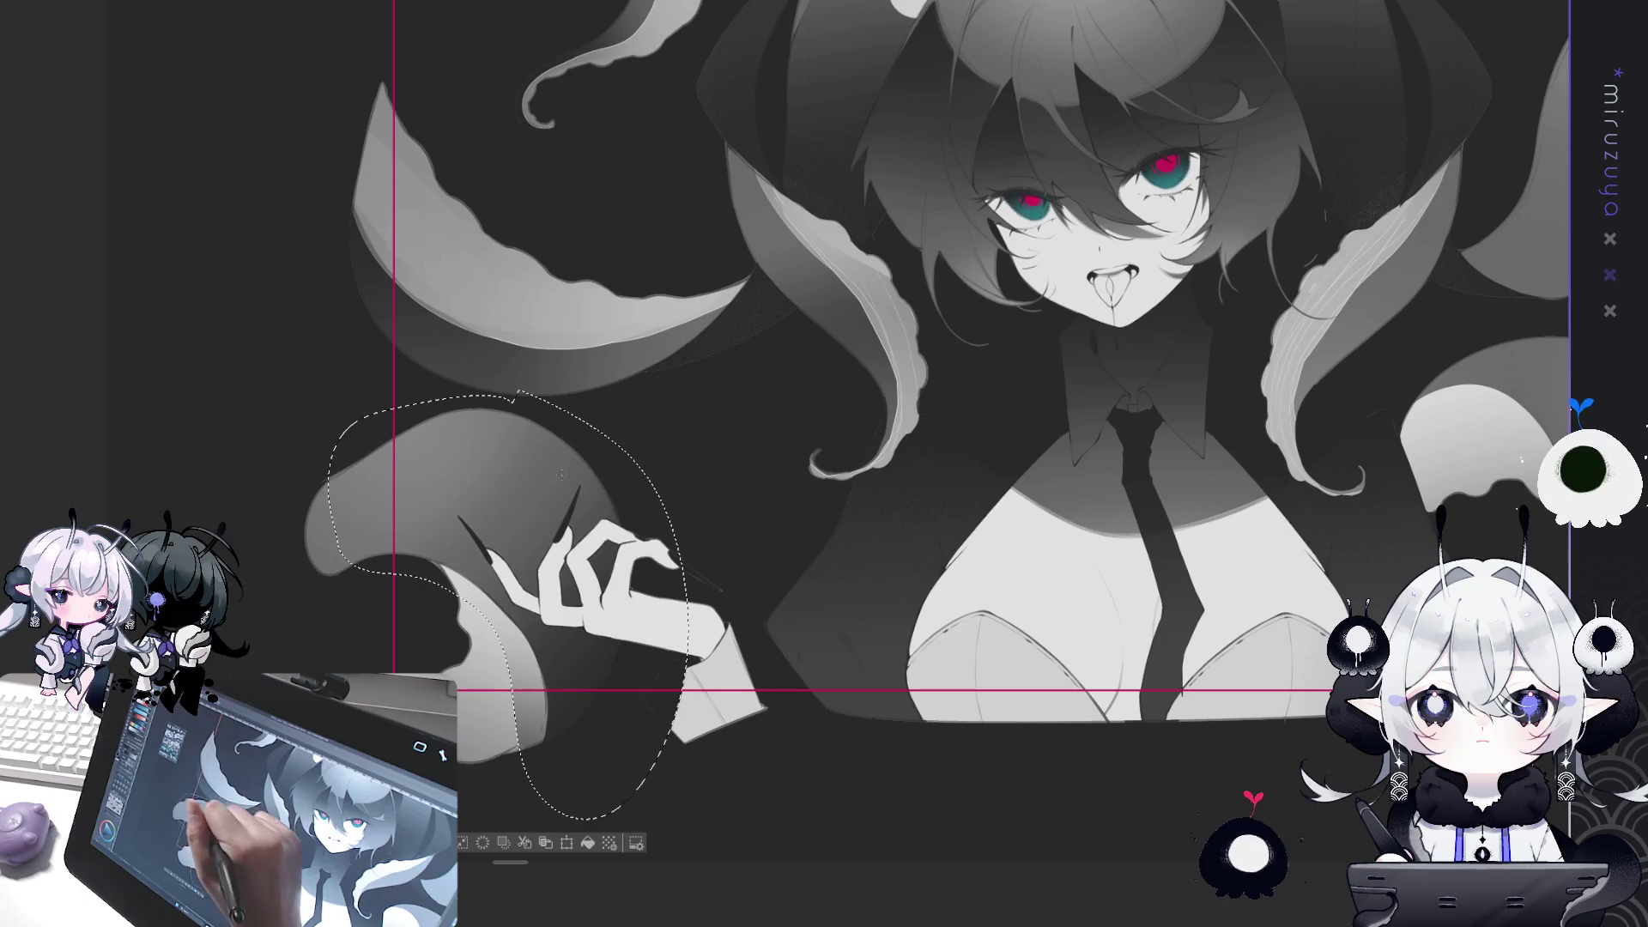
pyautogui.moveTo(652, 686); pyautogui.dragTo(678, 729)
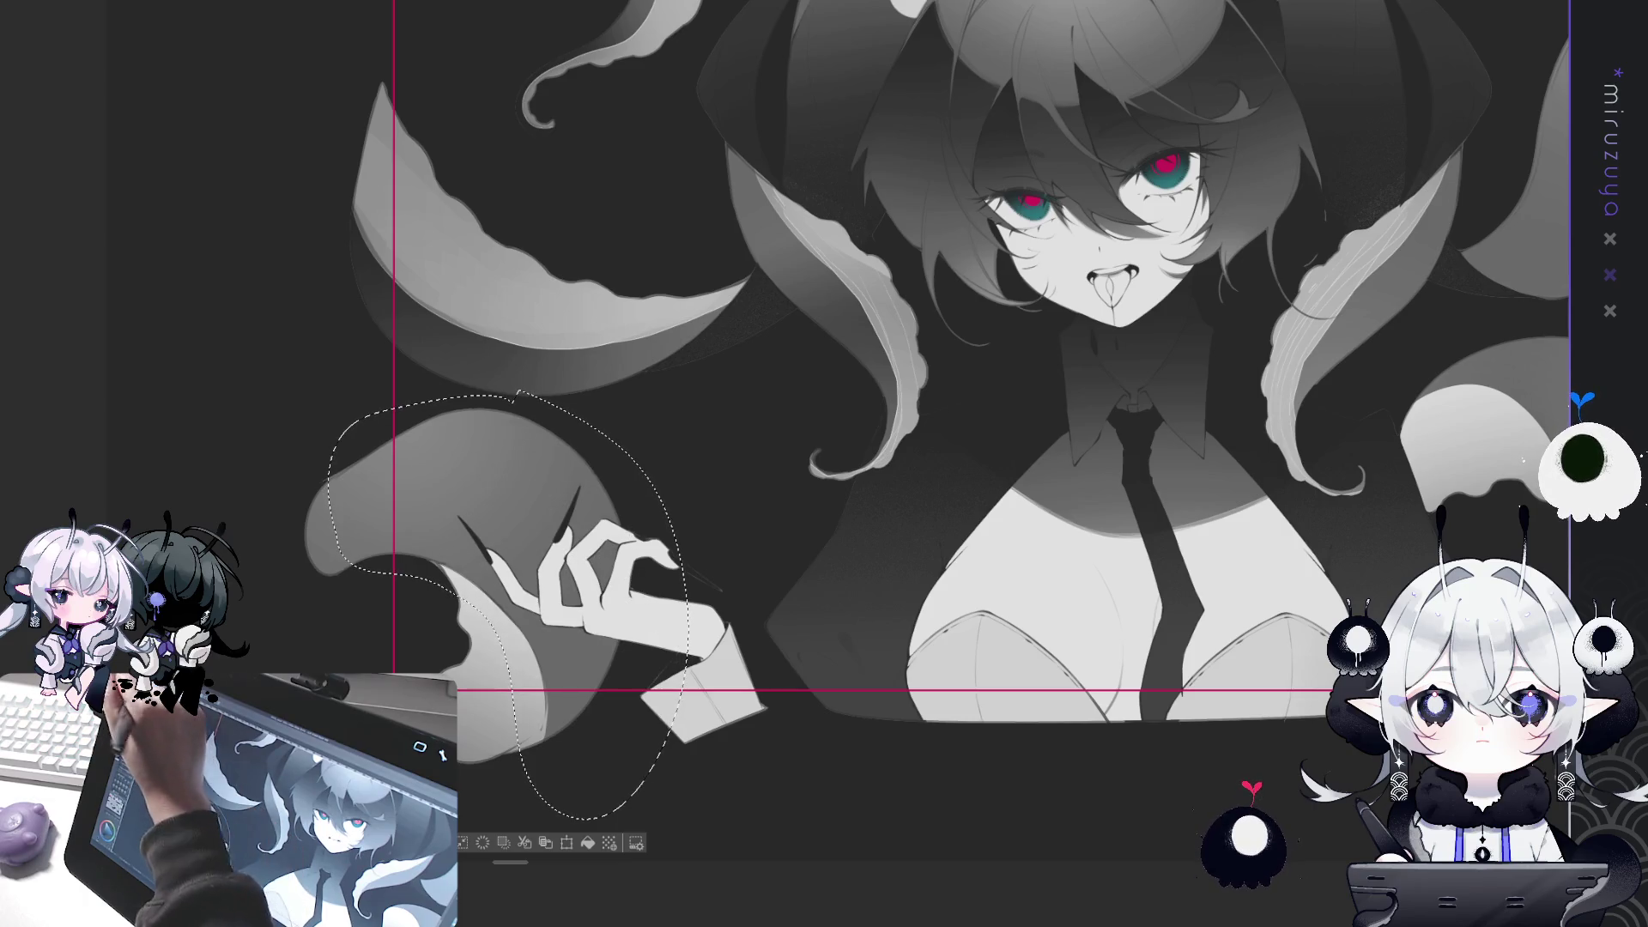
pyautogui.hotkey('ctrl', 'd')
# Select the hand area and delete the stray sketch lines across it.
pyautogui.moveTo(684, 591); pyautogui.dragTo(606, 759)
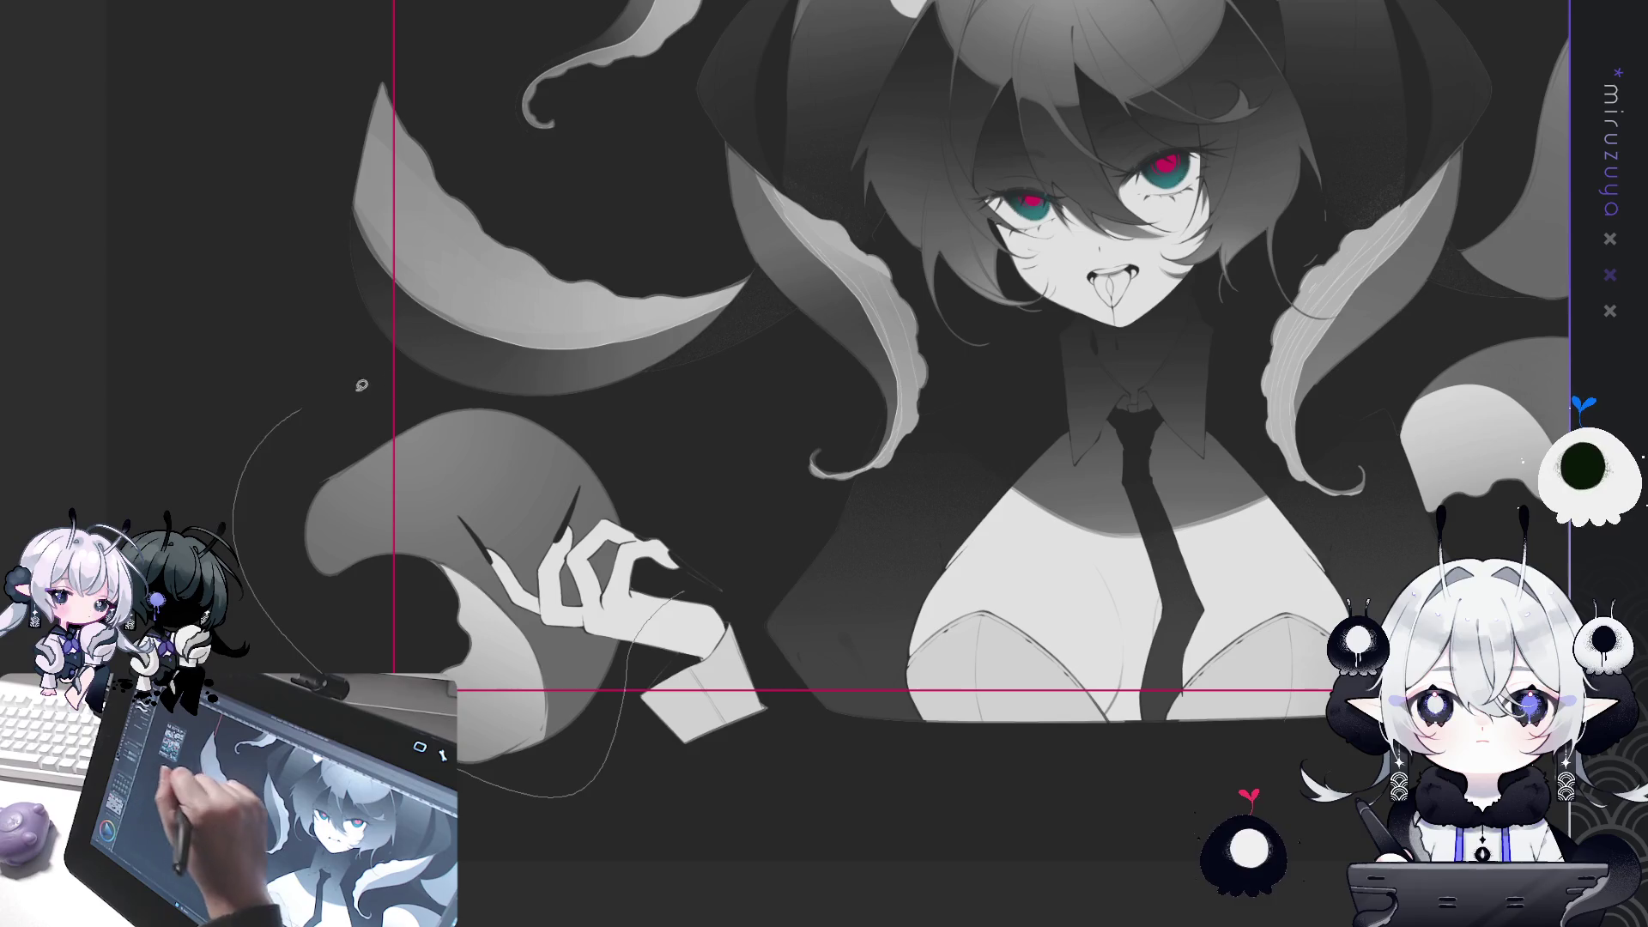
pyautogui.moveTo(614, 438); pyautogui.dragTo(665, 558)
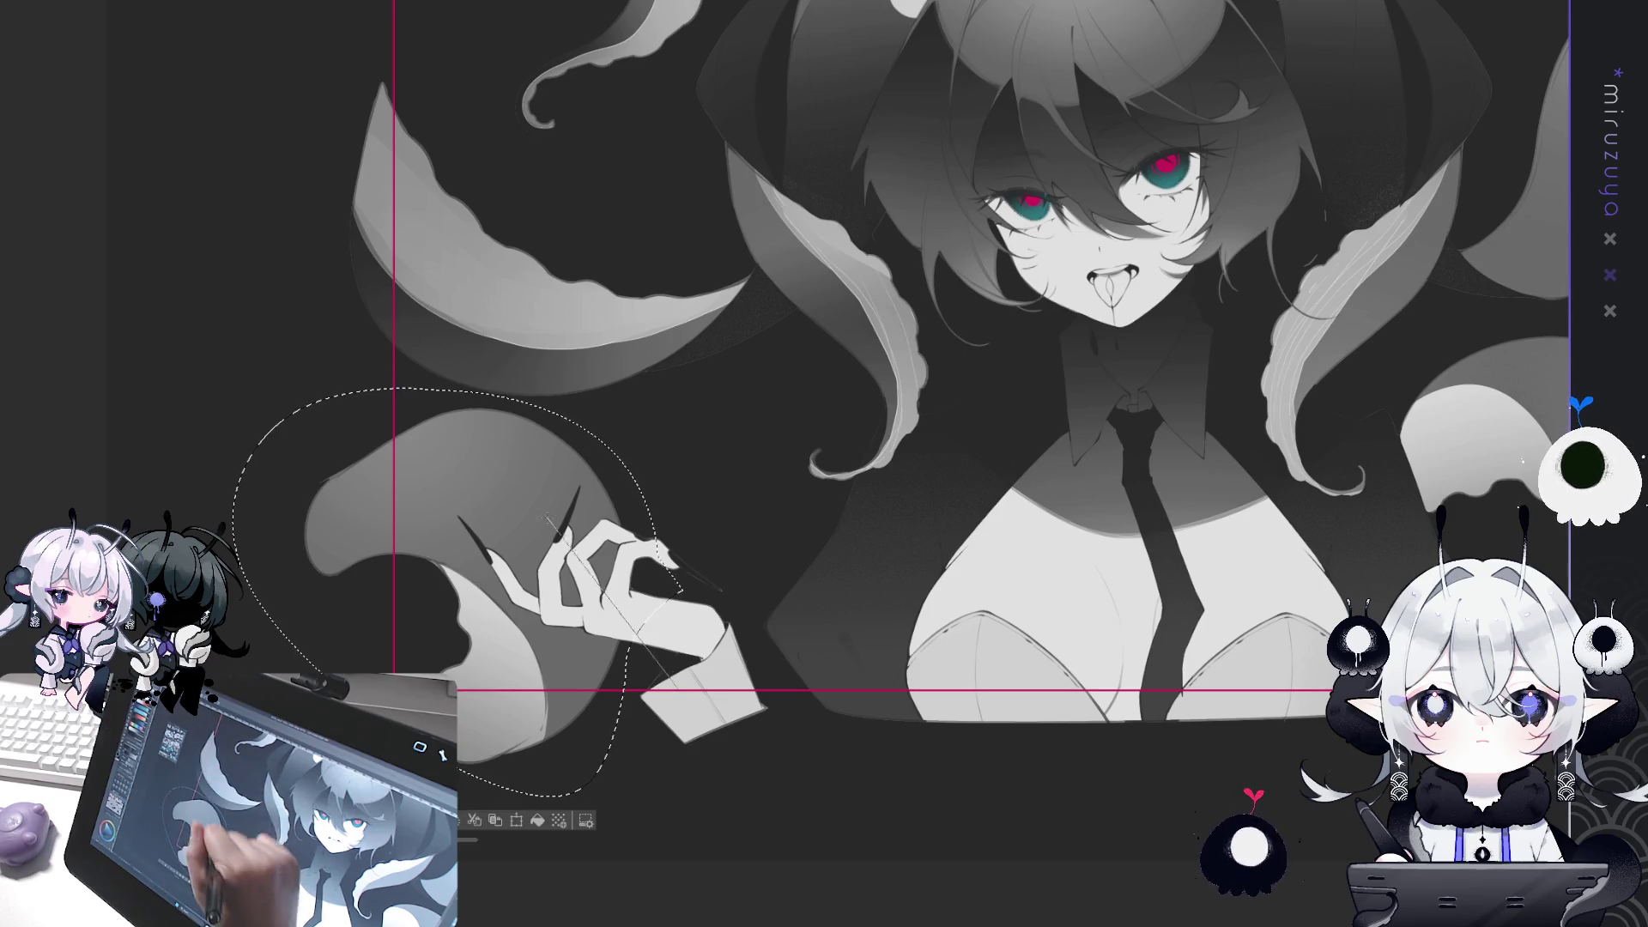
pyautogui.press('Delete')
pyautogui.press('Delete')
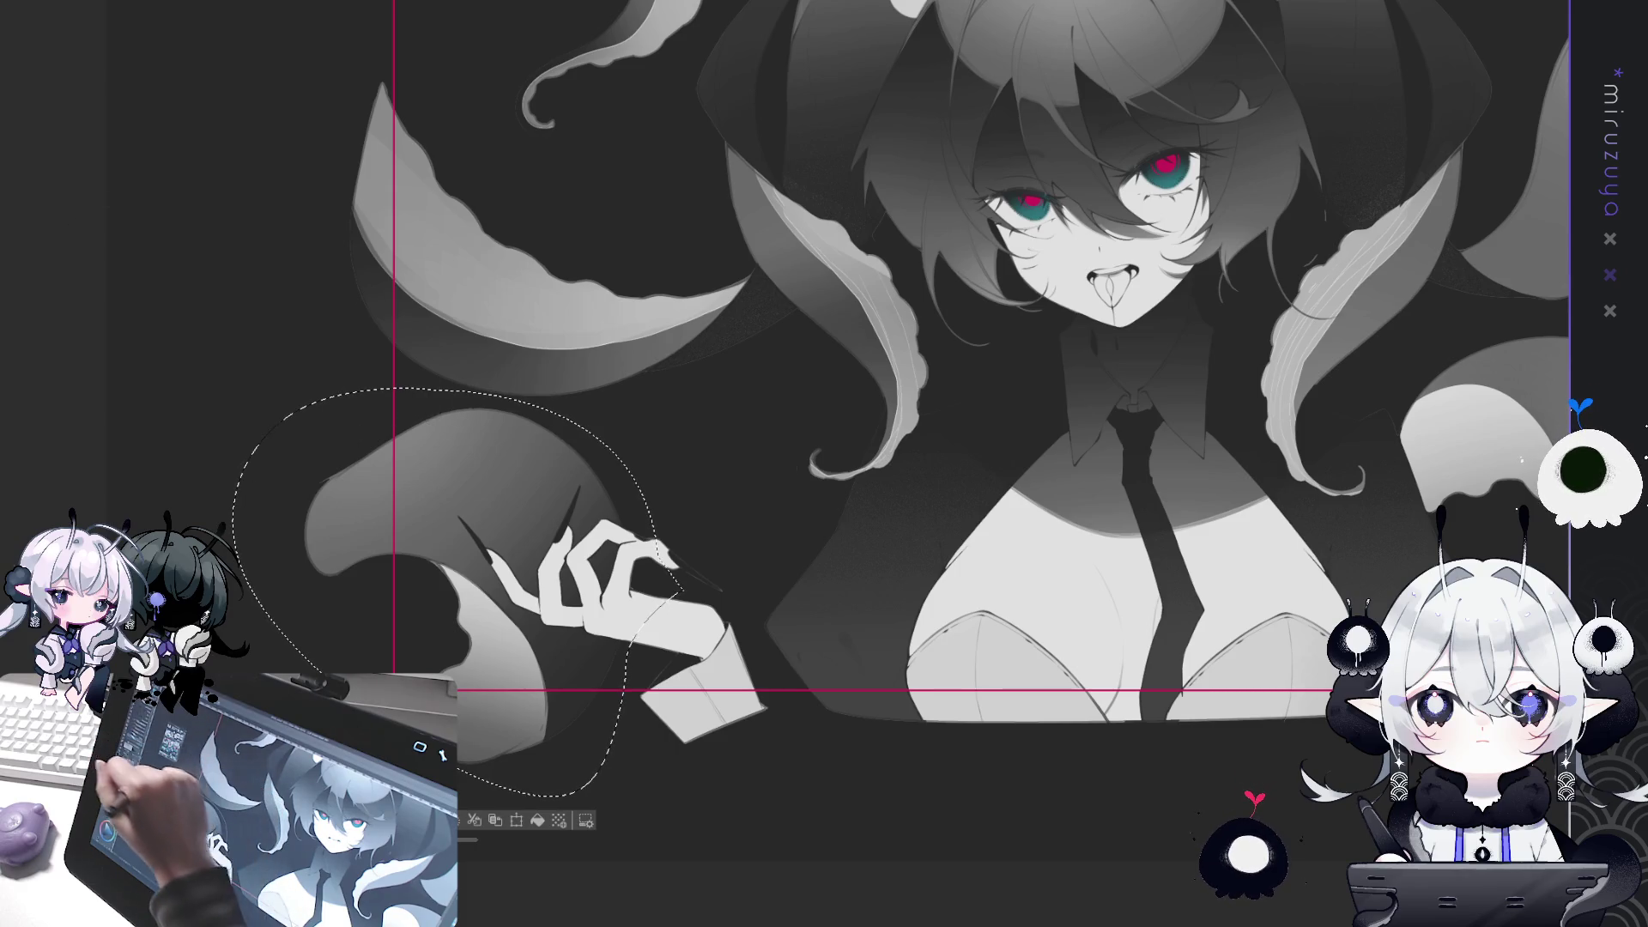
# Darken the top of the tentacle behind the hand, then return the canvas upright.
pyautogui.moveTo(430, 437)
pyautogui.mouseDown()
pyautogui.moveTo(583, 476)
pyautogui.moveTo(446, 412)
pyautogui.moveTo(592, 464)
pyautogui.mouseUp()
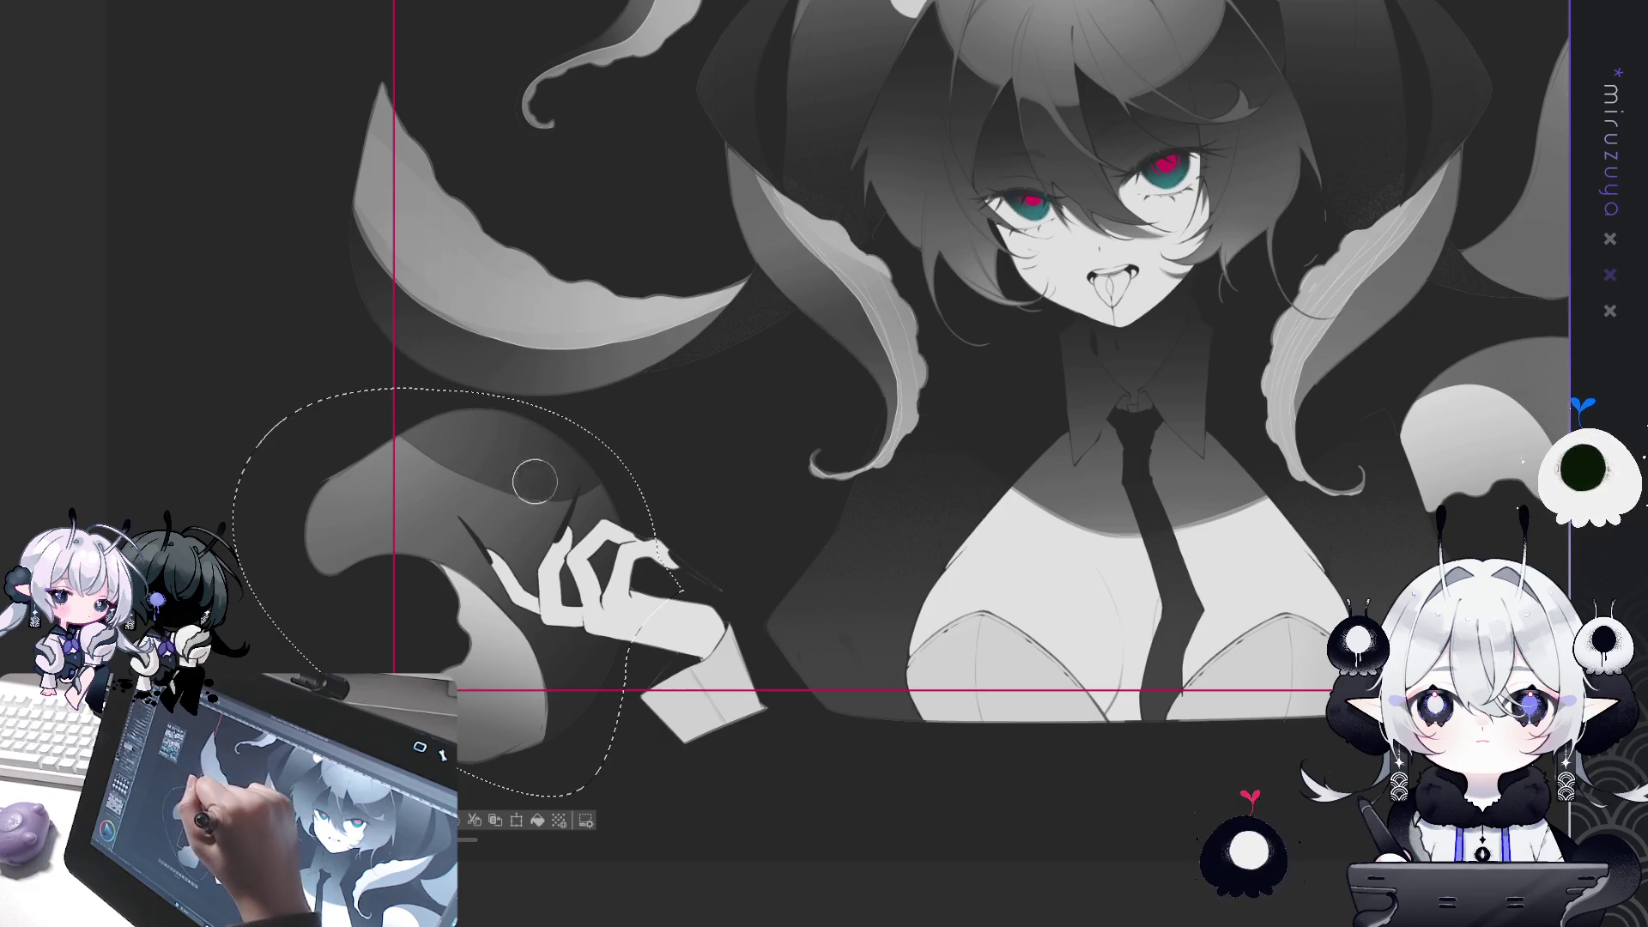
pyautogui.moveTo(669, 369); pyautogui.dragTo(620, 249)
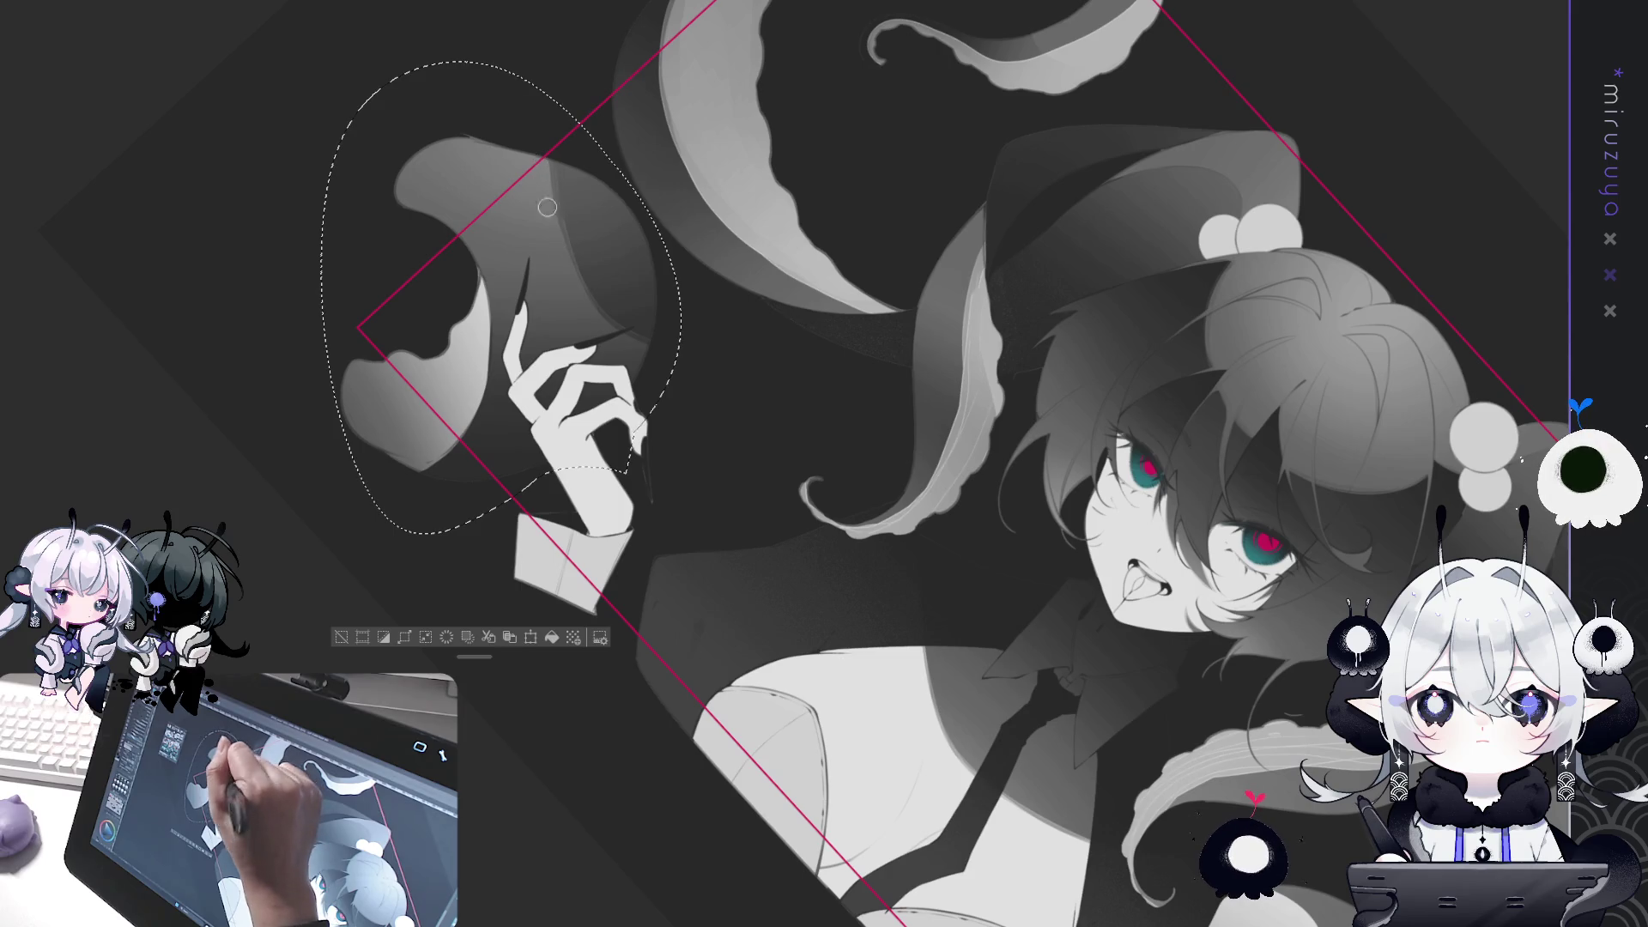
pyautogui.moveTo(699, 360)
pyautogui.mouseDown()
pyautogui.moveTo(1191, 613)
pyautogui.moveTo(731, 622)
pyautogui.mouseUp()
pyautogui.moveTo(1197, 700); pyautogui.dragTo(973, 711)
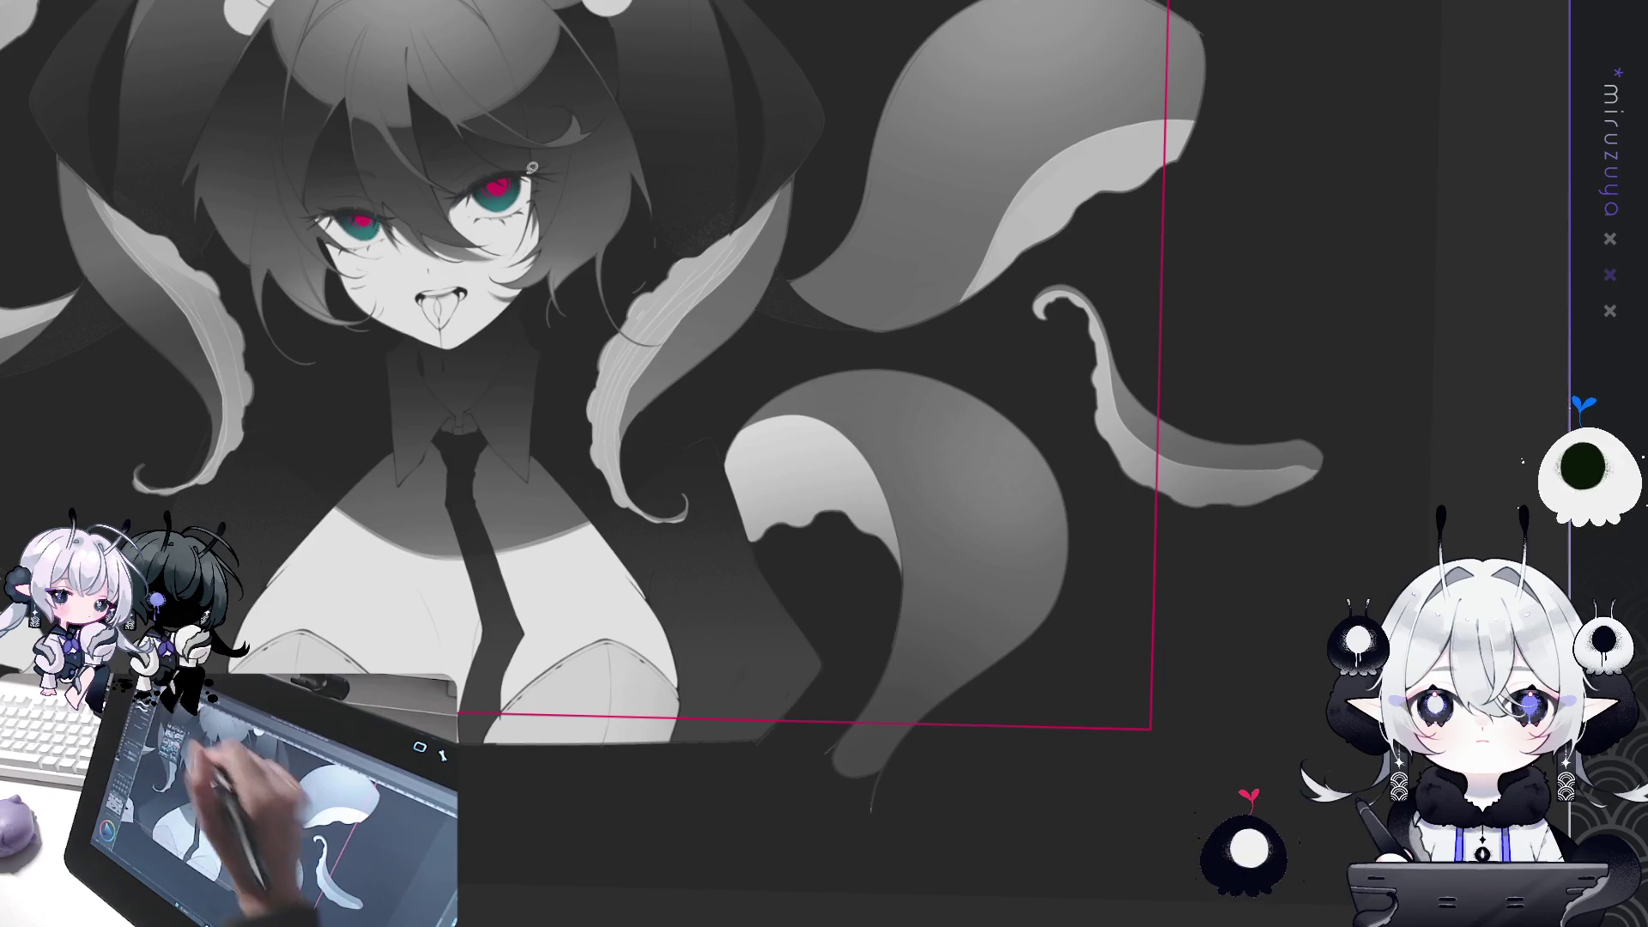
# Lasso the dark tentacle beside the torso, darken it with a gradient, and airbrush soft inner shading.
pyautogui.moveTo(1102, 586)
pyautogui.mouseDown()
pyautogui.moveTo(995, 755)
pyautogui.moveTo(927, 373)
pyautogui.mouseUp()
pyautogui.moveTo(1034, 686)
pyautogui.mouseDown()
pyautogui.moveTo(906, 373)
pyautogui.moveTo(1133, 652)
pyautogui.mouseUp()
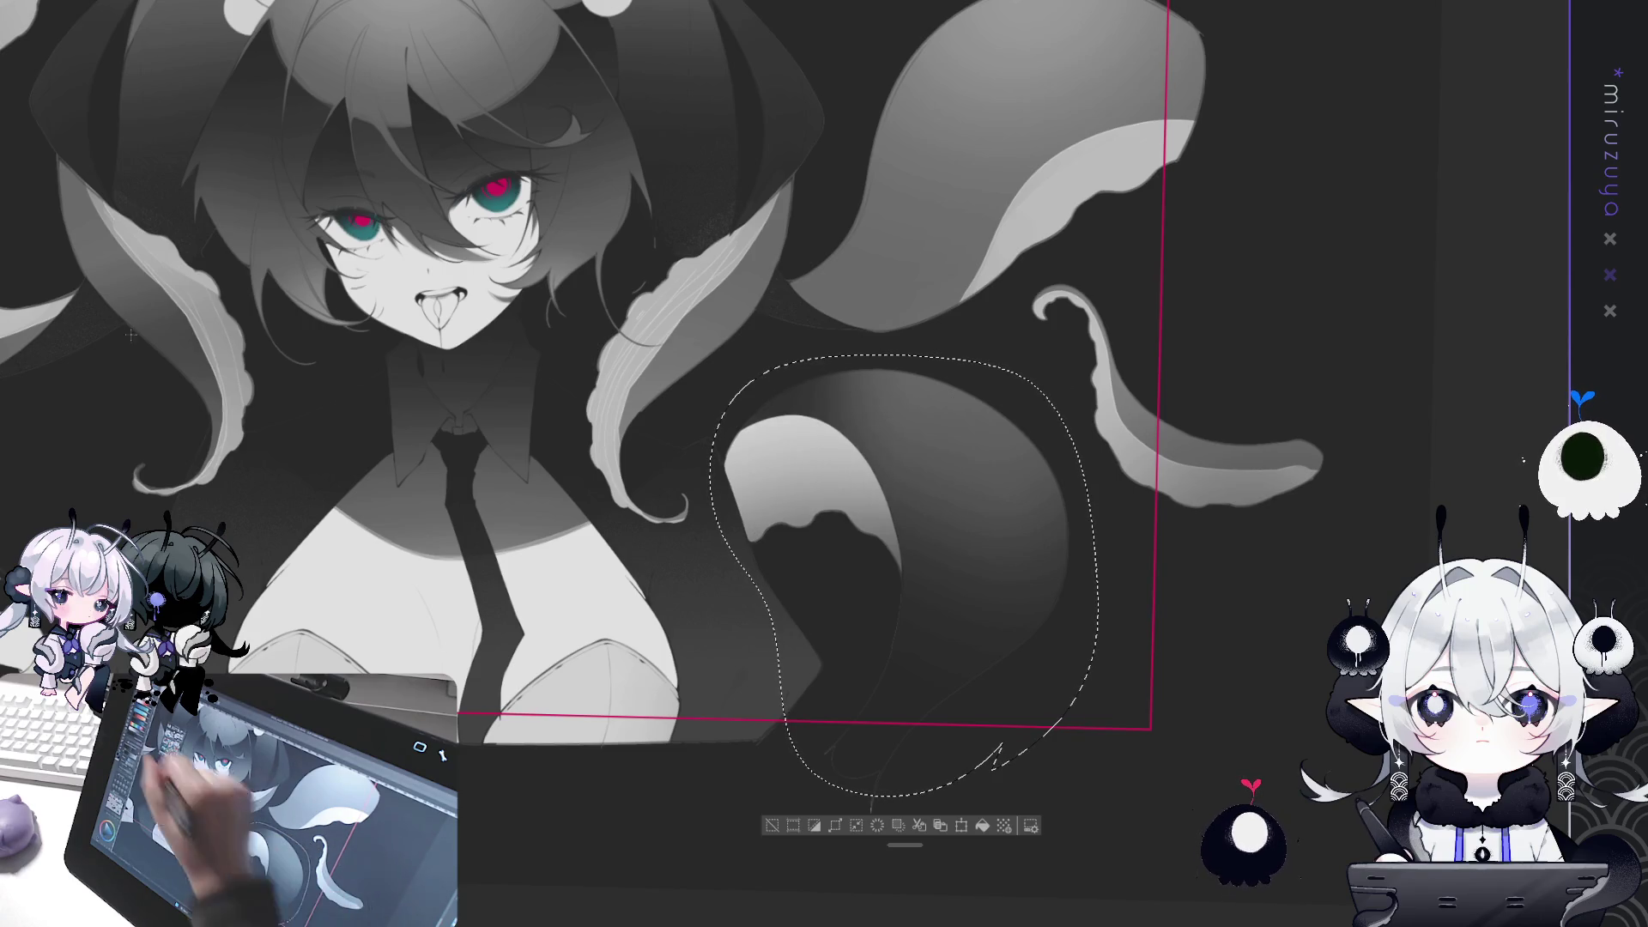
pyautogui.moveTo(999, 751)
pyautogui.mouseDown()
pyautogui.moveTo(1178, 674)
pyautogui.moveTo(1218, 601)
pyautogui.mouseUp()
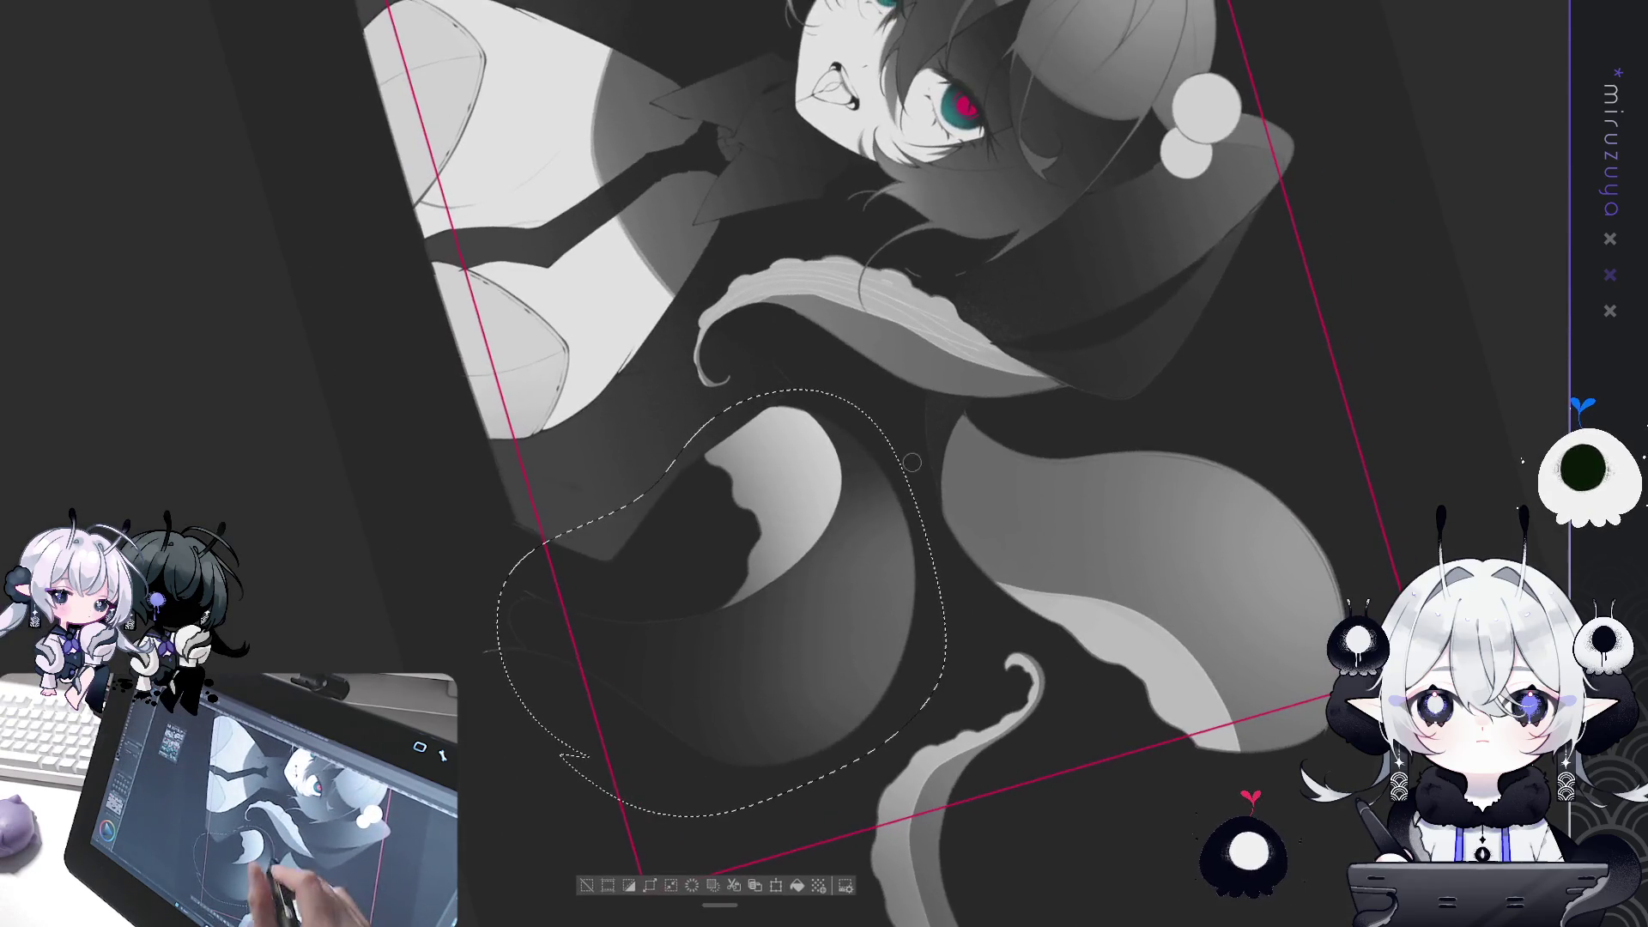
pyautogui.moveTo(909, 481)
pyautogui.mouseDown()
pyautogui.moveTo(899, 439)
pyautogui.moveTo(755, 360)
pyautogui.moveTo(938, 471)
pyautogui.moveTo(986, 456)
pyautogui.moveTo(938, 435)
pyautogui.mouseUp()
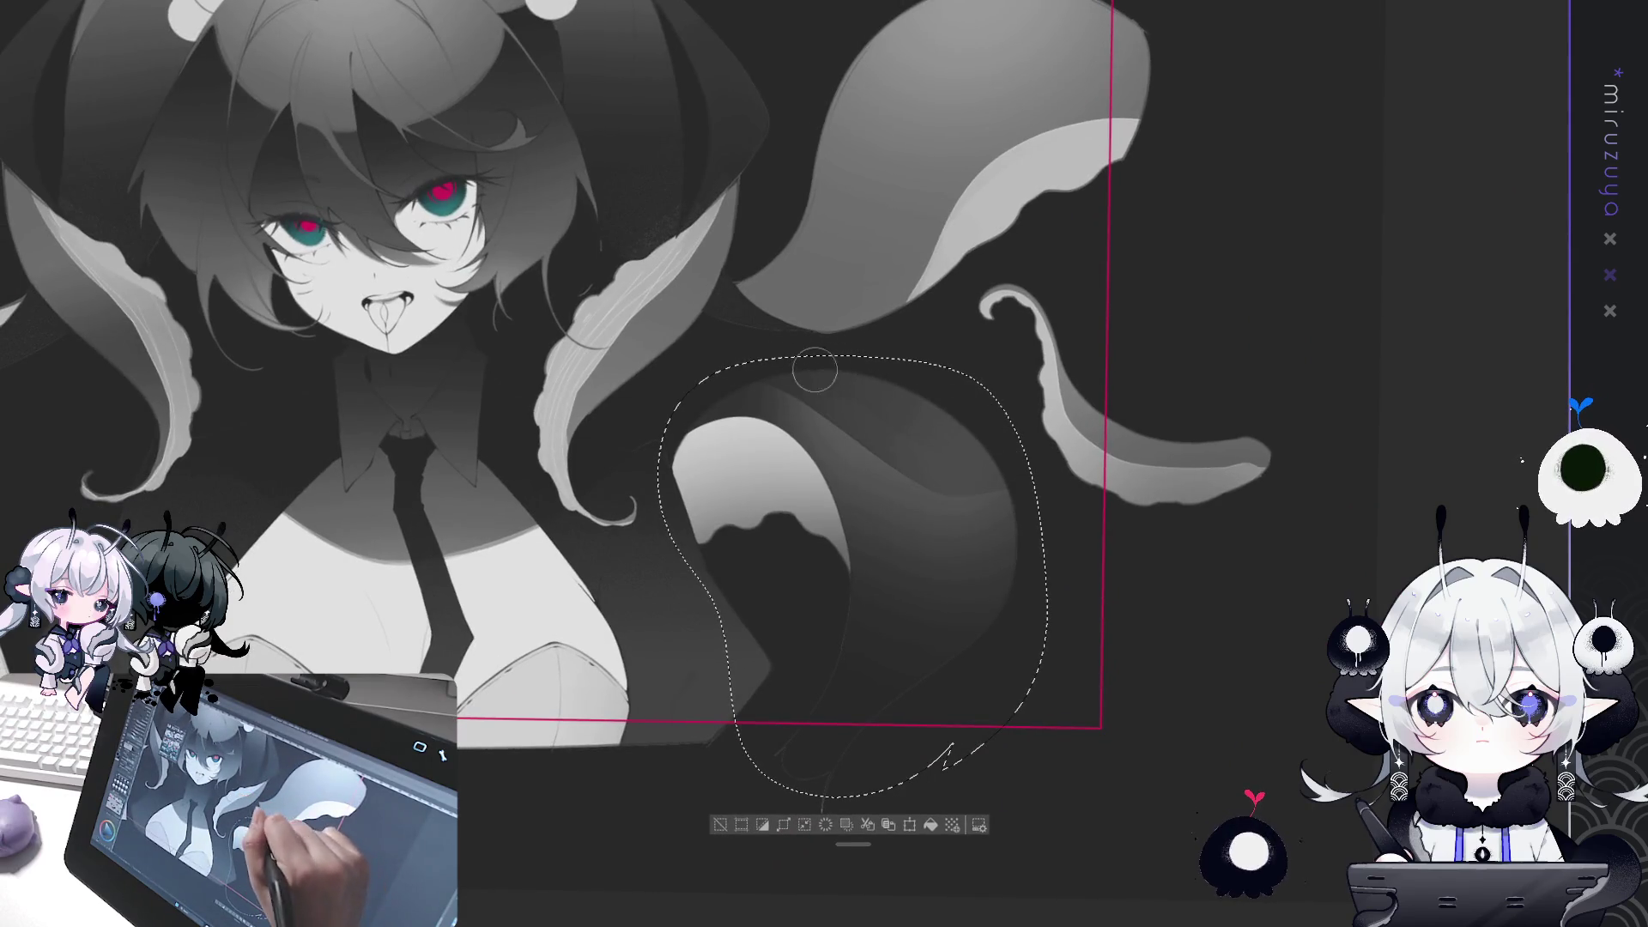
pyautogui.moveTo(1203, 302)
pyautogui.mouseDown()
pyautogui.moveTo(1228, 384)
pyautogui.moveTo(1213, 522)
pyautogui.mouseUp()
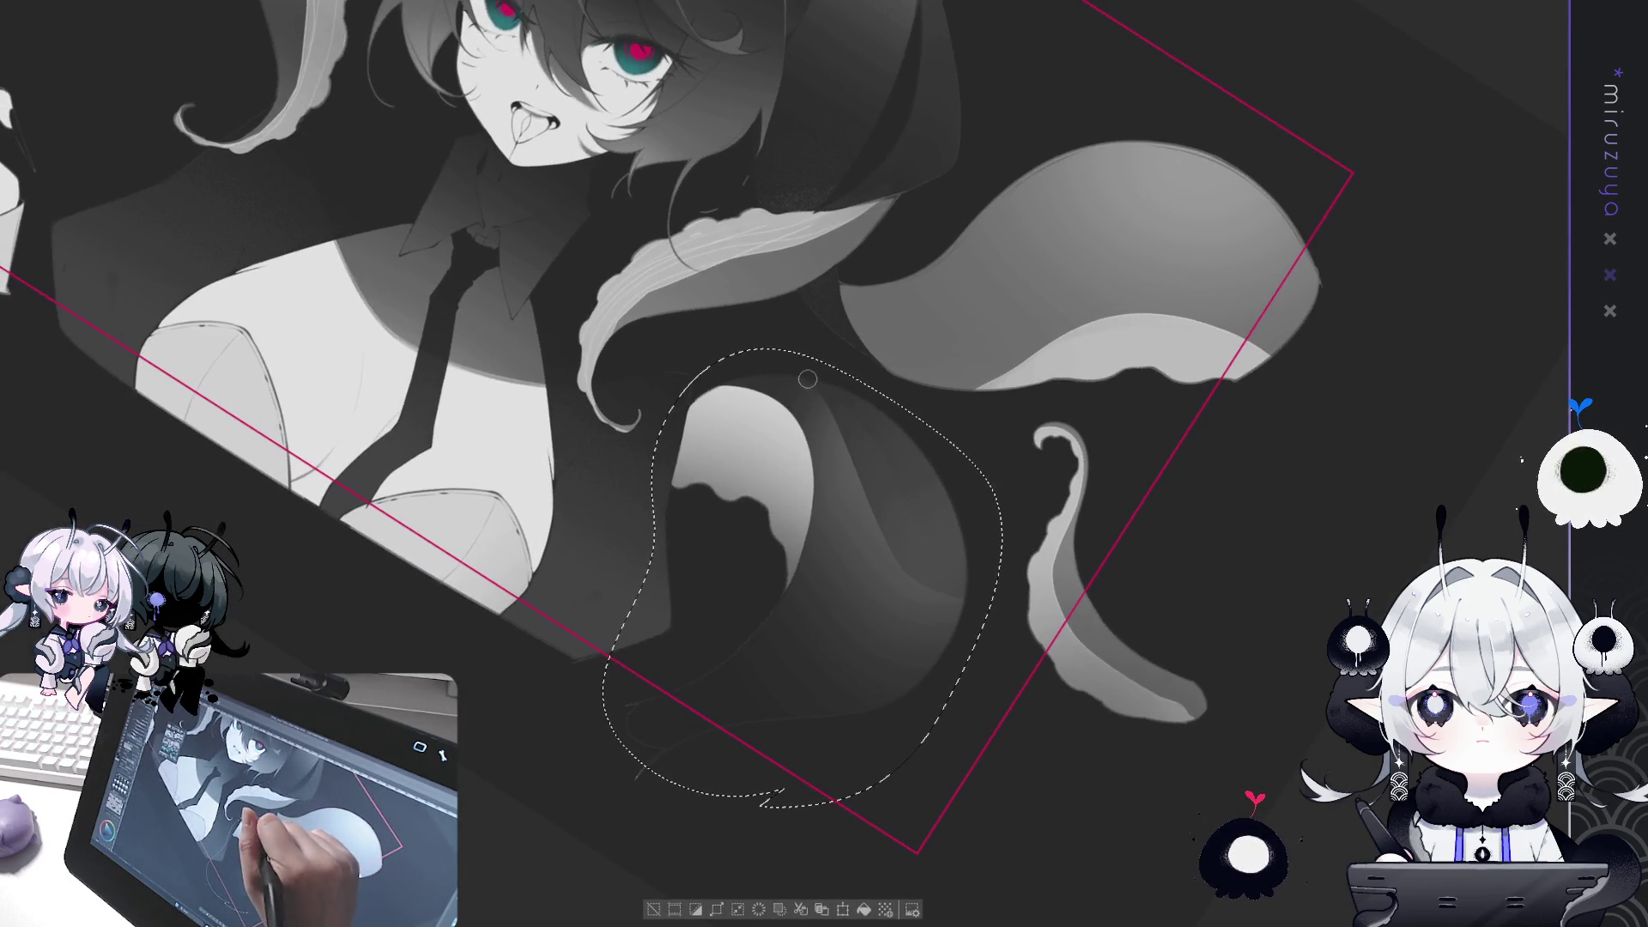
pyautogui.moveTo(855, 471); pyautogui.dragTo(908, 570)
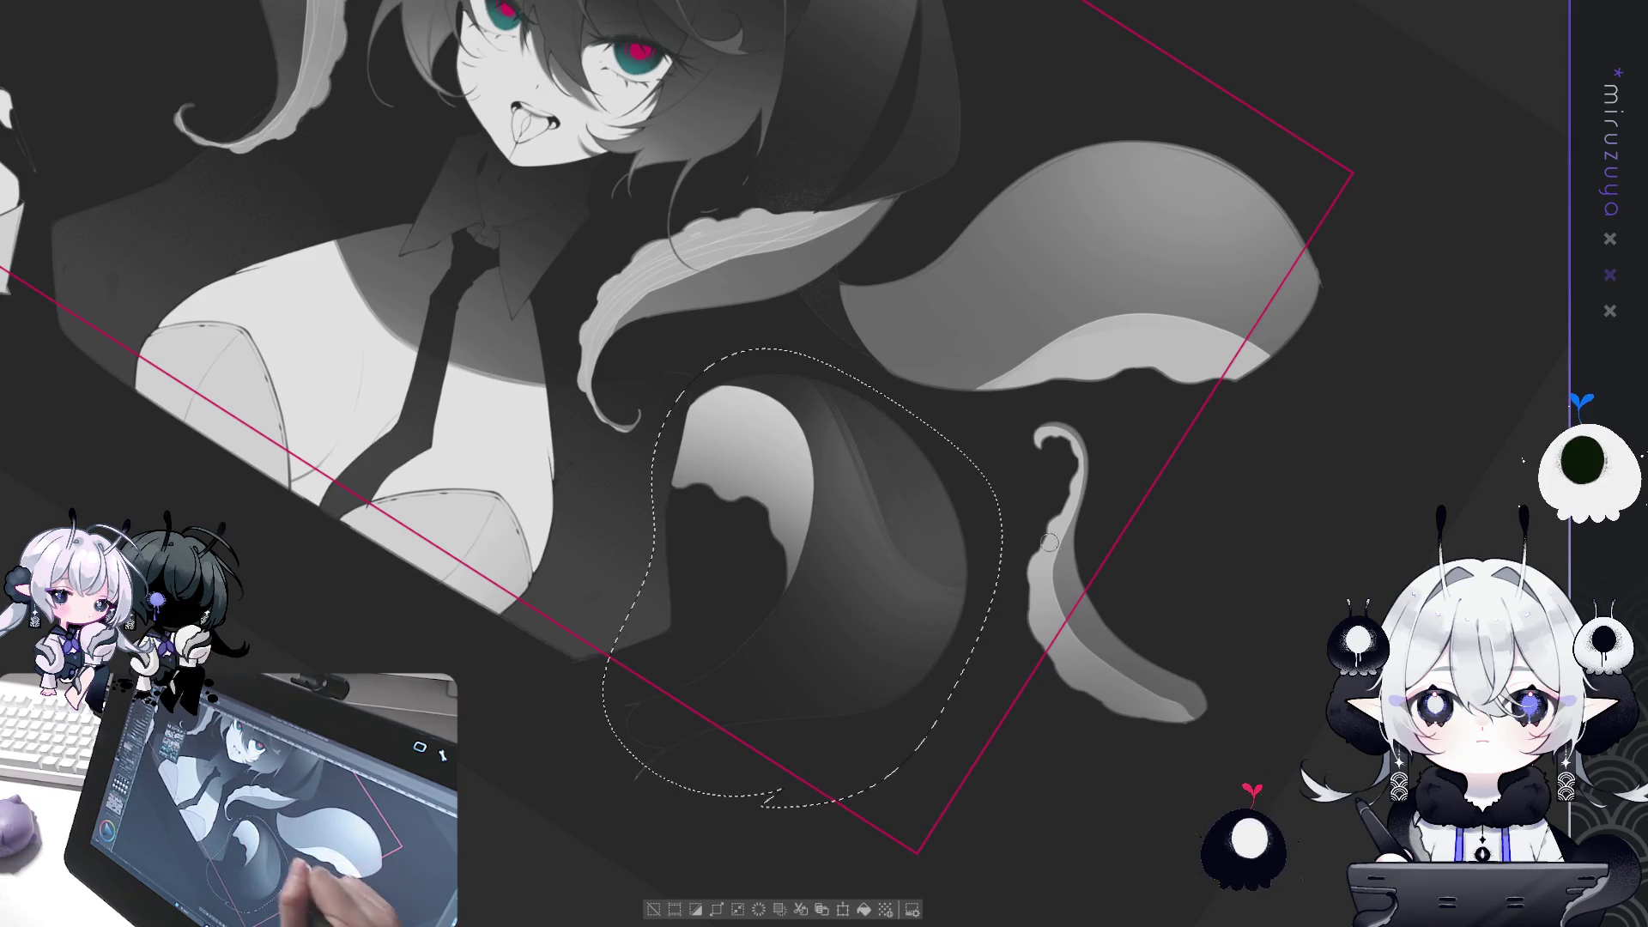
# Deselect, zoom in on the dark curled tentacle, and trace a thin pink pen line along its shading edge.
pyautogui.click(652, 912)
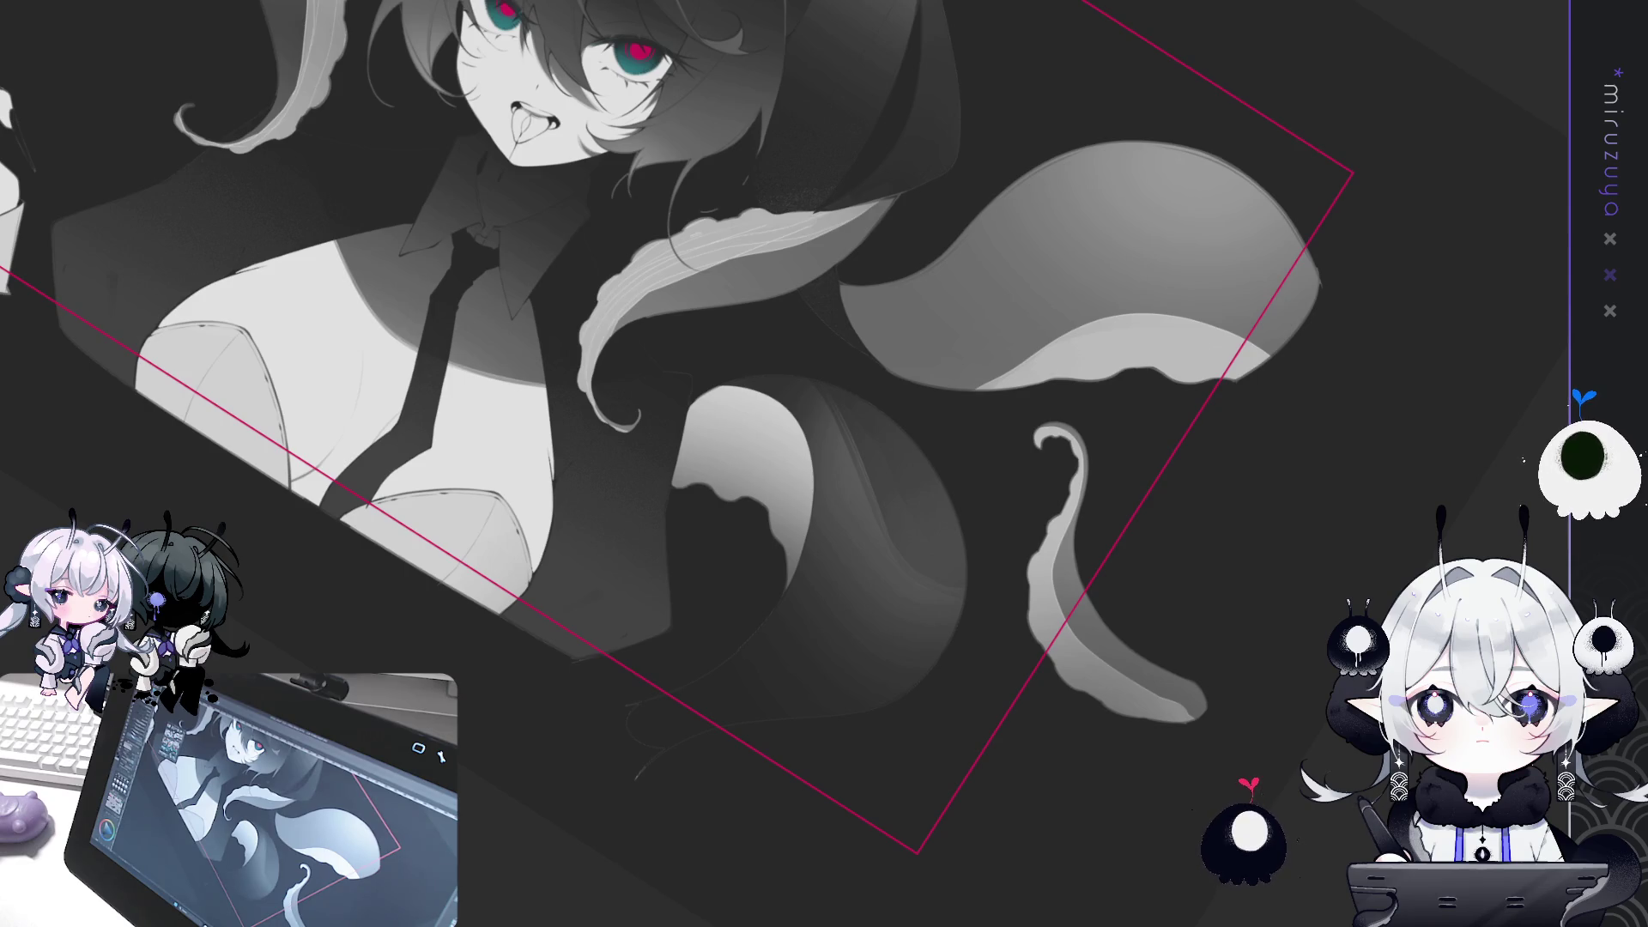
pyautogui.scroll(2, 871, 459)
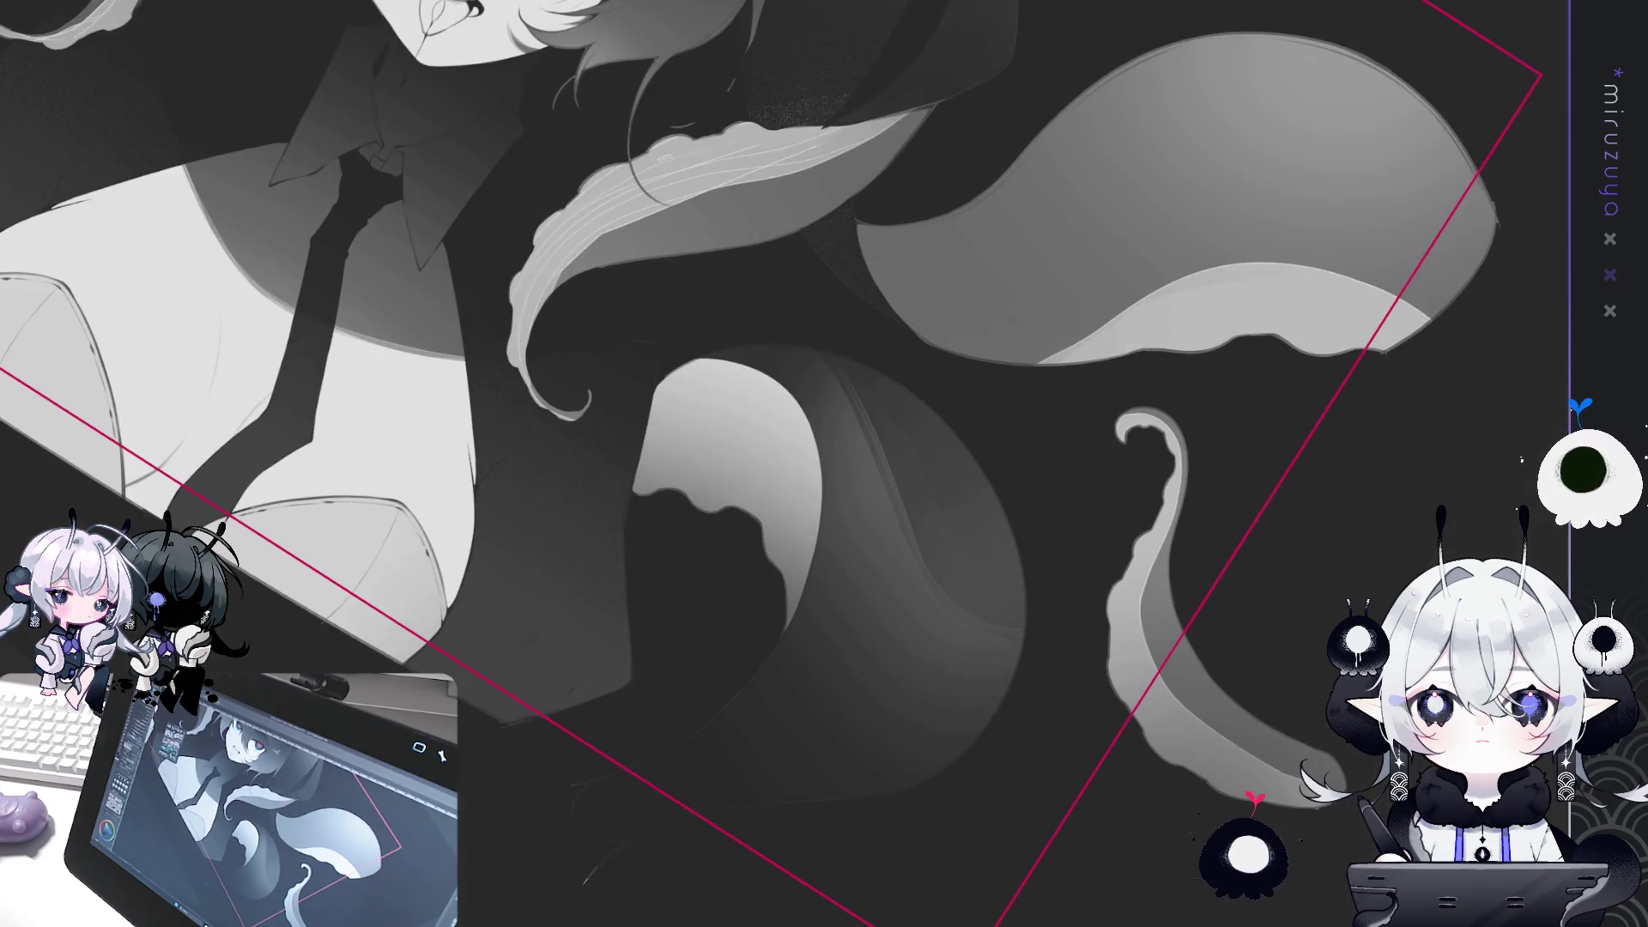
pyautogui.moveTo(818, 462); pyautogui.dragTo(631, 315)
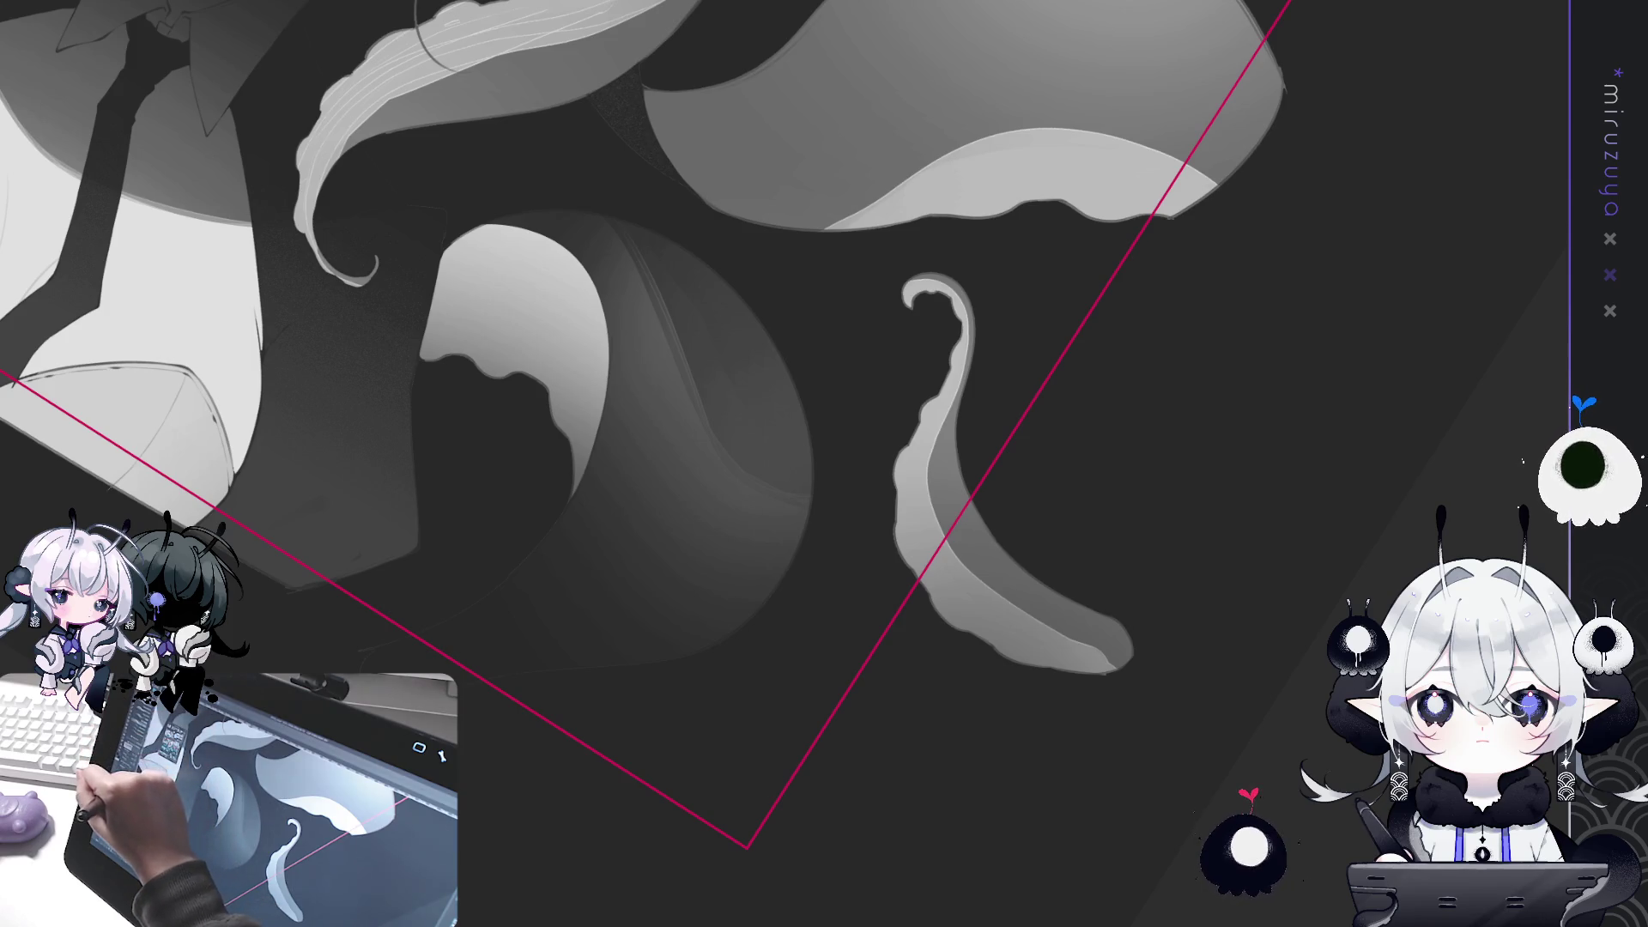
pyautogui.moveTo(621, 230); pyautogui.dragTo(689, 369)
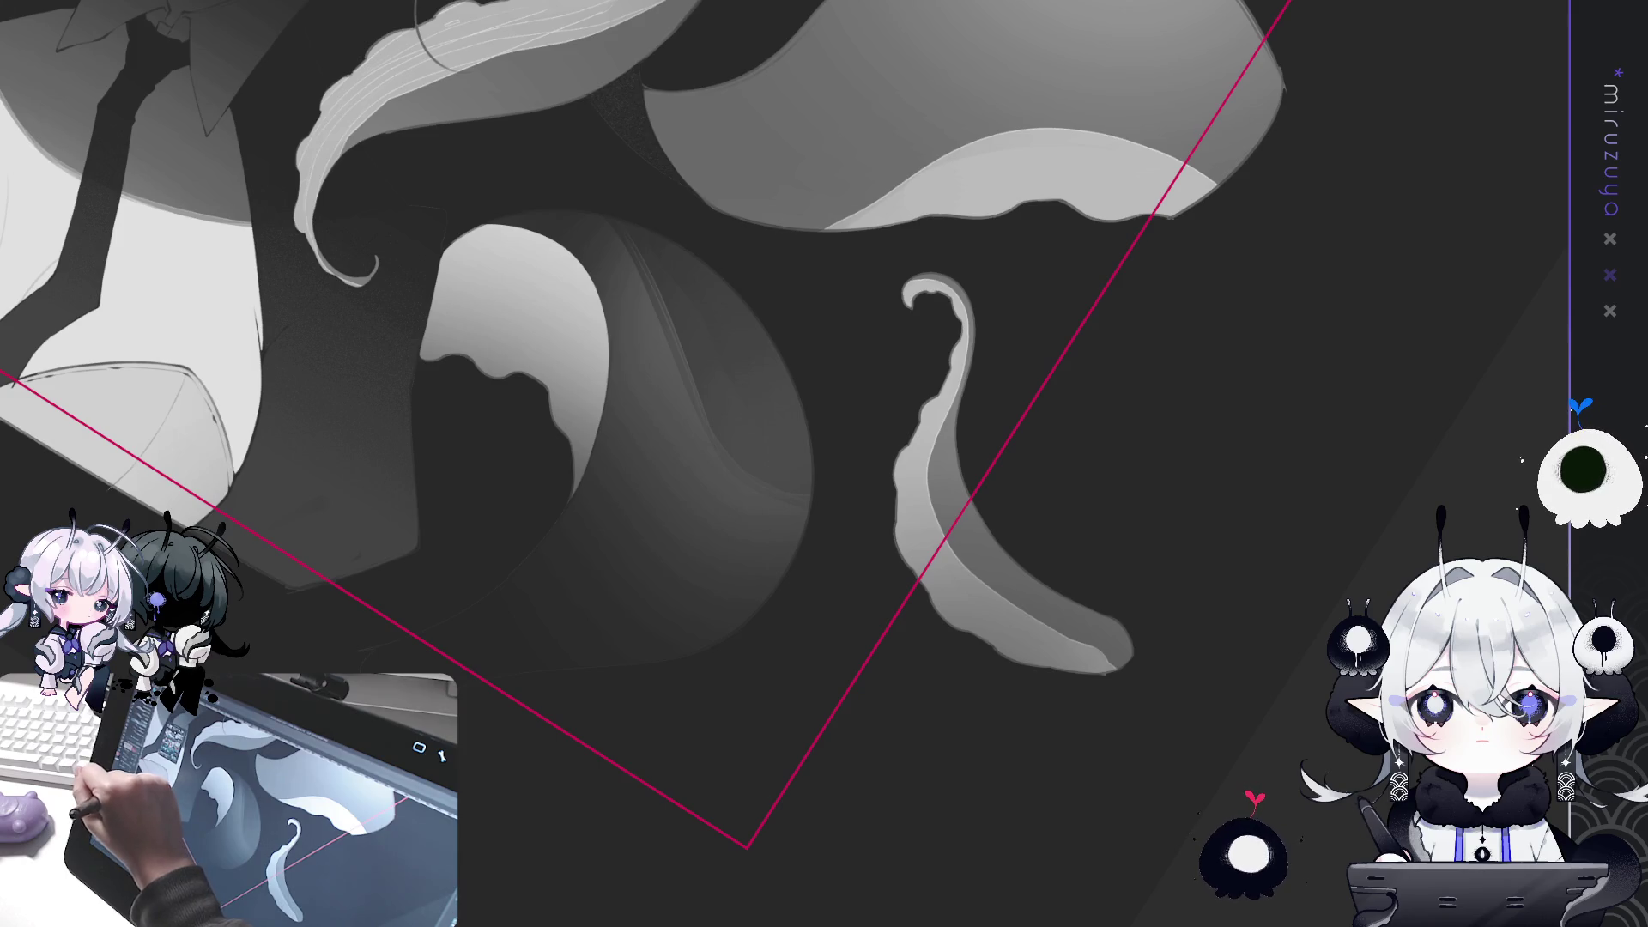
pyautogui.moveTo(611, 219); pyautogui.dragTo(686, 369)
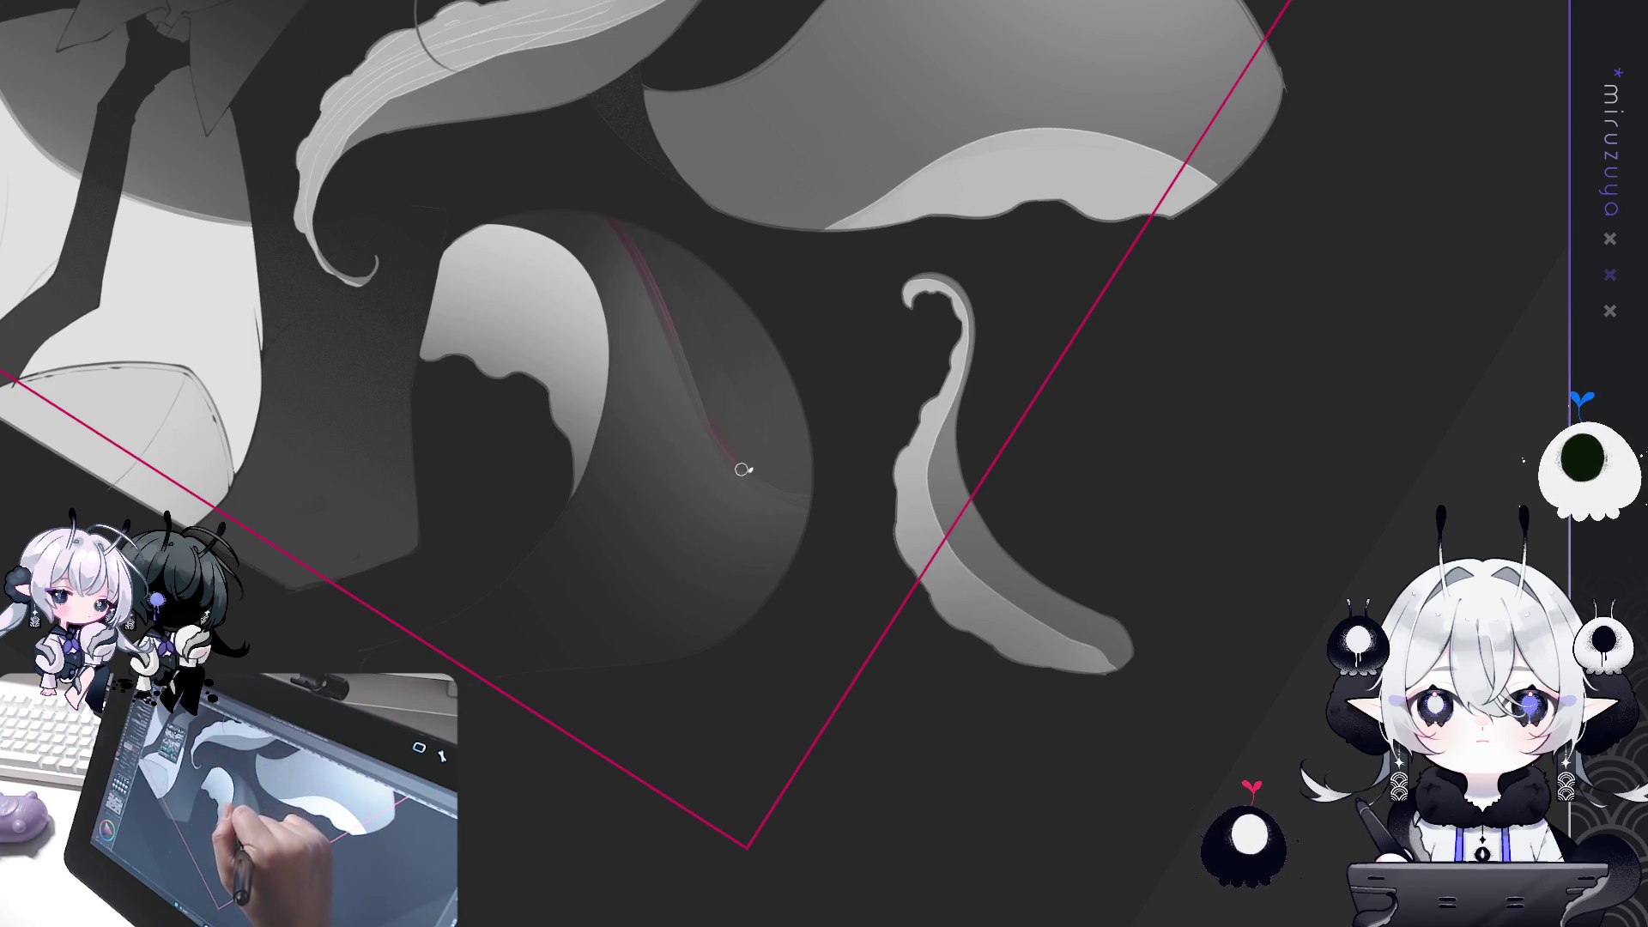
# Draw thin pink pen strokes along the hair edge, the hair-bun edge and the shirt edge.
pyautogui.scroll(-5, 807, 489)
pyautogui.scroll(5, 956, 558)
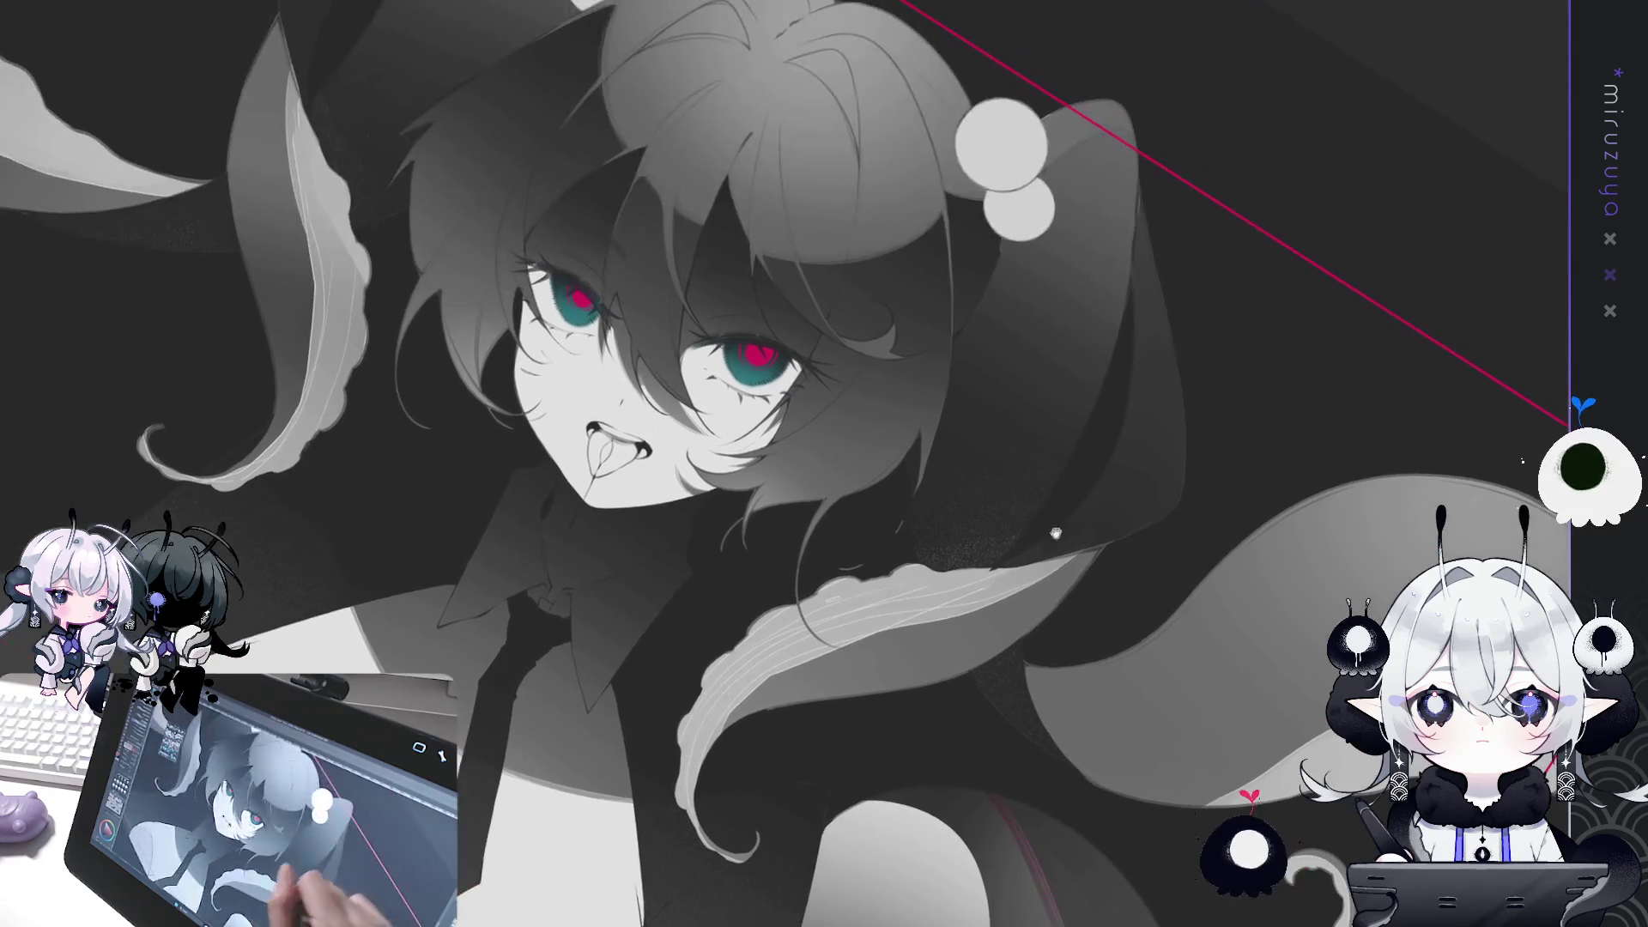
pyautogui.moveTo(919, 662); pyautogui.dragTo(833, 337)
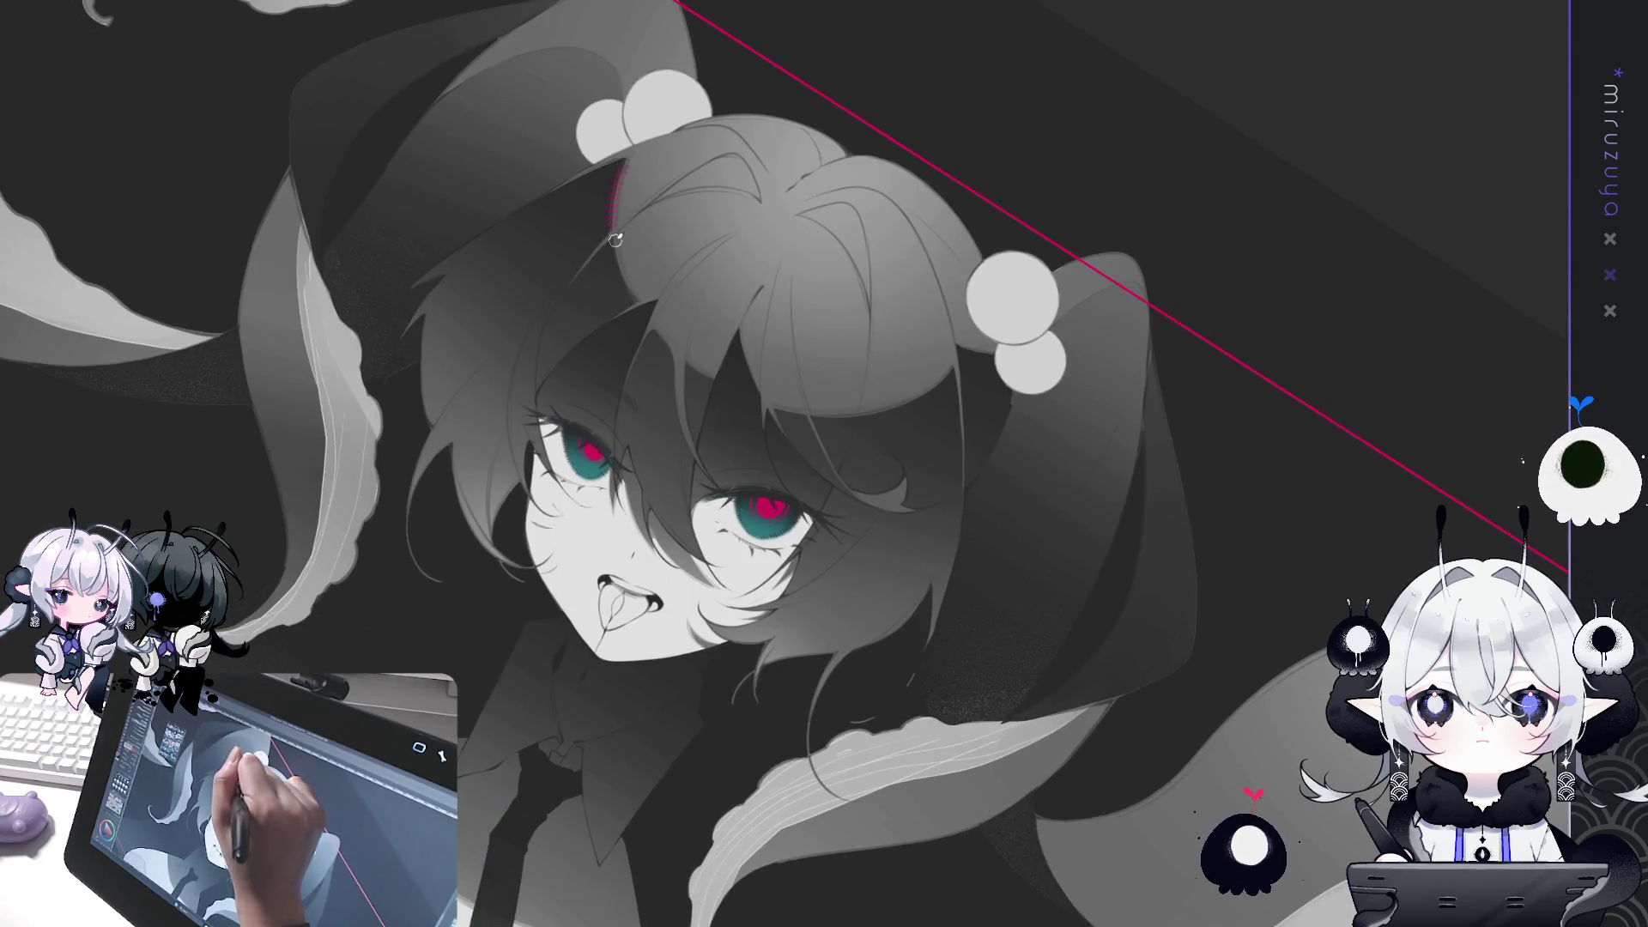
pyautogui.moveTo(620, 169); pyautogui.dragTo(616, 241)
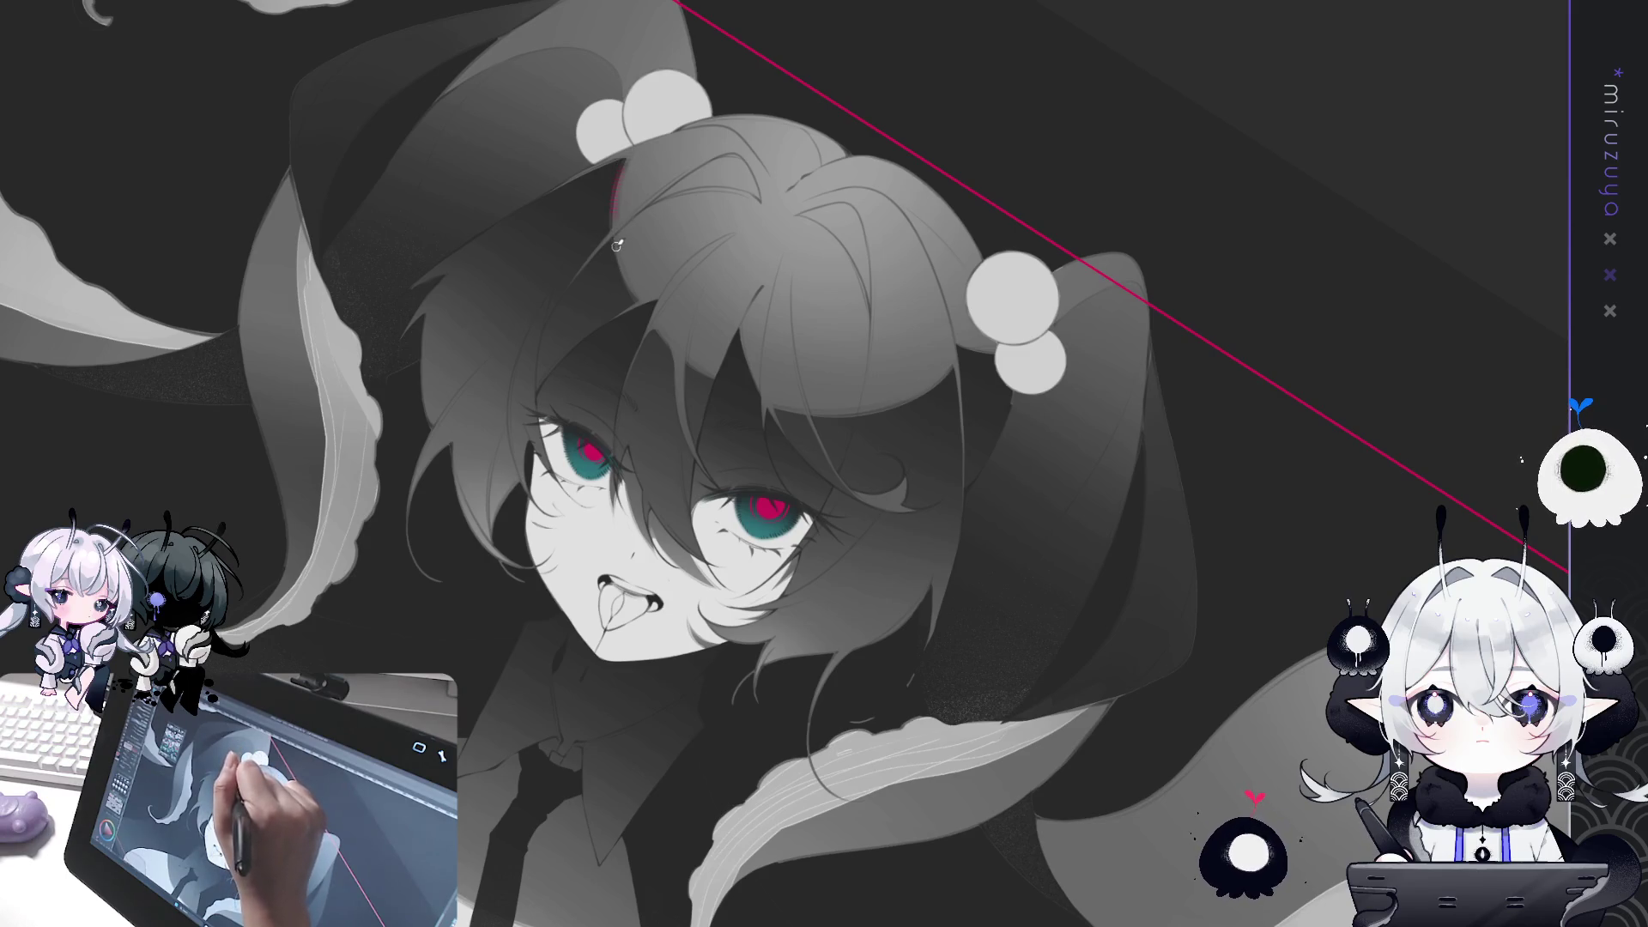
pyautogui.moveTo(806, 399)
pyautogui.mouseDown()
pyautogui.moveTo(701, 350)
pyautogui.moveTo(726, 407)
pyautogui.mouseUp()
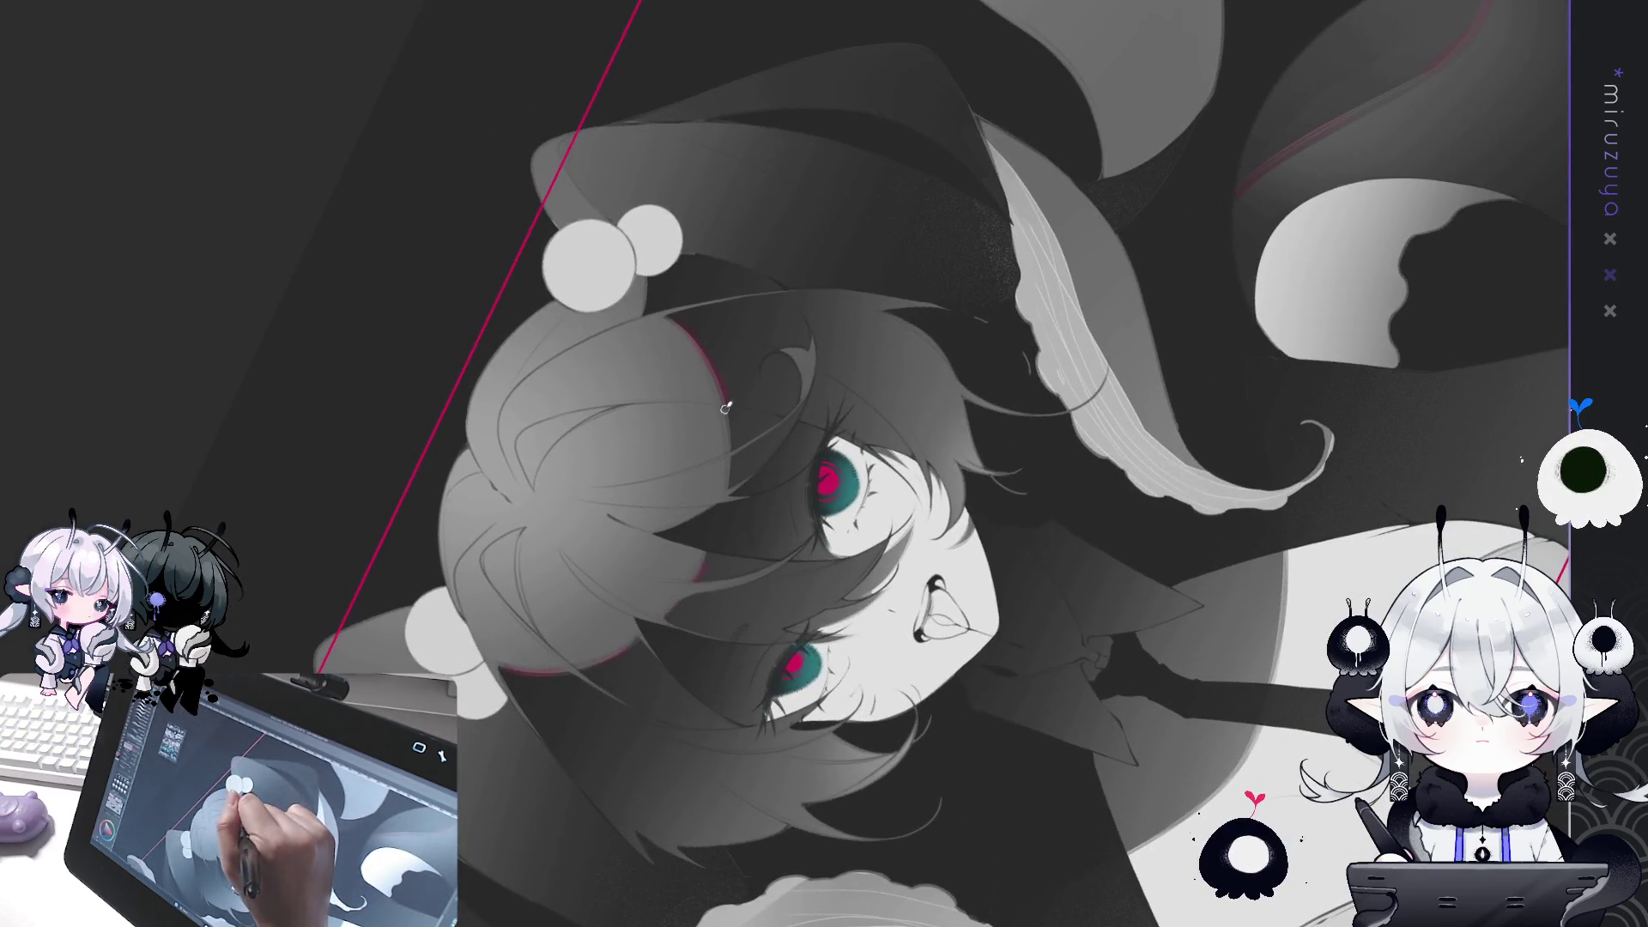
pyautogui.moveTo(675, 315)
pyautogui.mouseDown()
pyautogui.moveTo(722, 397)
pyautogui.moveTo(1263, 455)
pyautogui.moveTo(1133, 678)
pyautogui.moveTo(927, 742)
pyautogui.mouseUp()
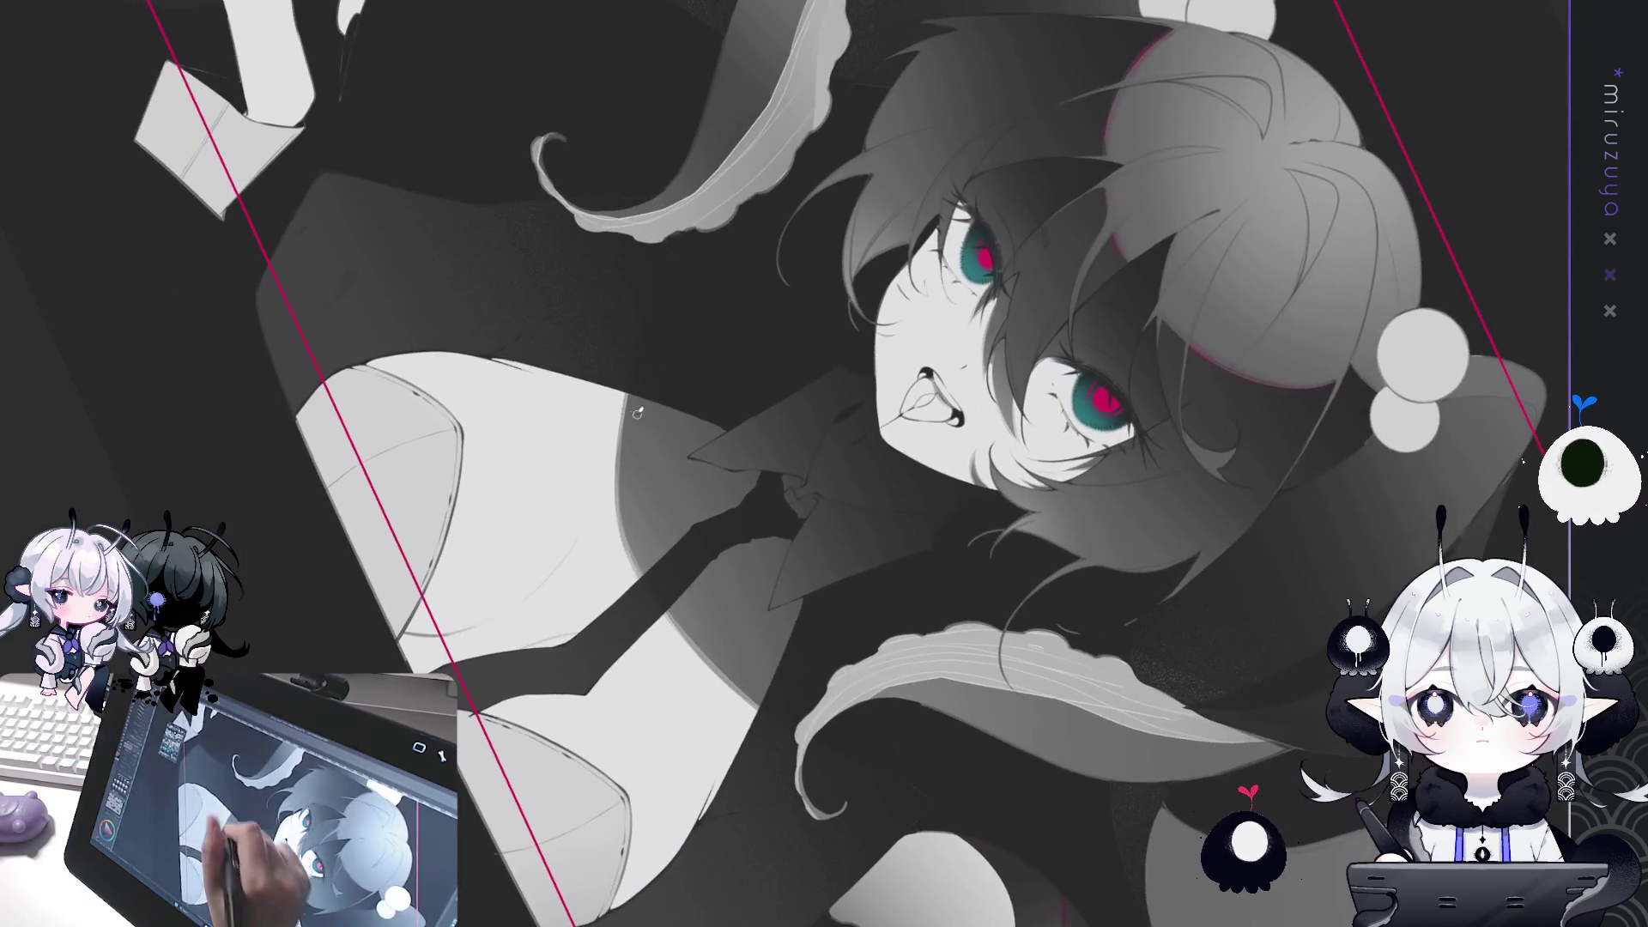
pyautogui.moveTo(627, 391)
pyautogui.mouseDown()
pyautogui.moveTo(615, 523)
pyautogui.moveTo(743, 686)
pyautogui.mouseUp()
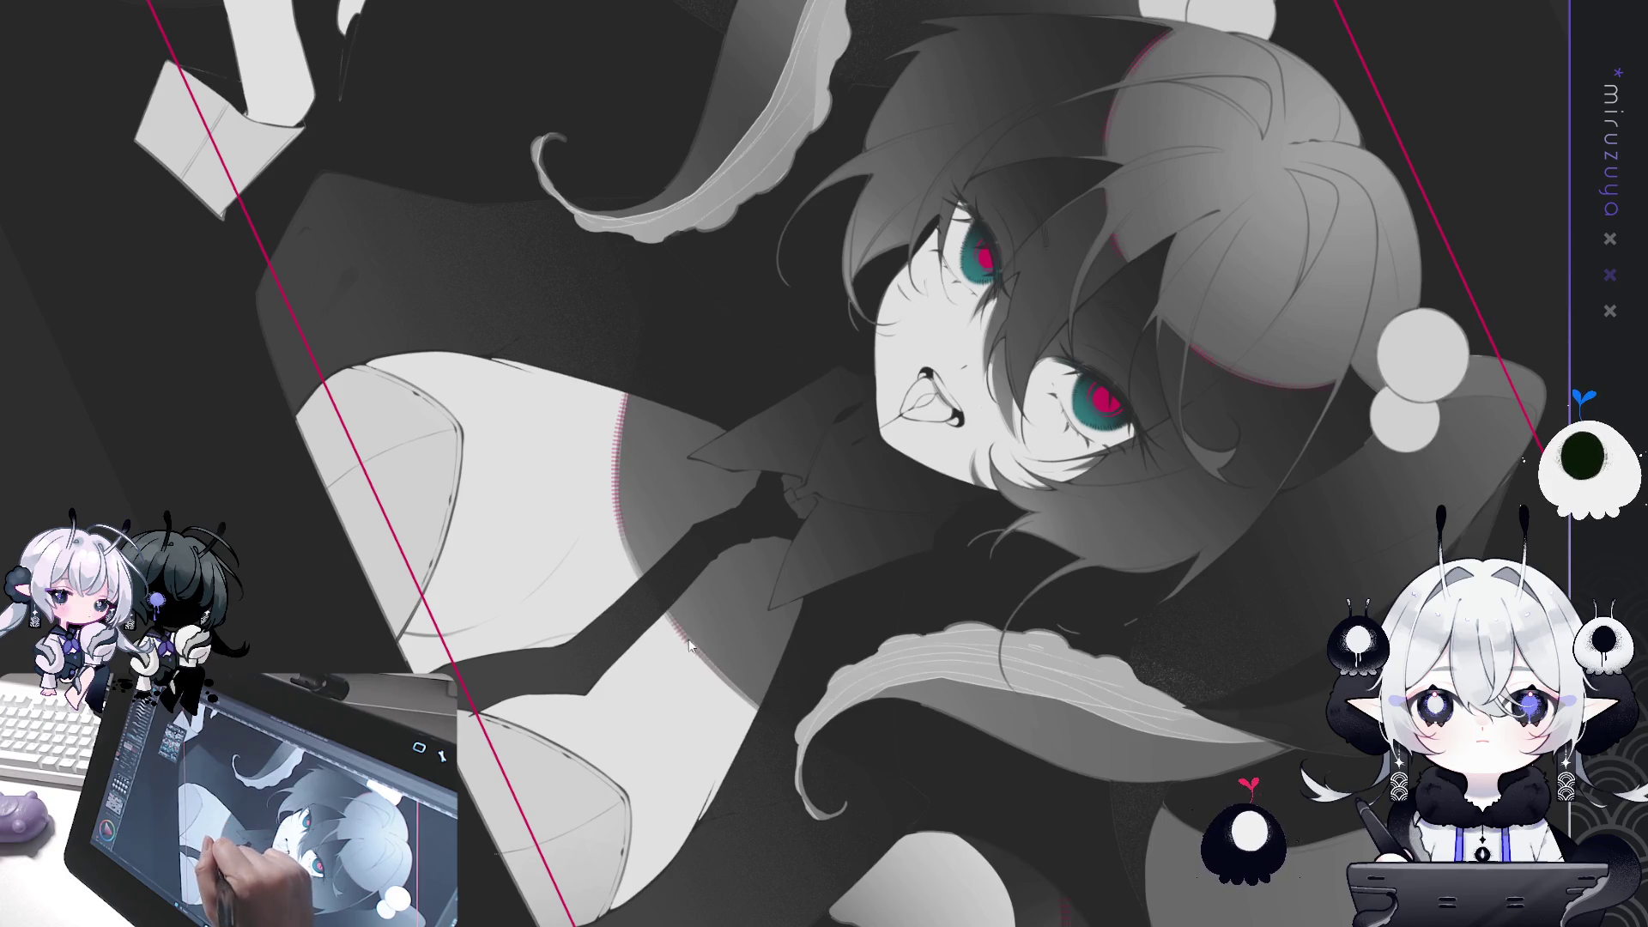
pyautogui.moveTo(745, 772)
pyautogui.mouseDown()
pyautogui.moveTo(914, 740)
pyautogui.moveTo(1184, 575)
pyautogui.mouseUp()
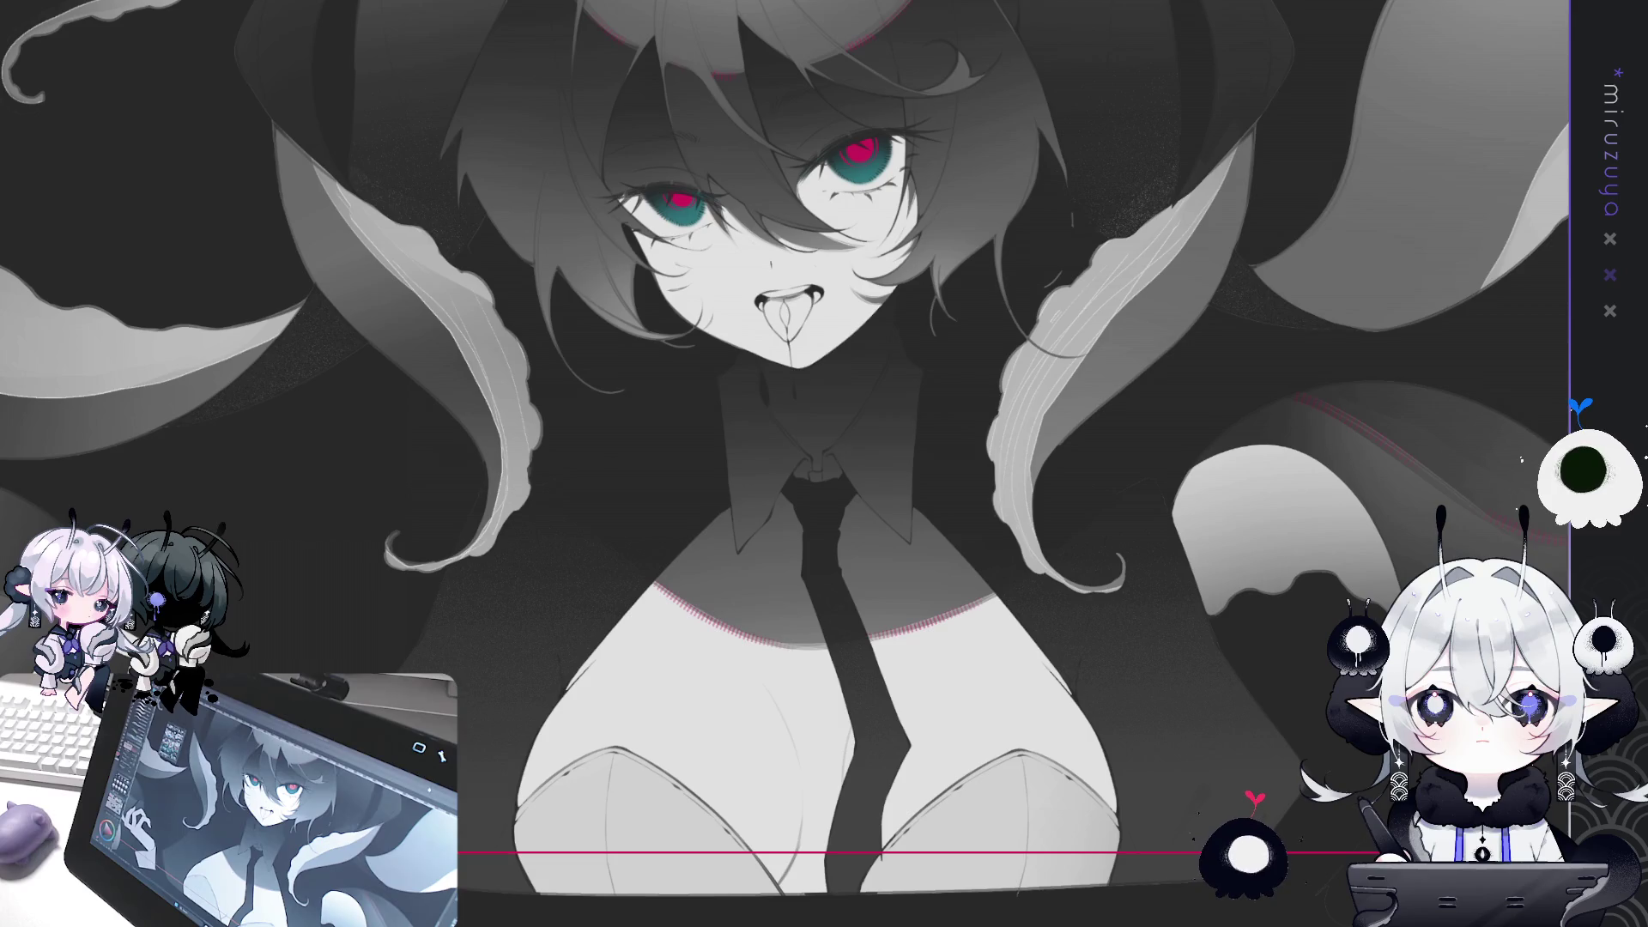
pyautogui.scroll(-5, 1057, 389)
pyautogui.scroll(6, 1058, 388)
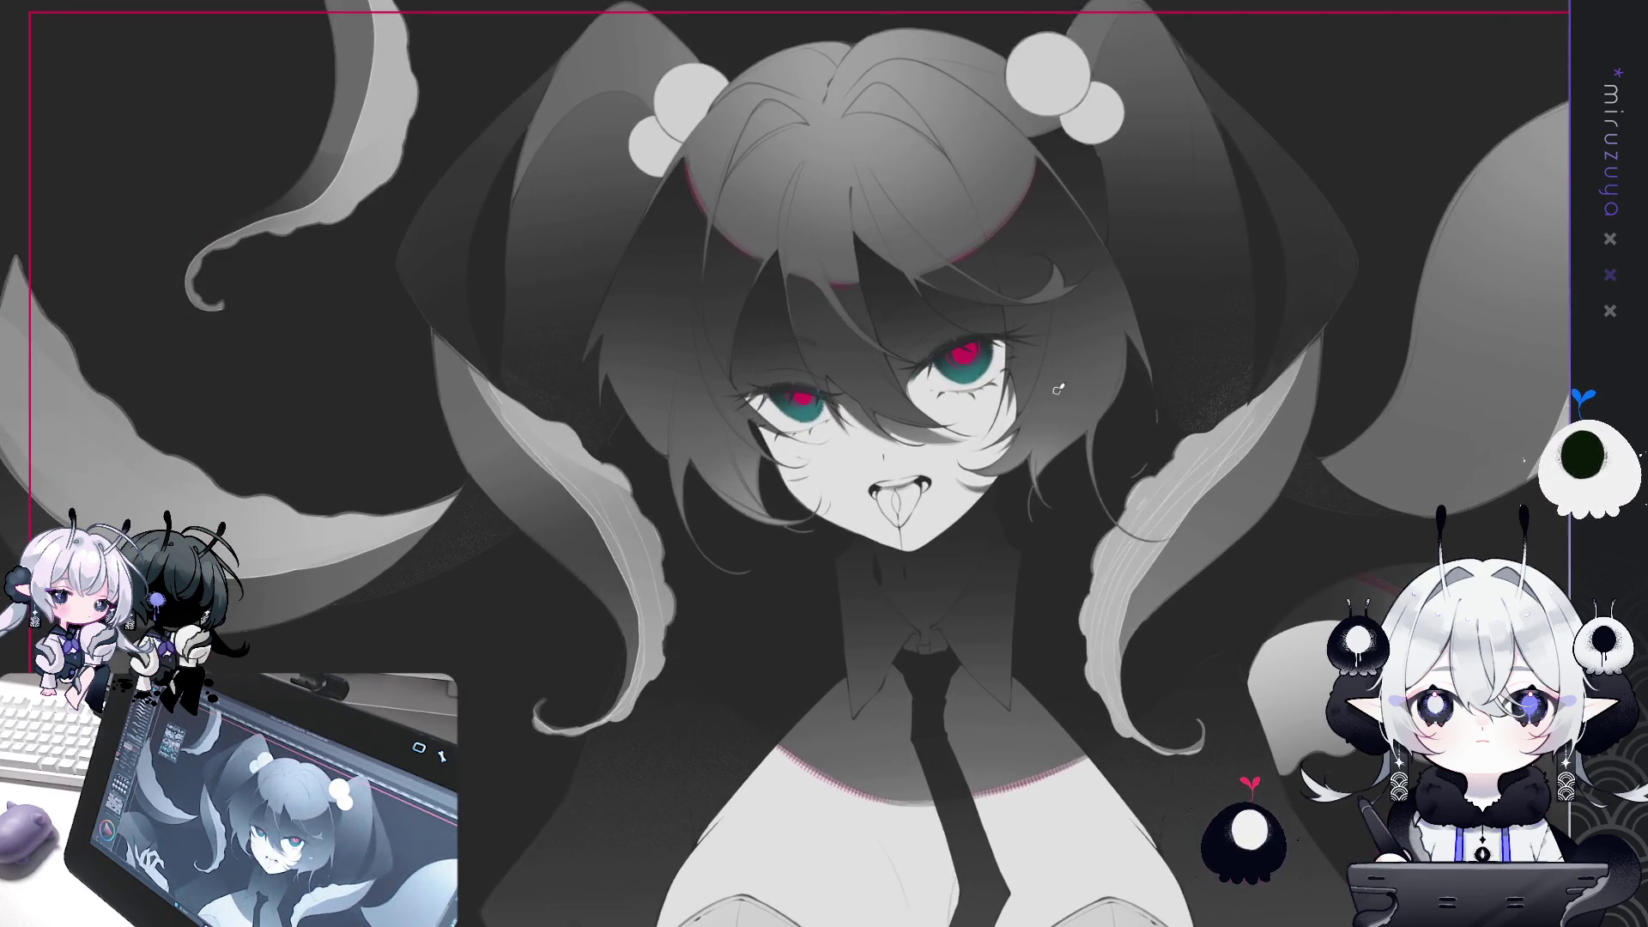